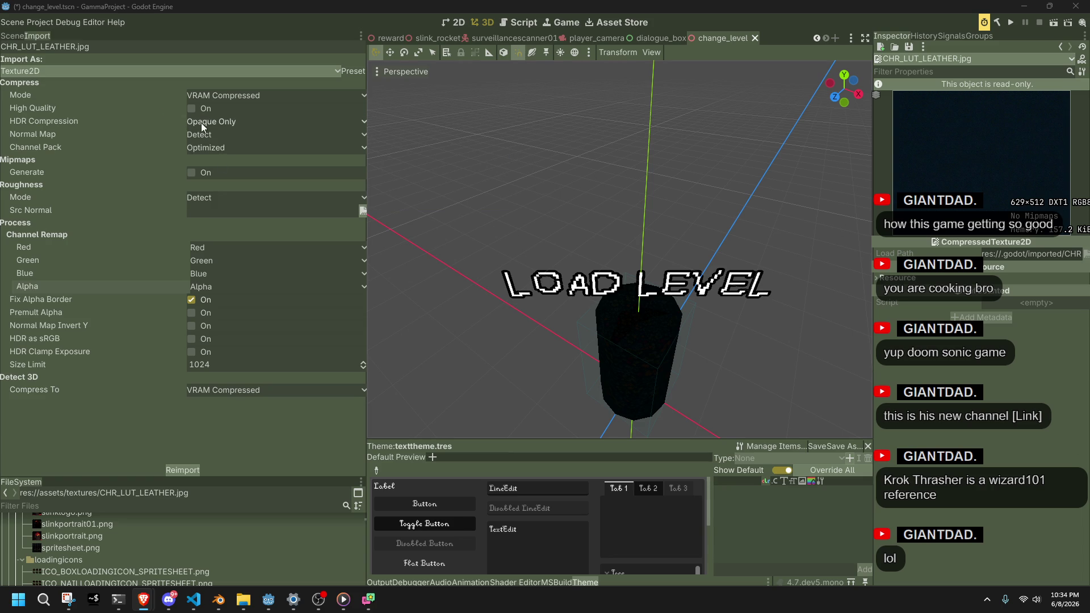
Set HDR Compression to Always and Normal Map to Disabled for CHR_LUT_LEATHER.jpg
click(201, 123)
click(226, 152)
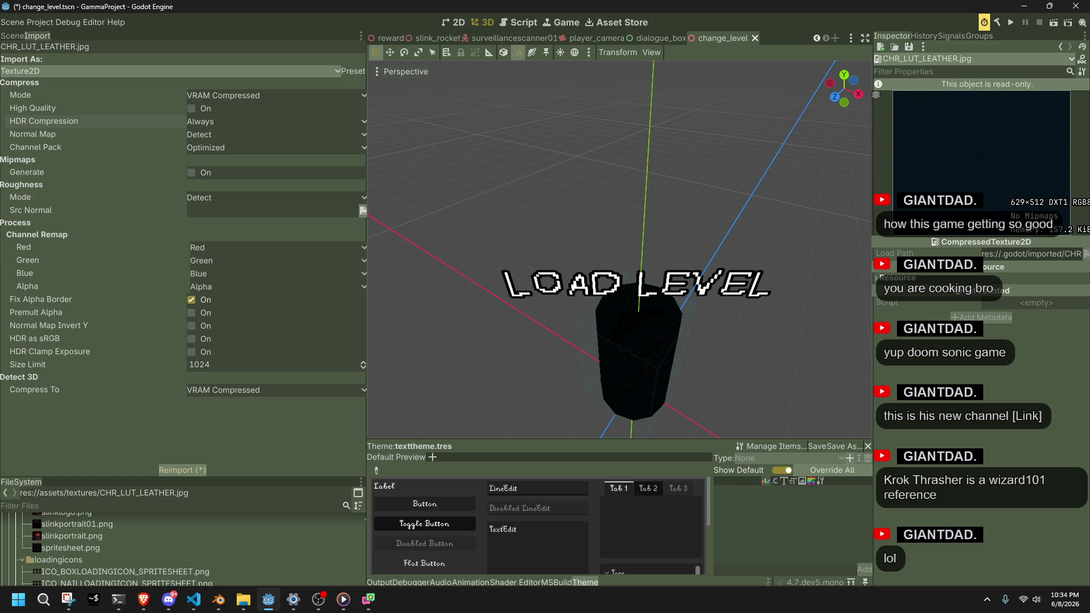
click(219, 134)
click(211, 165)
Leave channel pack at Optimized and turn on Mipmaps Generate
click(215, 151)
click(217, 152)
click(236, 148)
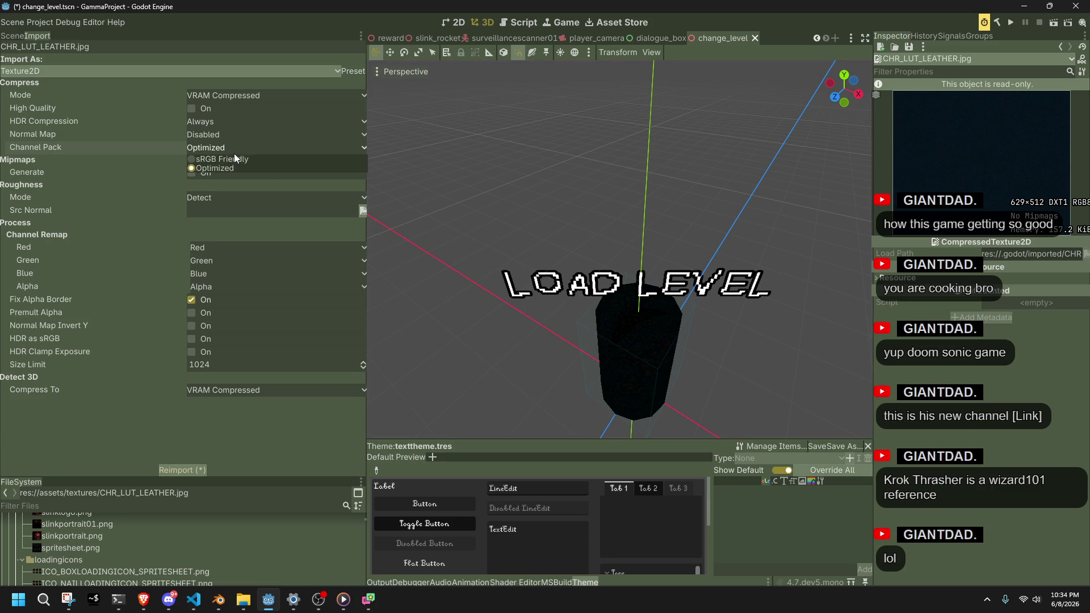
click(221, 148)
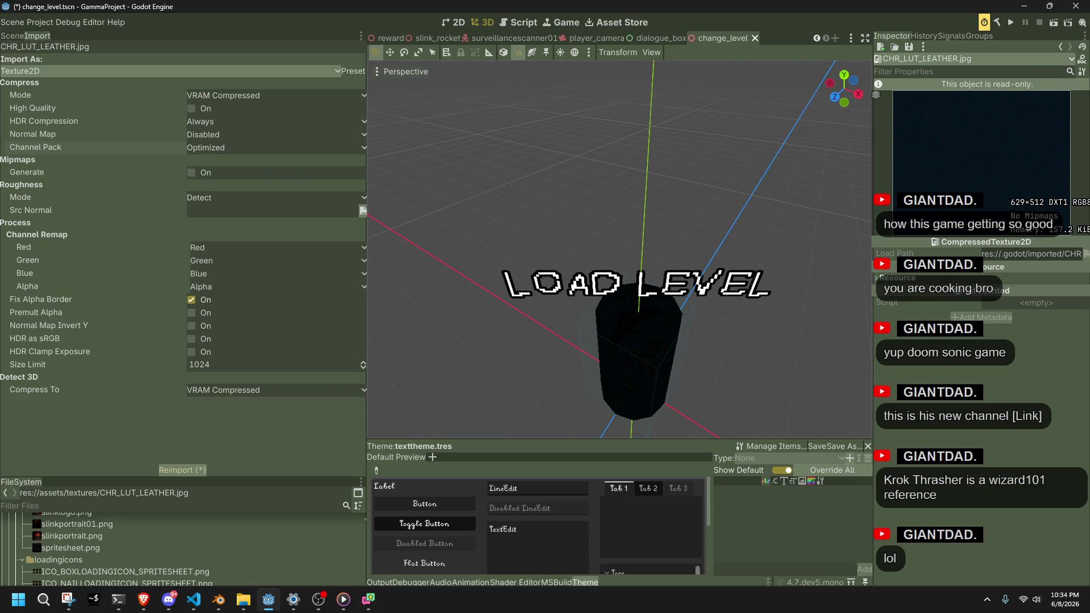
click(193, 173)
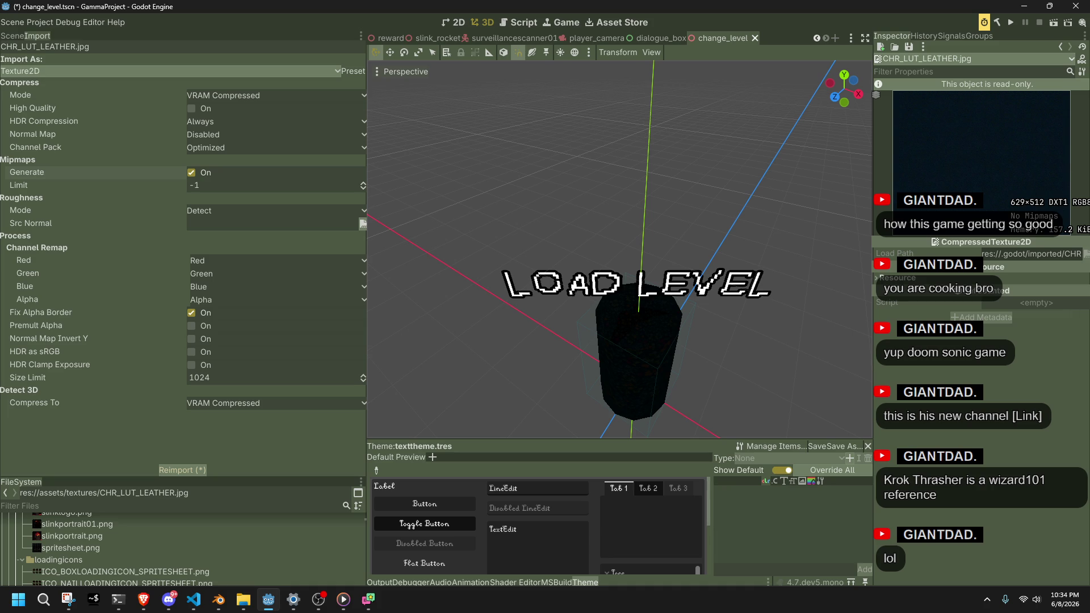
Set Roughness Mode to Disabled in the leather texture's import options, confirming it stays Disabled
click(227, 211)
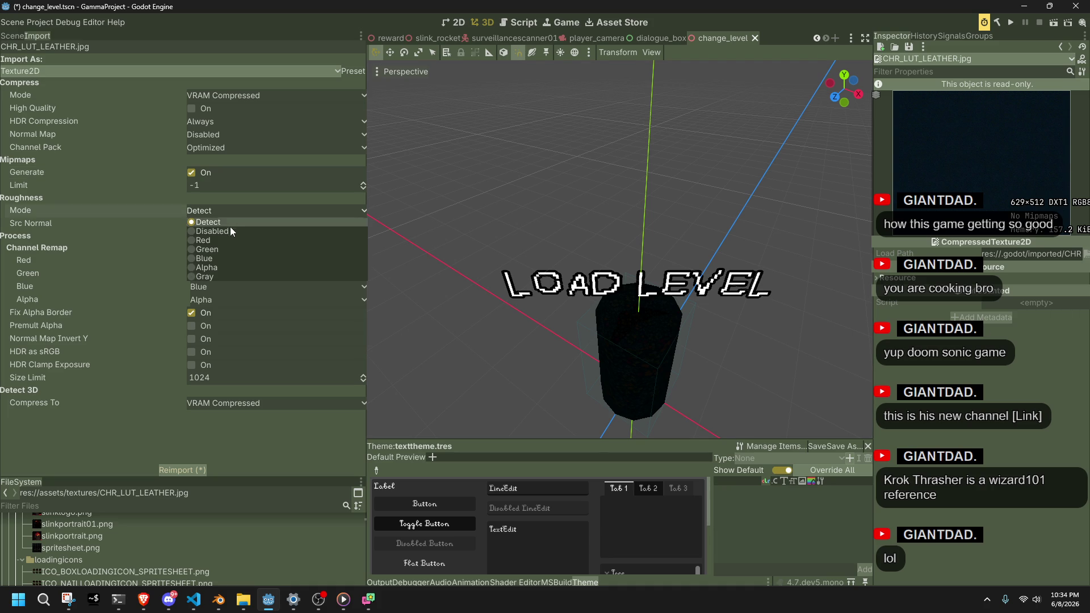
click(211, 231)
click(221, 209)
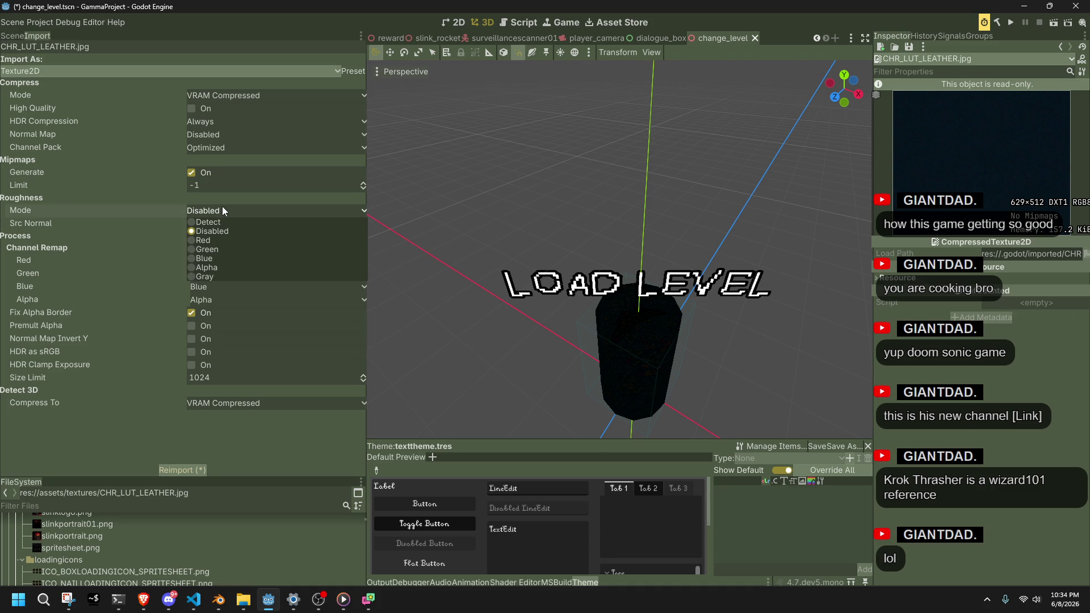
click(223, 210)
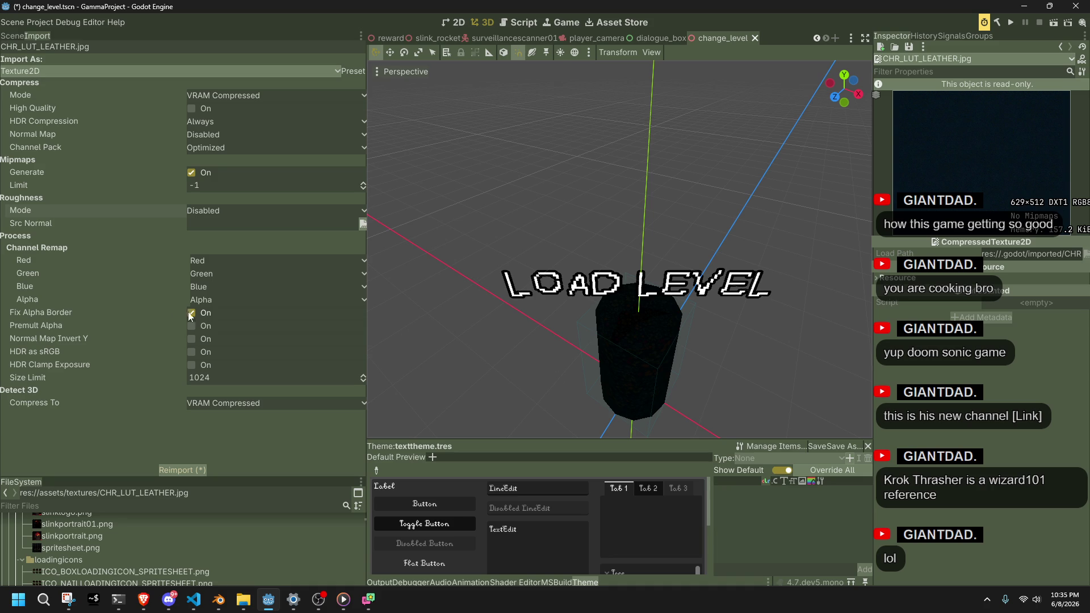
Check the HDR as sRGB description and switch that option On for CHR_LUT_LEATHER.jpg
mouse_move(175, 311)
mouse_move(151, 350)
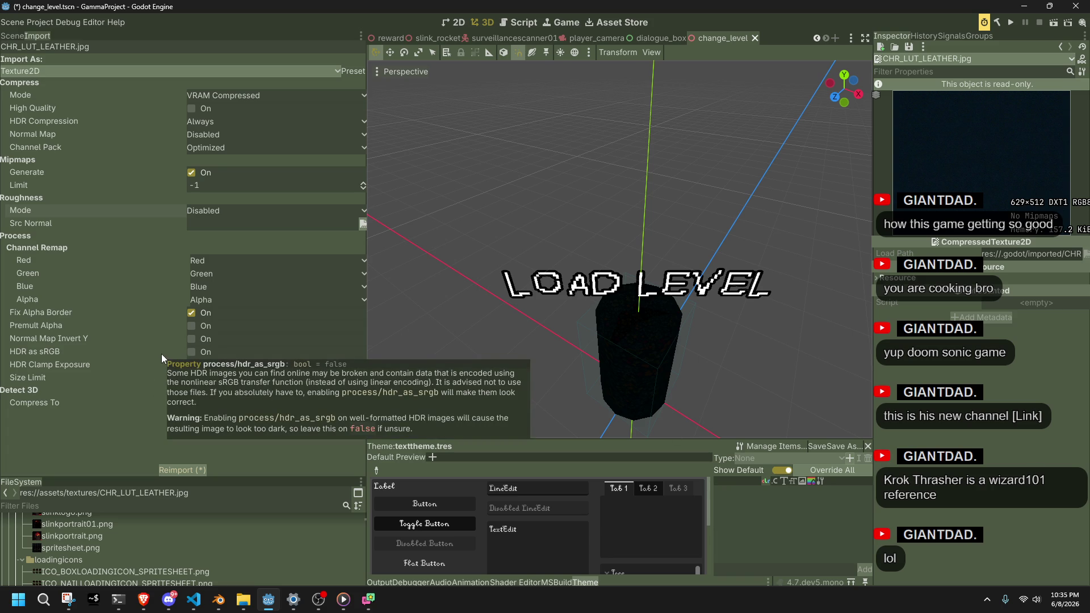
click(192, 358)
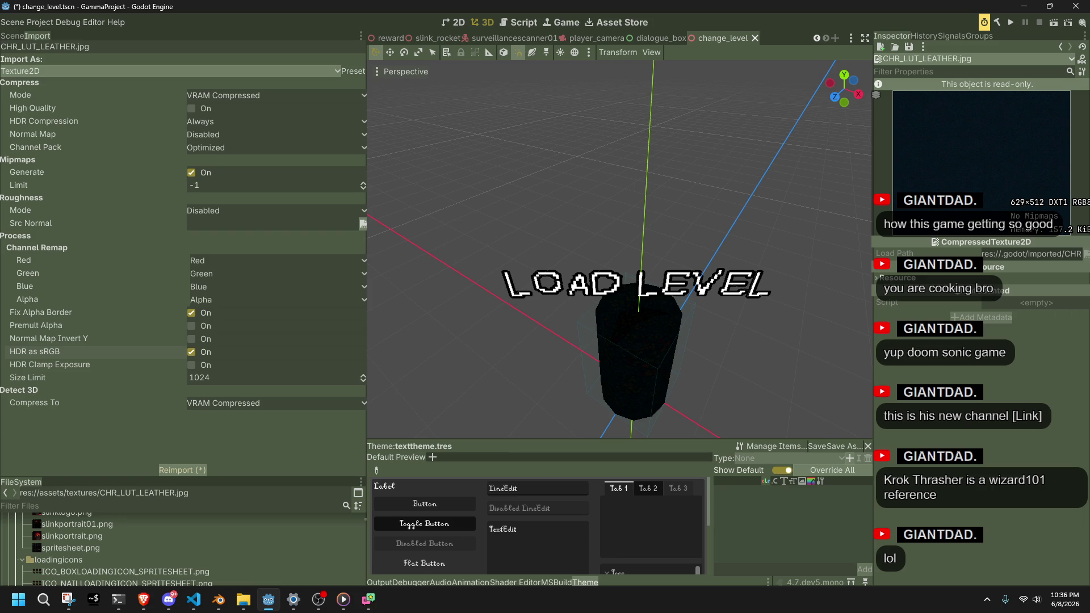
Try Basis Universal for 3D compression, then set it back to VRAM Compressed
click(247, 404)
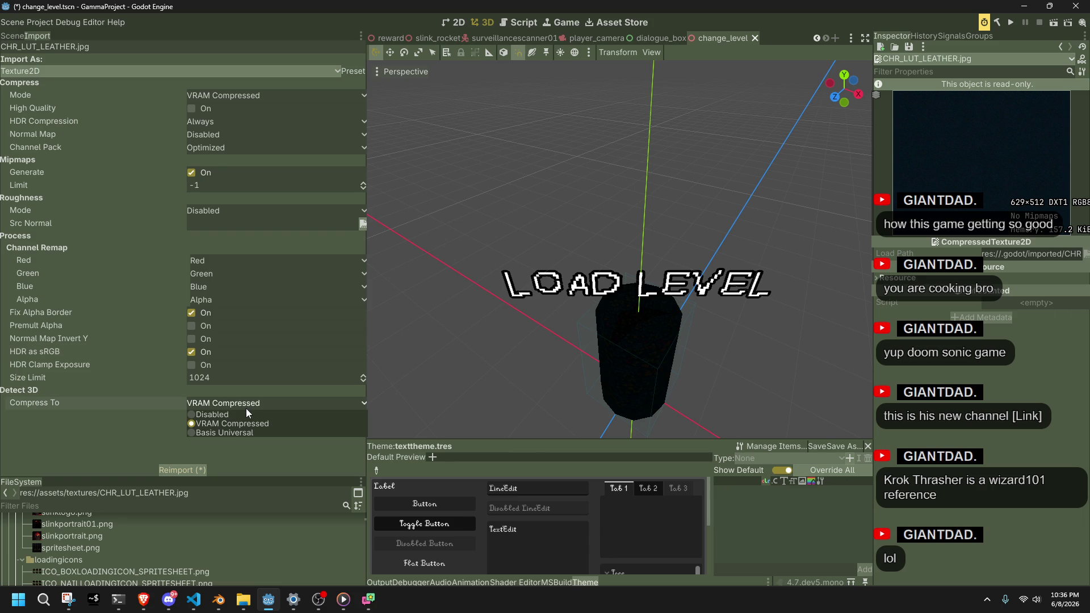
click(260, 434)
click(240, 407)
click(246, 424)
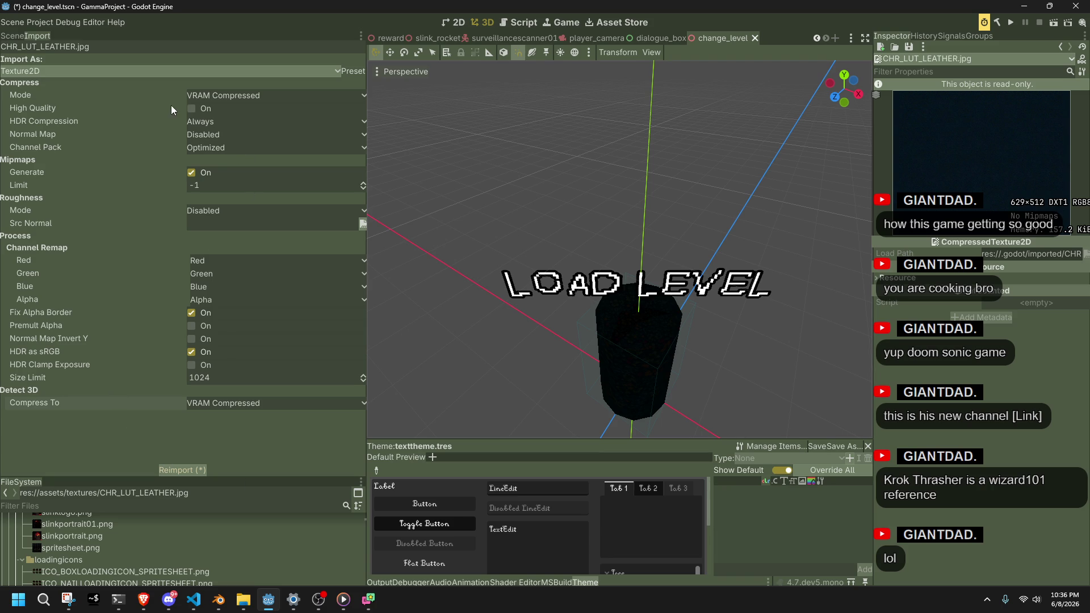
Reimport with High Quality on, giving a 629×512 BPTC texture with 9 mipmaps
mouse_move(158, 108)
mouse_move(49, 107)
click(161, 472)
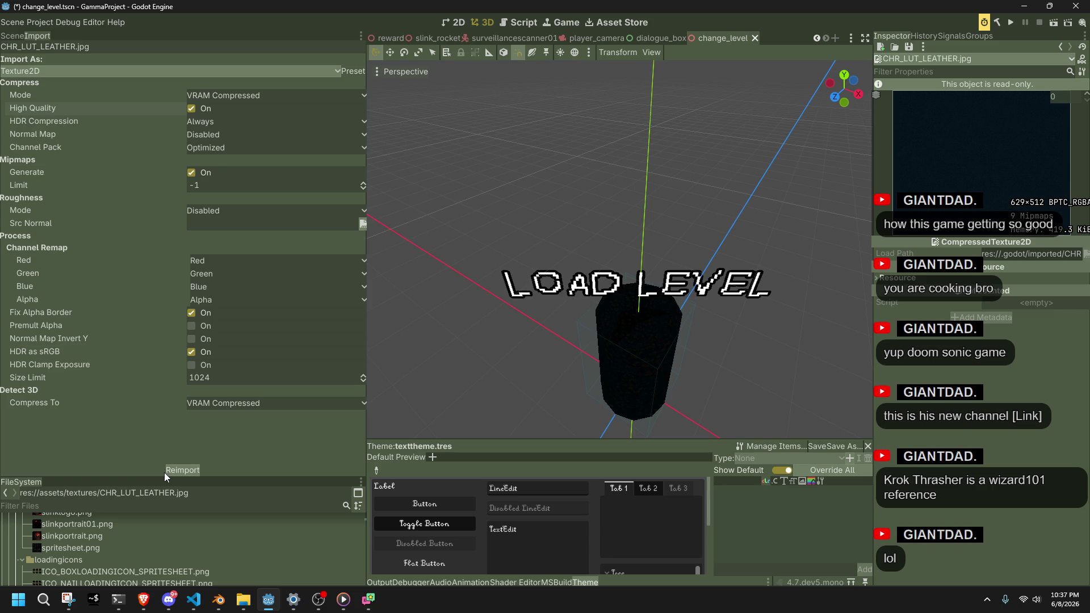
Preview higher mipmap levels in the Inspector, then return the preview to level 0
click(1084, 98)
click(1084, 98)
click(1085, 98)
click(1085, 103)
click(1085, 104)
click(1086, 104)
Reimport with Mipmaps Generate off, then switch to the browser and show the hidden tray icons
click(192, 172)
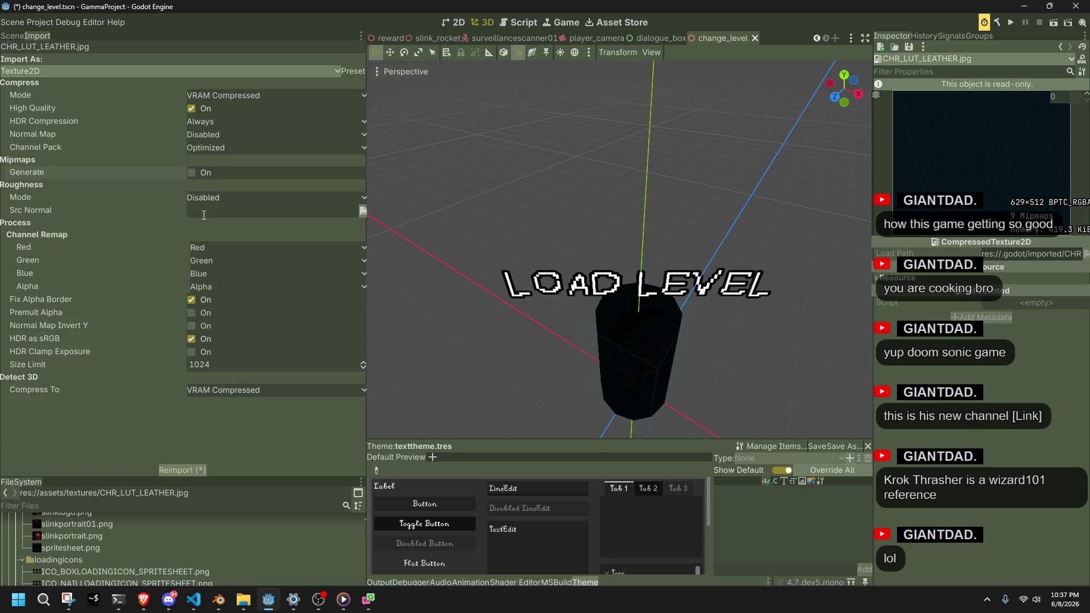
click(185, 467)
key(alt+Tab)
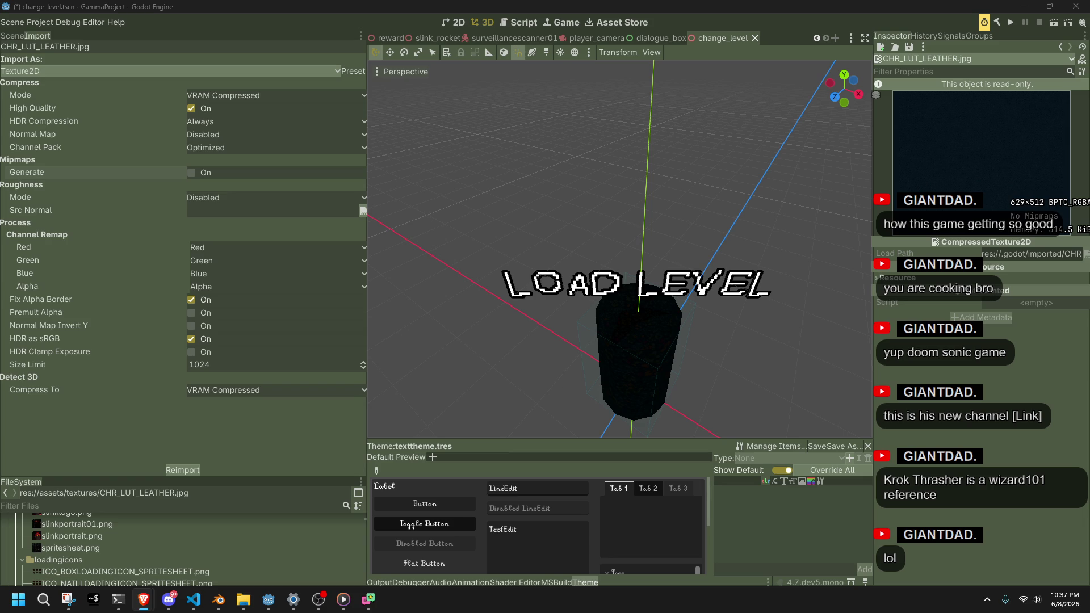
click(987, 599)
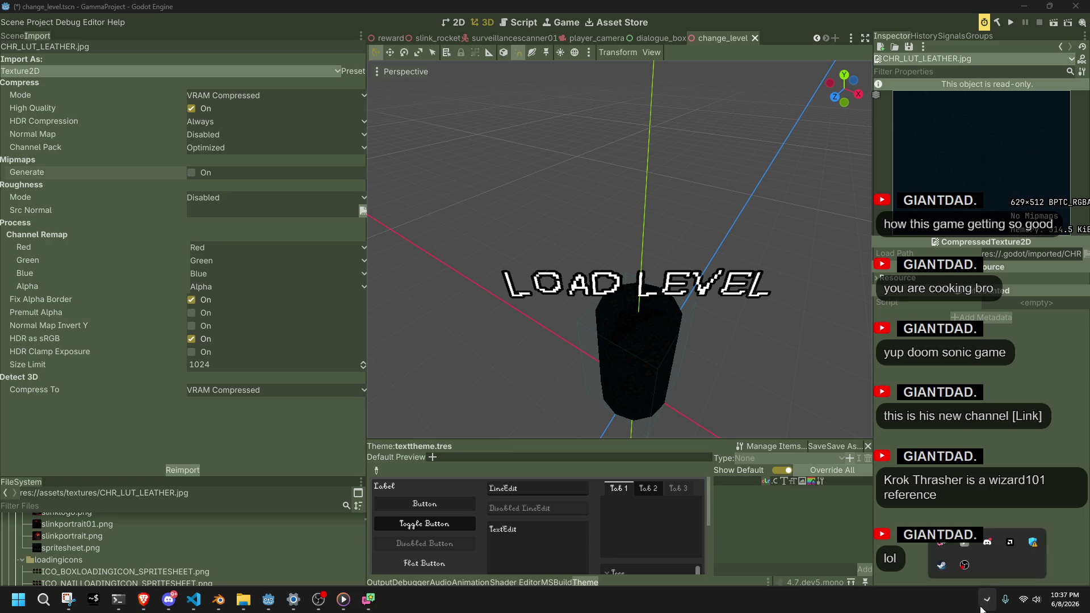
click(962, 610)
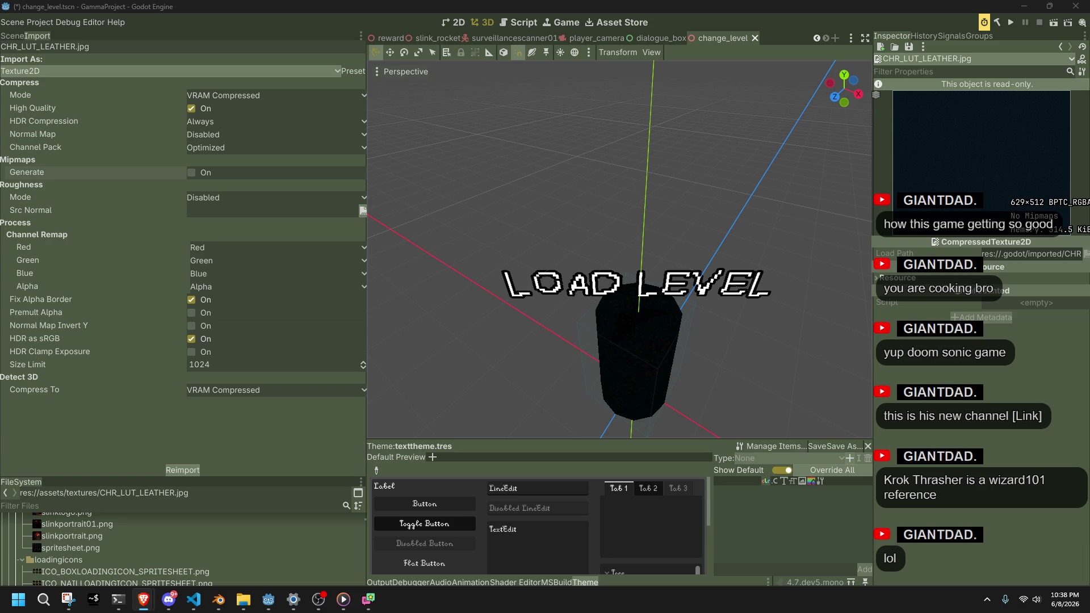
click(234, 429)
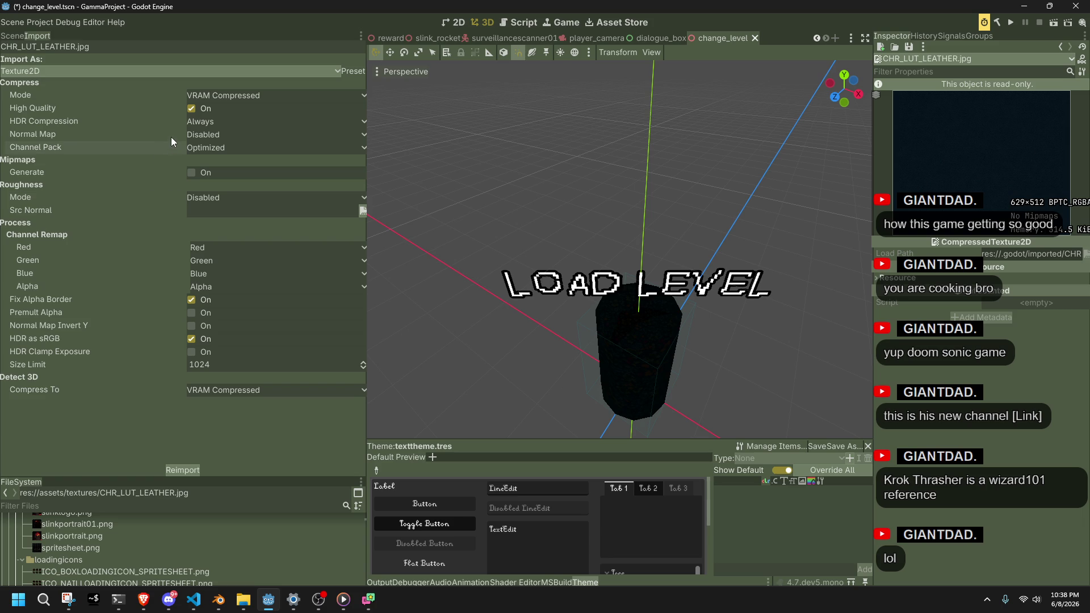
click(193, 121)
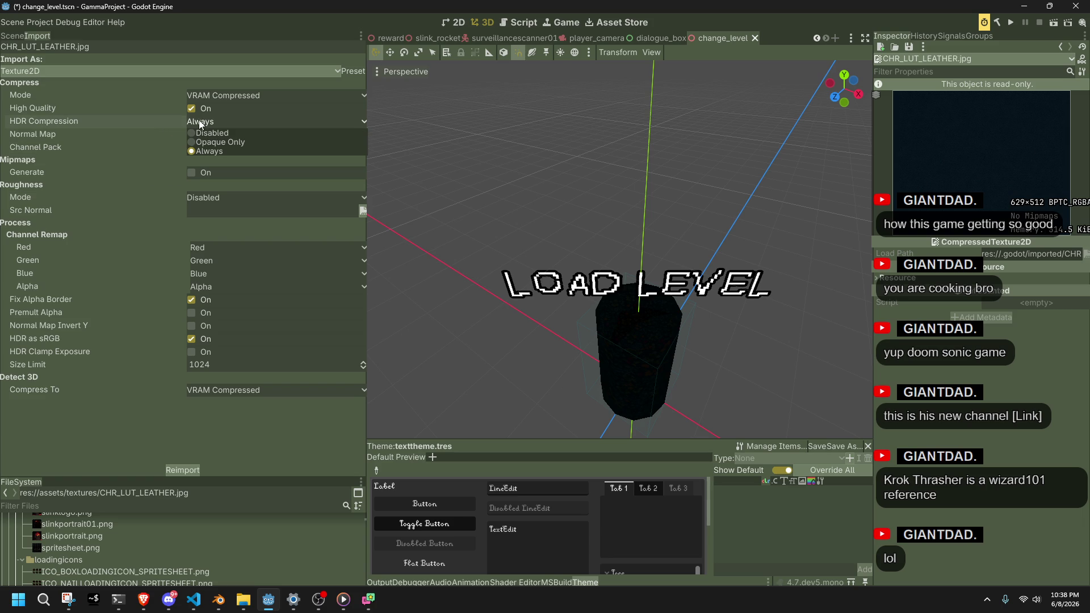
click(165, 122)
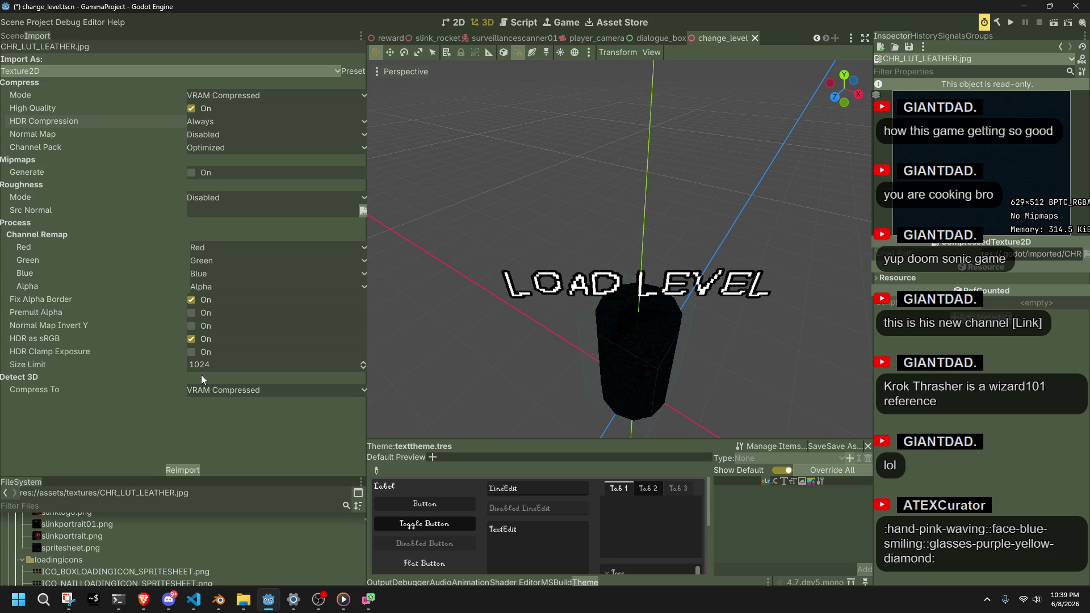
Reimport once with HDR as sRGB off for comparison, then turn it back on
click(191, 339)
click(199, 472)
click(192, 339)
Restore Roughness Mode and Normal Map to Detect, set HDR Compression to Opaque Only, and reimport
click(208, 202)
click(214, 210)
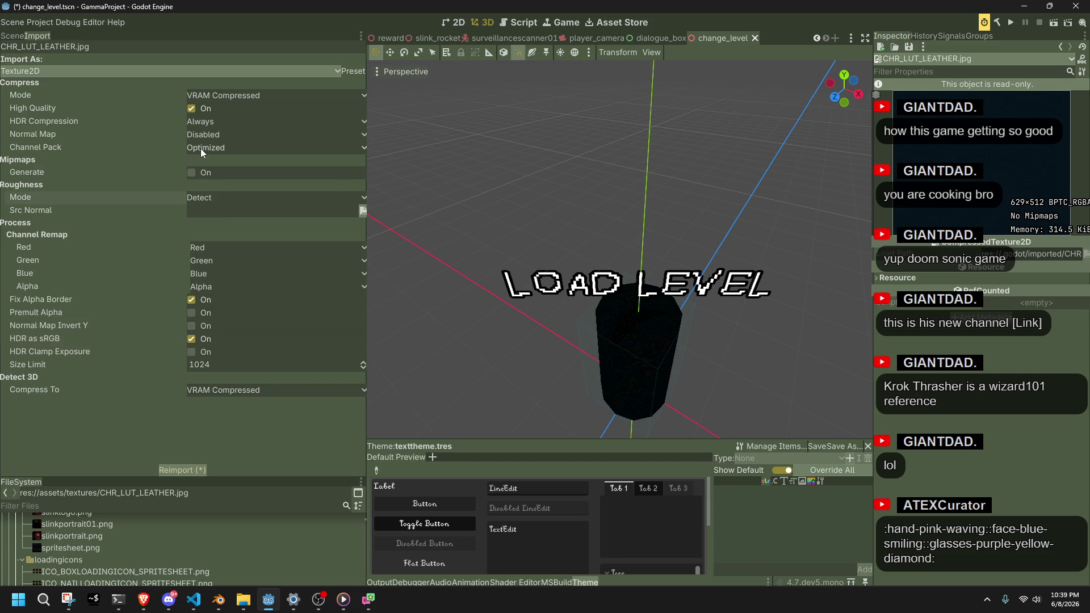
click(203, 134)
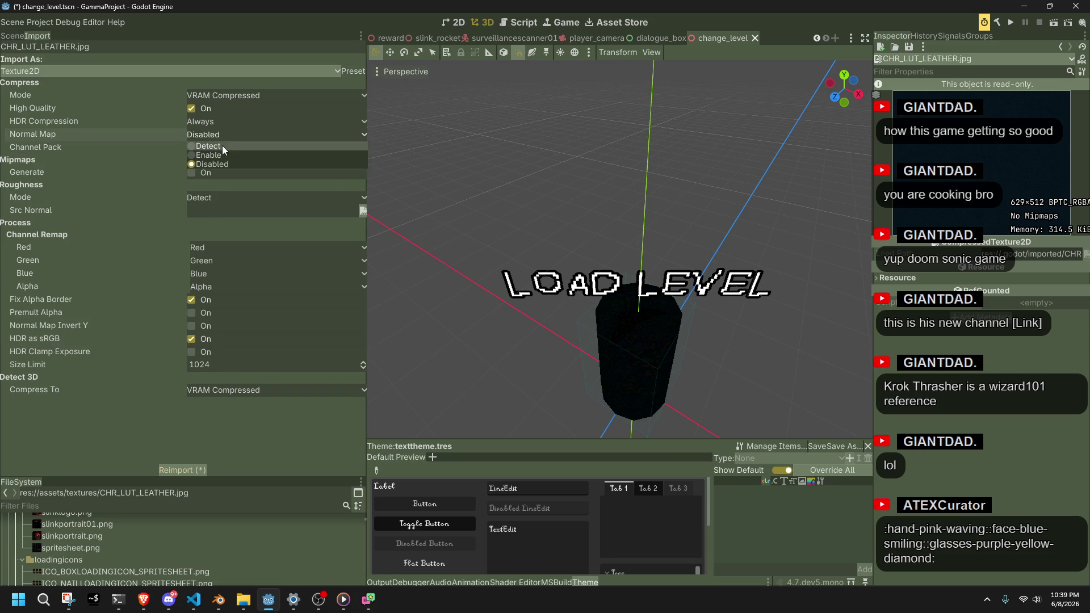
click(222, 145)
click(212, 121)
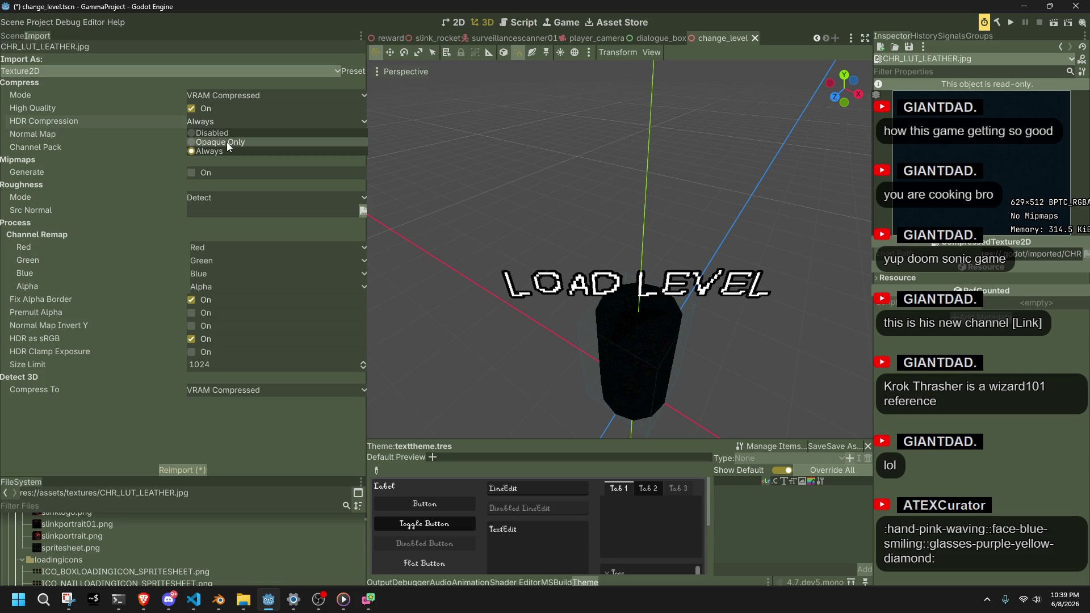
click(227, 142)
click(190, 472)
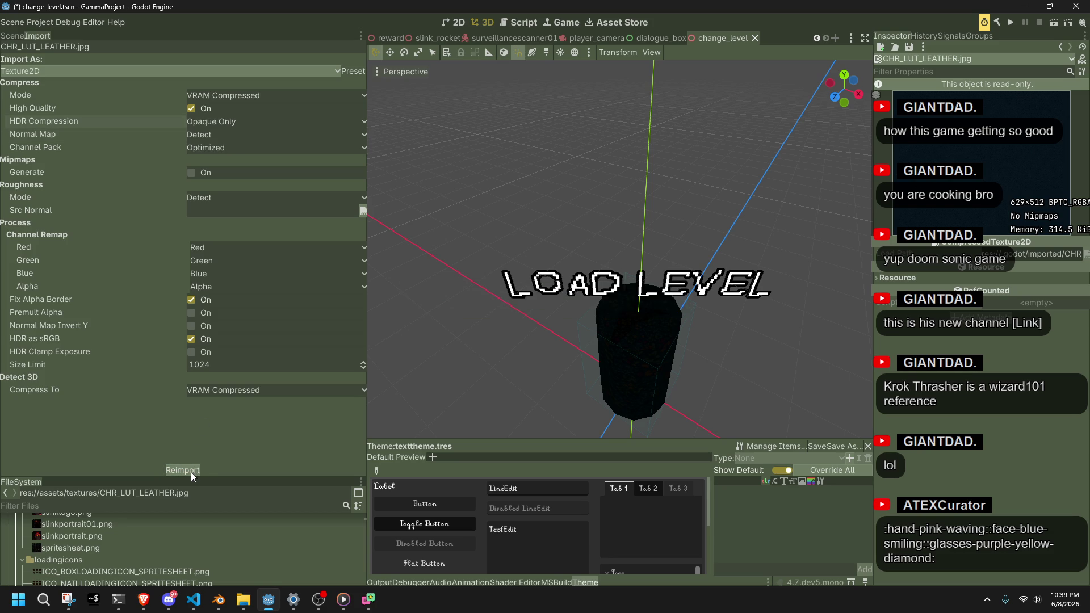
Untick High Quality and reimport, shrinking the texture to 629×512 DXT1 at 157.2 KiB
click(194, 114)
click(193, 470)
mouse_move(171, 107)
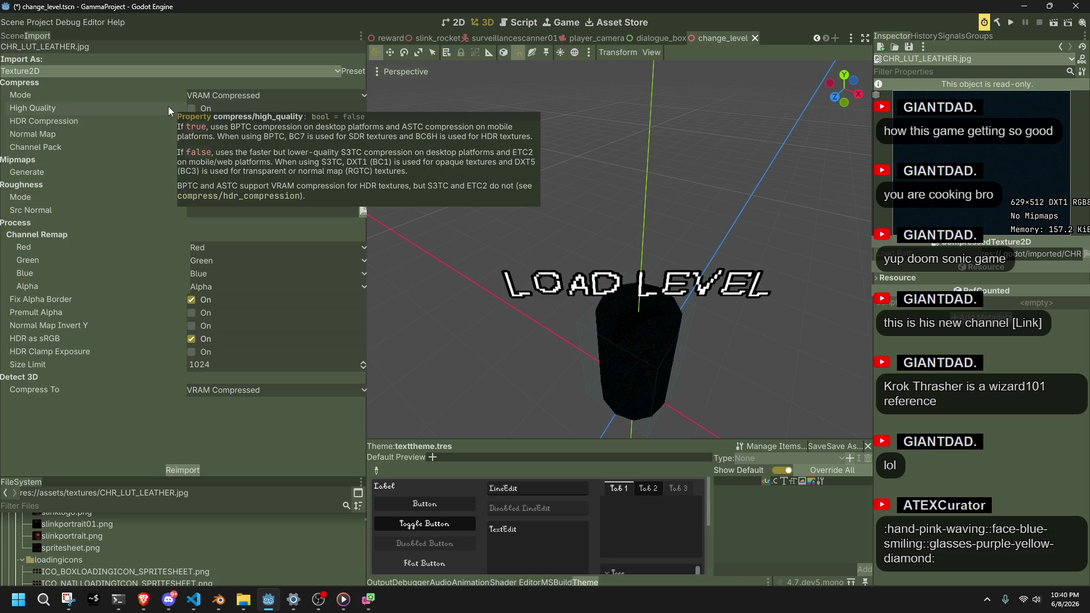
Reimport with High Quality back on, giving 629×512 BPTC_RGBA at 314.5 KiB, and widen the Inspector
click(202, 107)
click(166, 471)
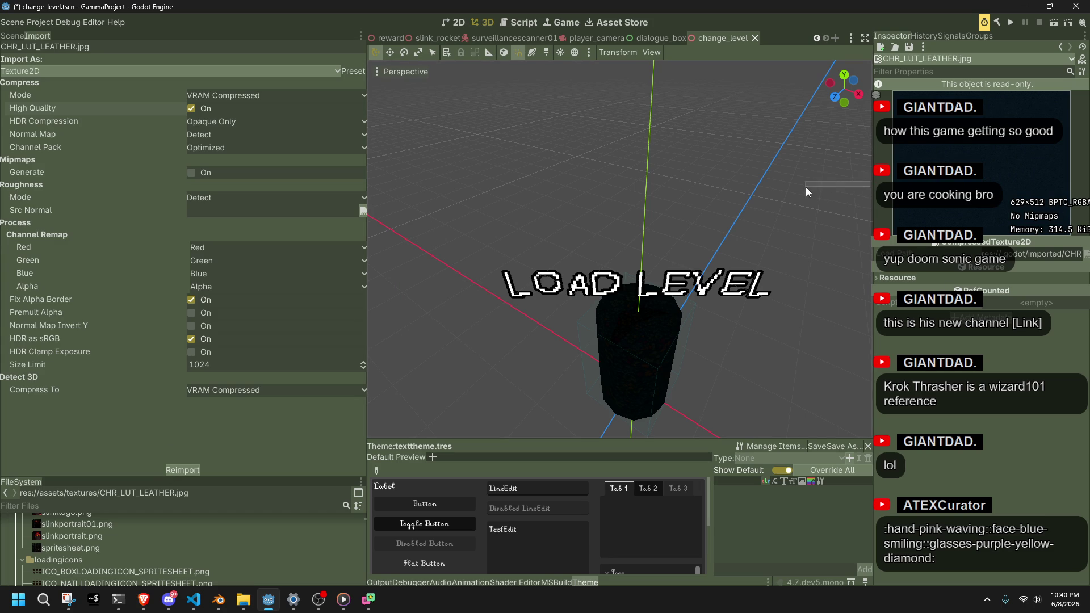
mouse_move(873, 197)
mouse_down()
mouse_move(817, 190)
mouse_move(843, 190)
mouse_up()
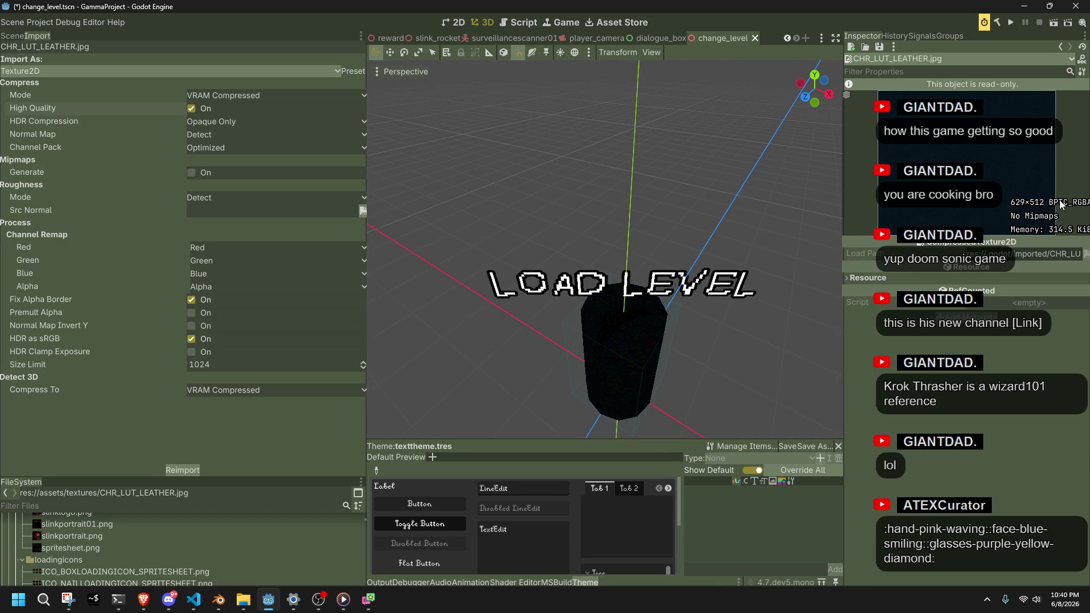
Look into Project Settings briefly, then bring up Editor Settings
click(39, 26)
click(50, 29)
click(524, 546)
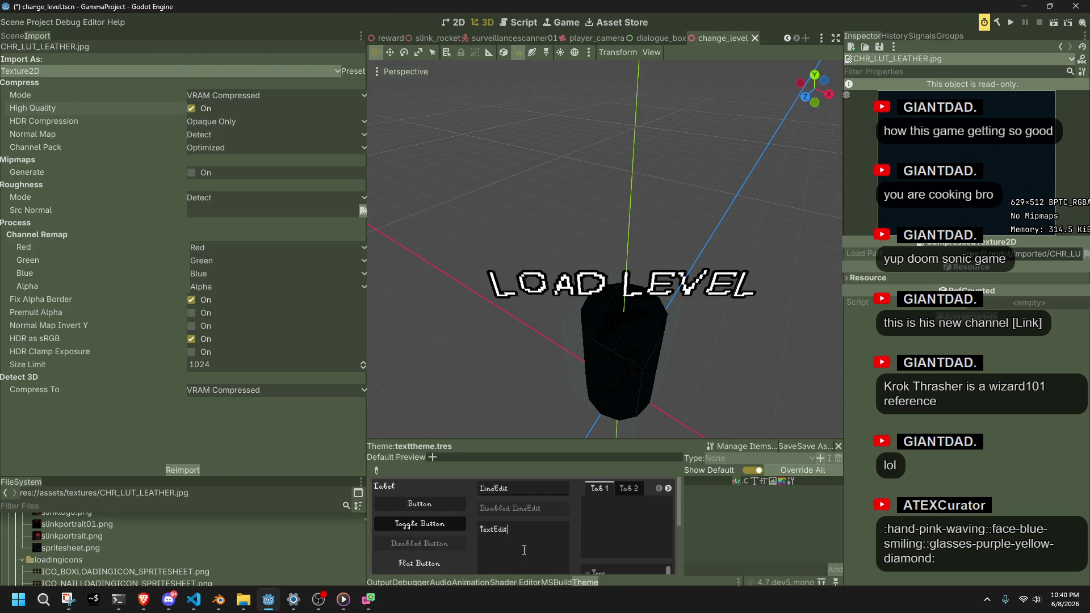
click(95, 23)
click(101, 31)
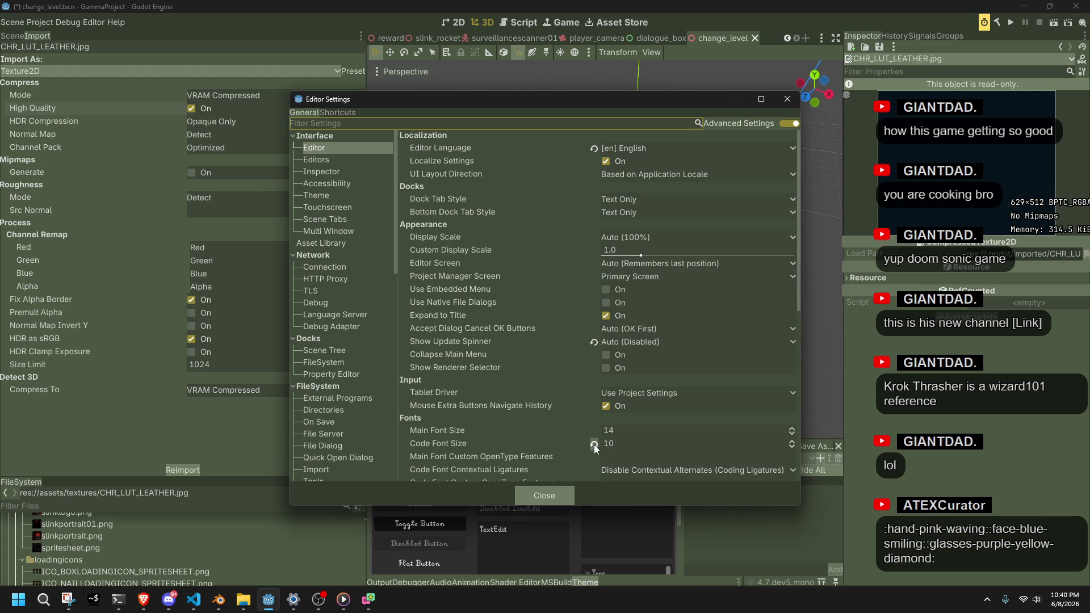
scroll(539, 444, down, 5)
scroll(540, 446, down, 8)
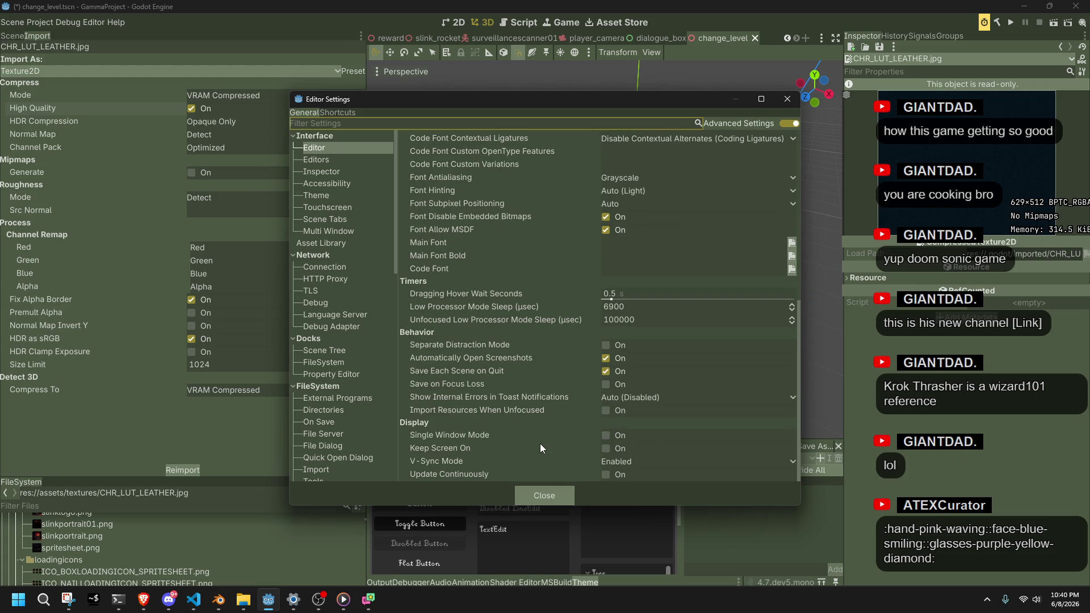
Browse the Editors, Inspector and Accessibility categories, ending on Interface > Theme
click(311, 161)
click(321, 169)
click(329, 193)
click(321, 185)
click(329, 197)
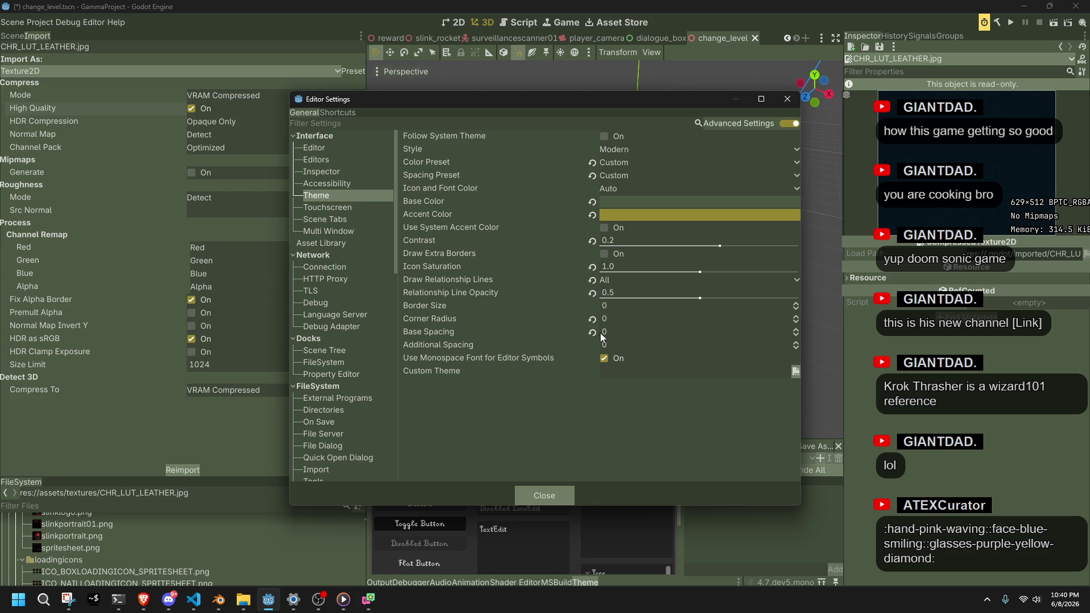
Set the theme's Base Spacing to 1
click(602, 334)
key(Return)
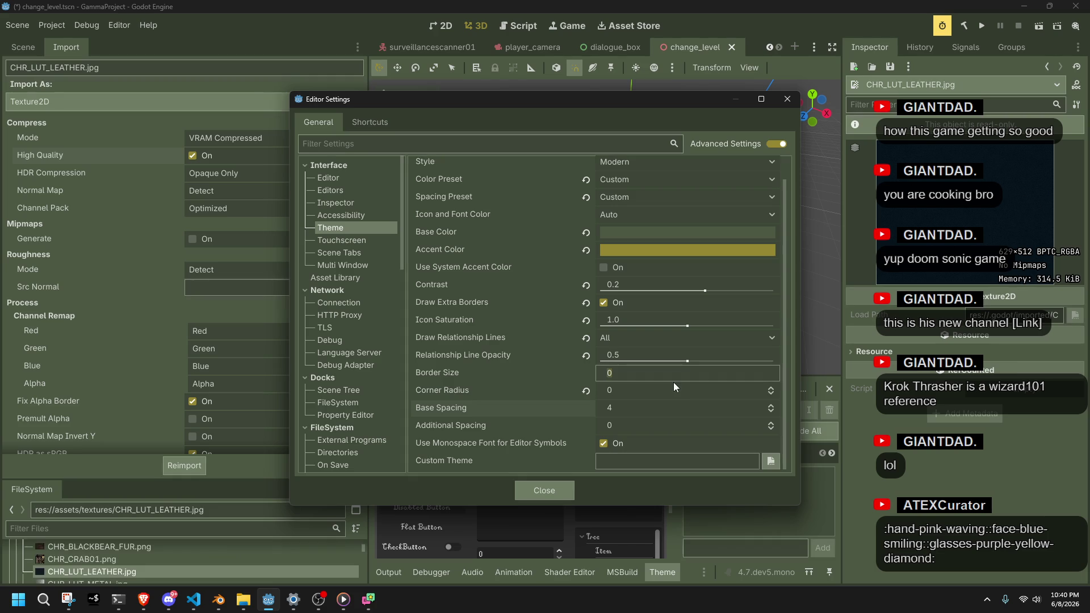
click(617, 409)
text(1)
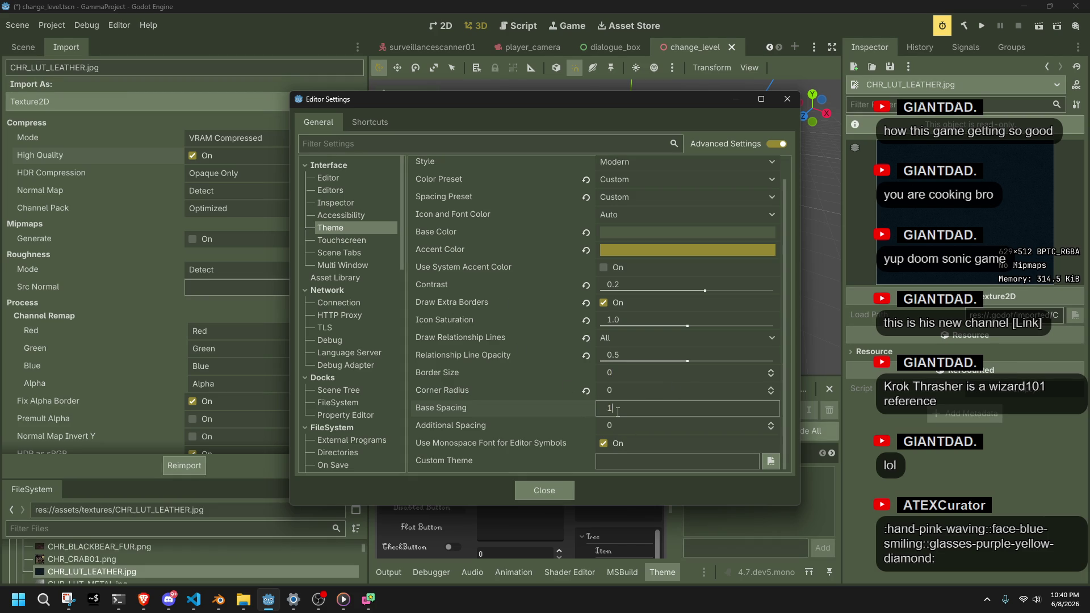
key(Return)
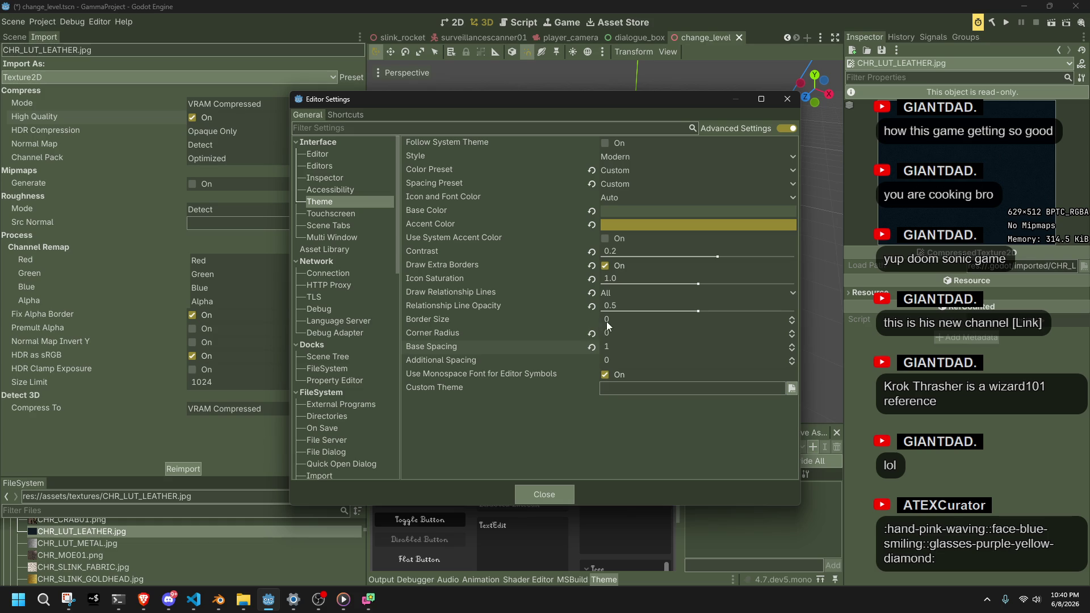
Keep Draw Relationship Lines at All and glance at the browser before returning to the theme Style
click(614, 294)
click(615, 294)
key(alt+Tab)
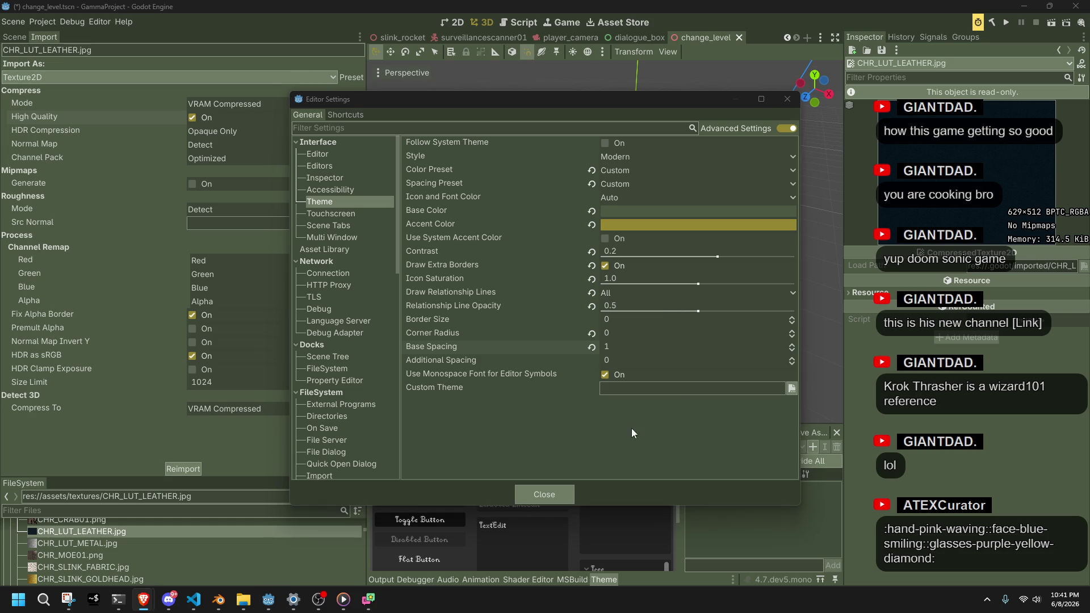
key(alt+Tab)
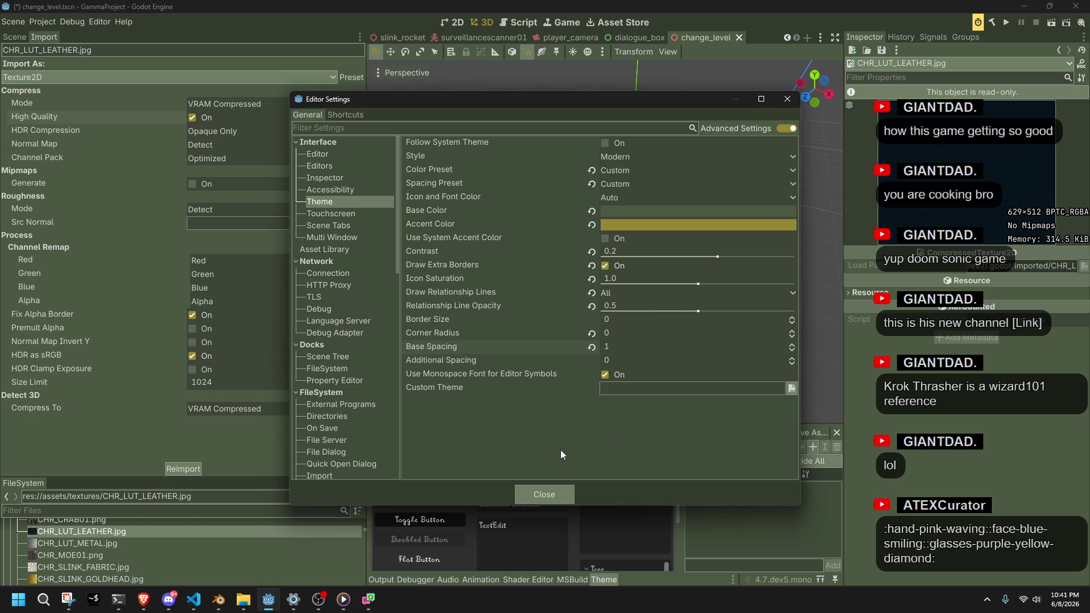
click(636, 156)
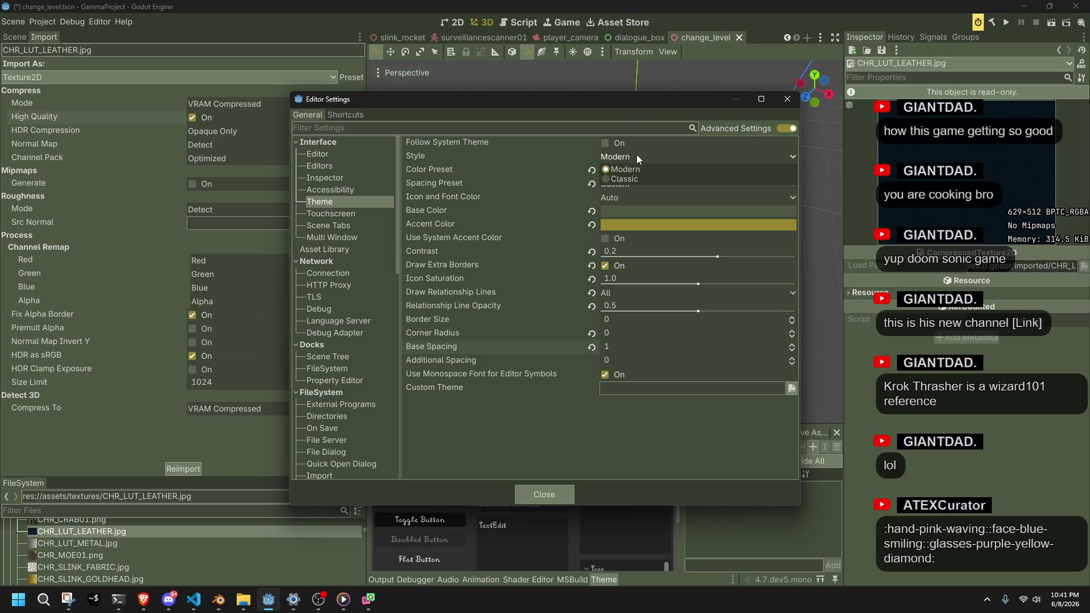
Switch the editor Style to Classic, then back to Modern
click(632, 178)
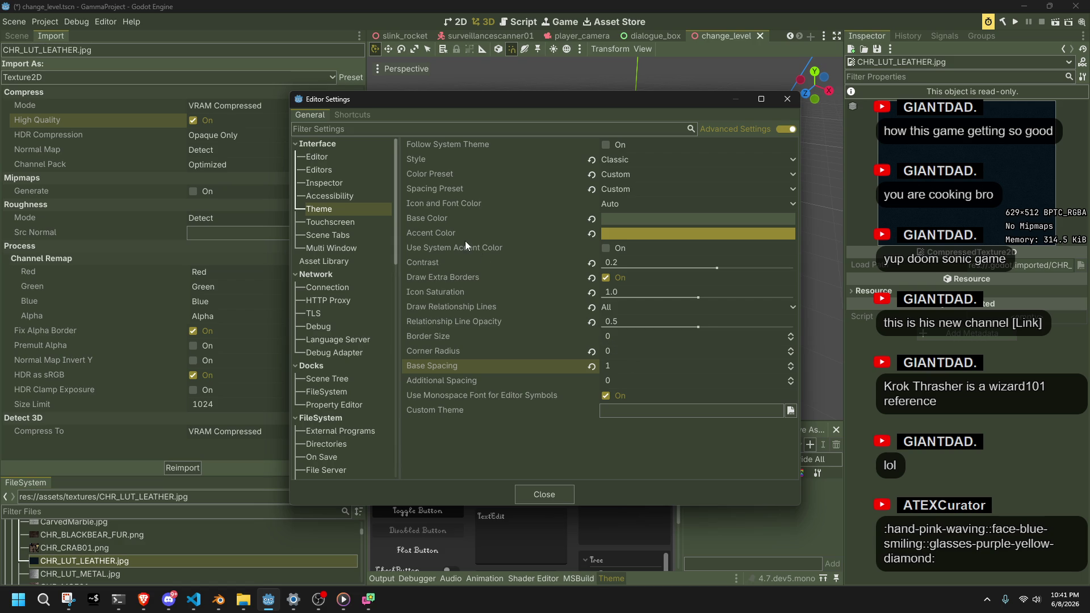
mouse_move(449, 217)
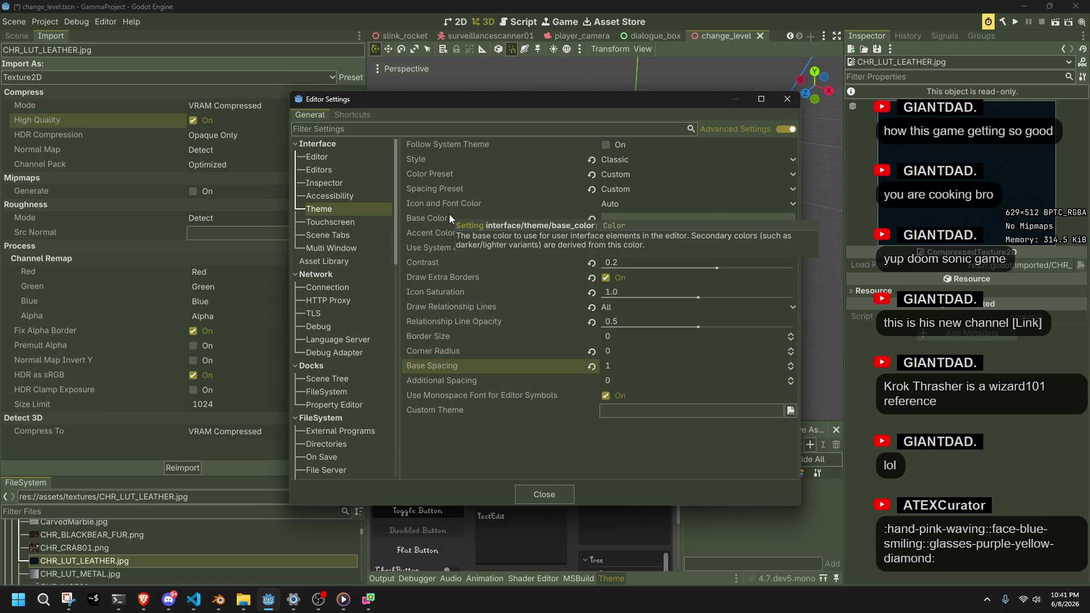
click(196, 121)
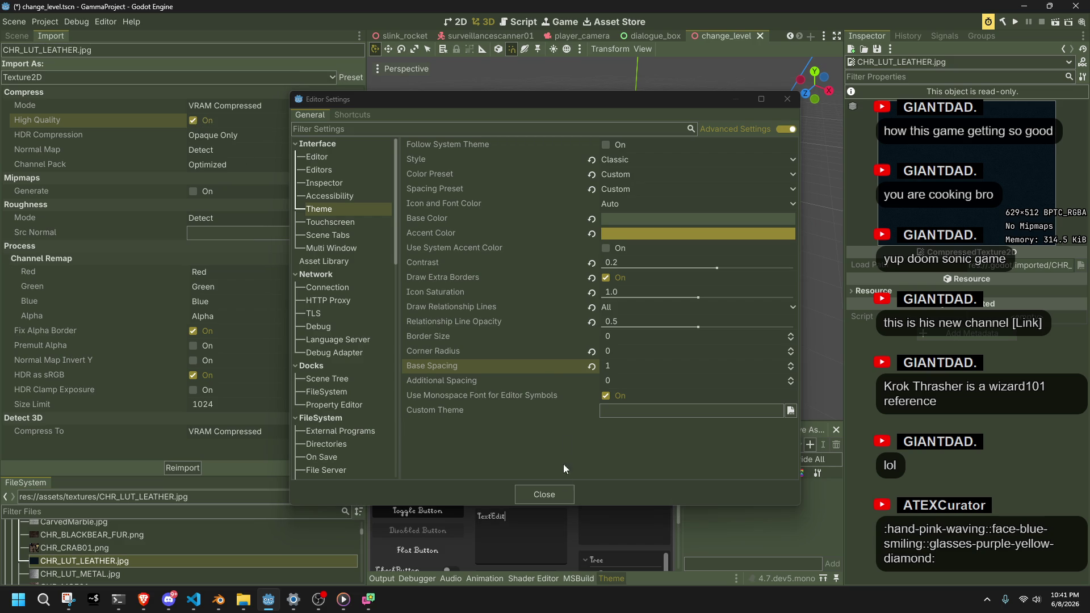
click(608, 158)
click(623, 174)
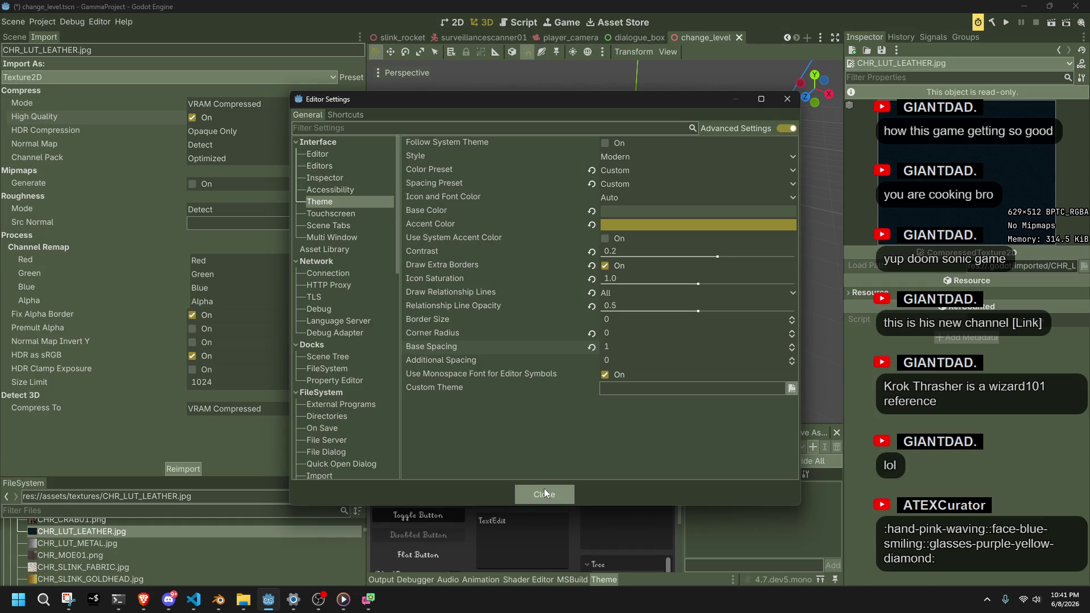
Close Editor Settings, then reimport with High Quality off, giving 629×512 DXT1 at 157.2 KiB
click(544, 493)
click(192, 118)
click(202, 468)
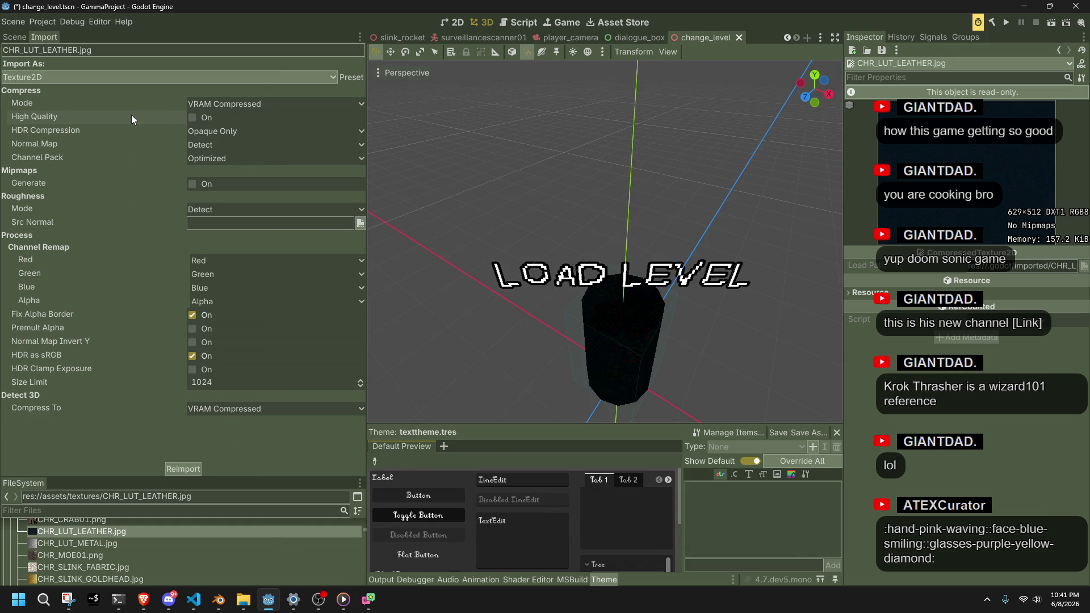
mouse_move(131, 115)
key(alt+Tab)
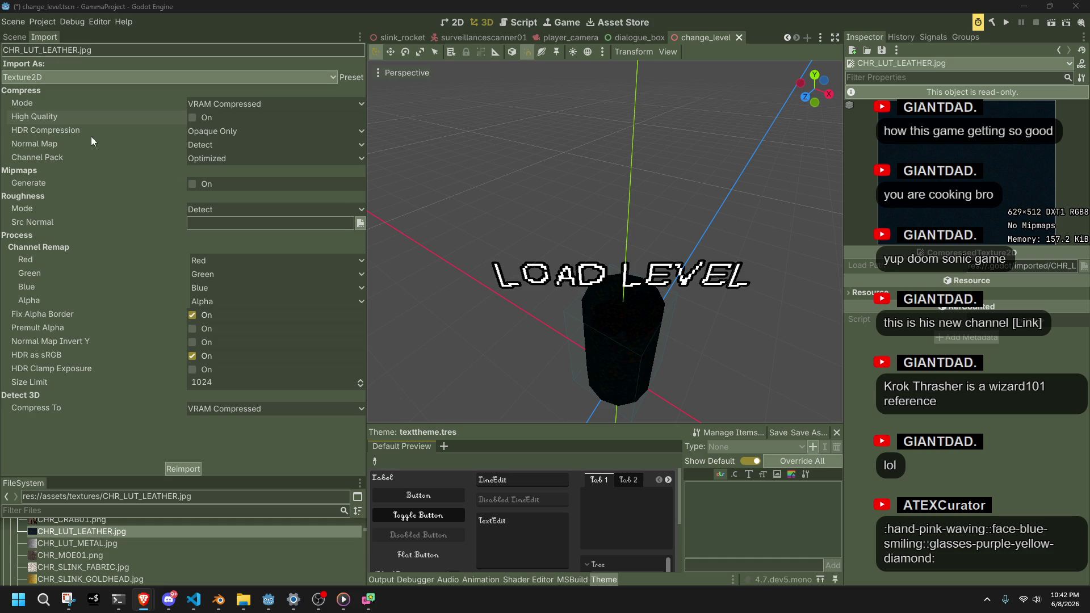
mouse_move(39, 117)
click(199, 147)
Set Normal Map to Disabled and HDR Compression to Always, keeping channel pack at Optimized
click(226, 177)
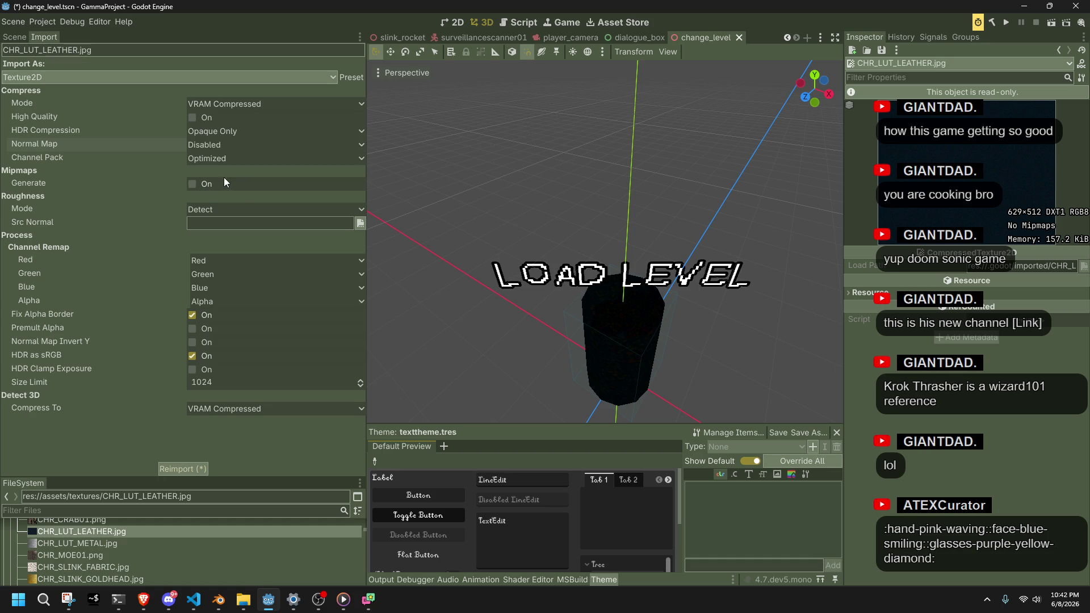
click(211, 132)
click(229, 145)
scroll(209, 132, down, 2)
click(226, 159)
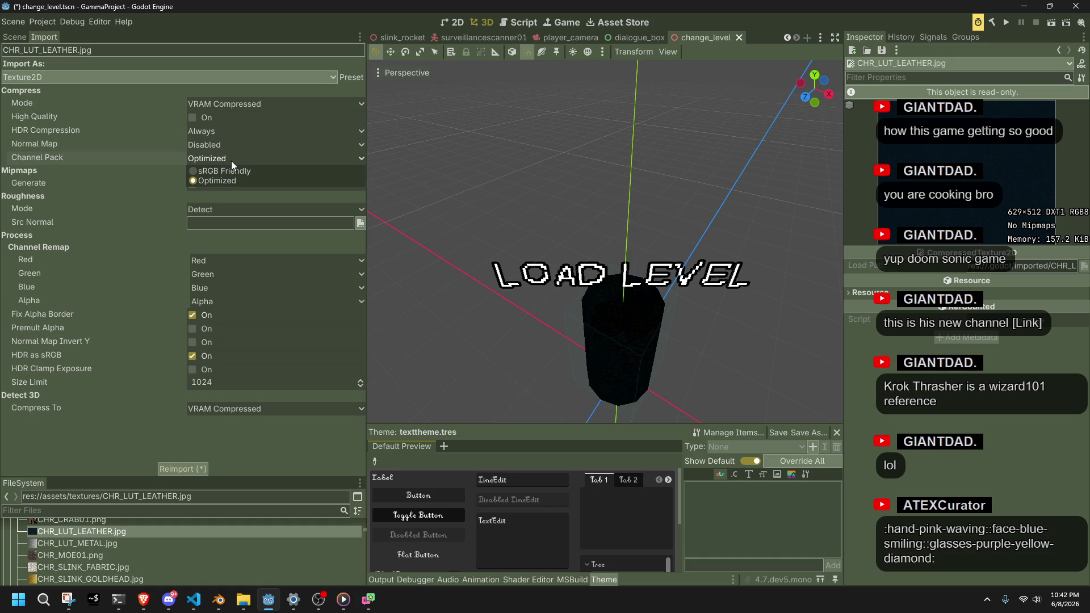
click(227, 158)
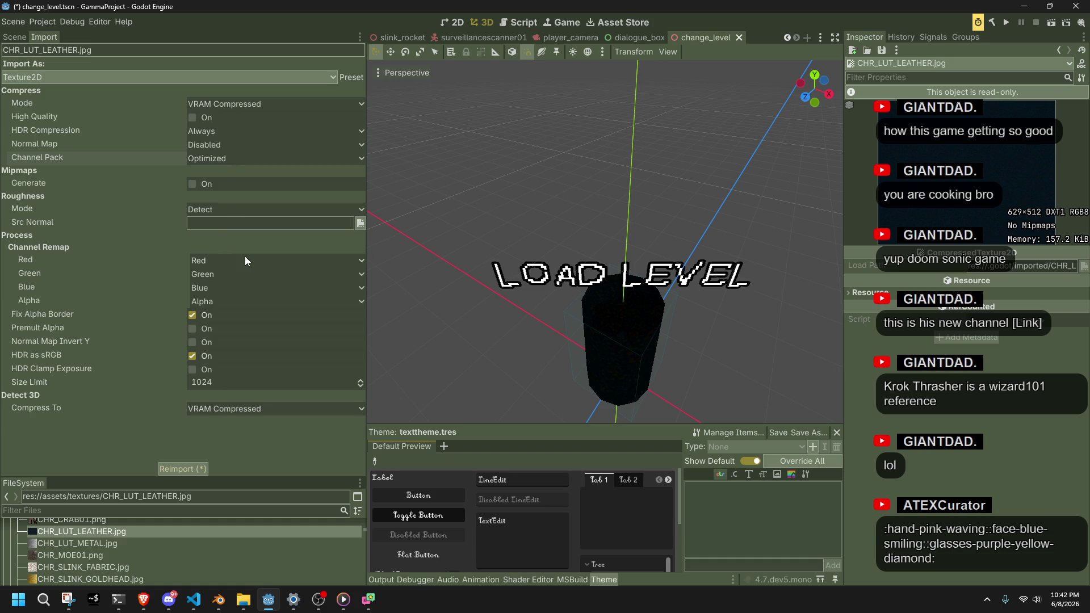
Set Channel Remap Alpha to Unused, checking the browser along the way
click(215, 302)
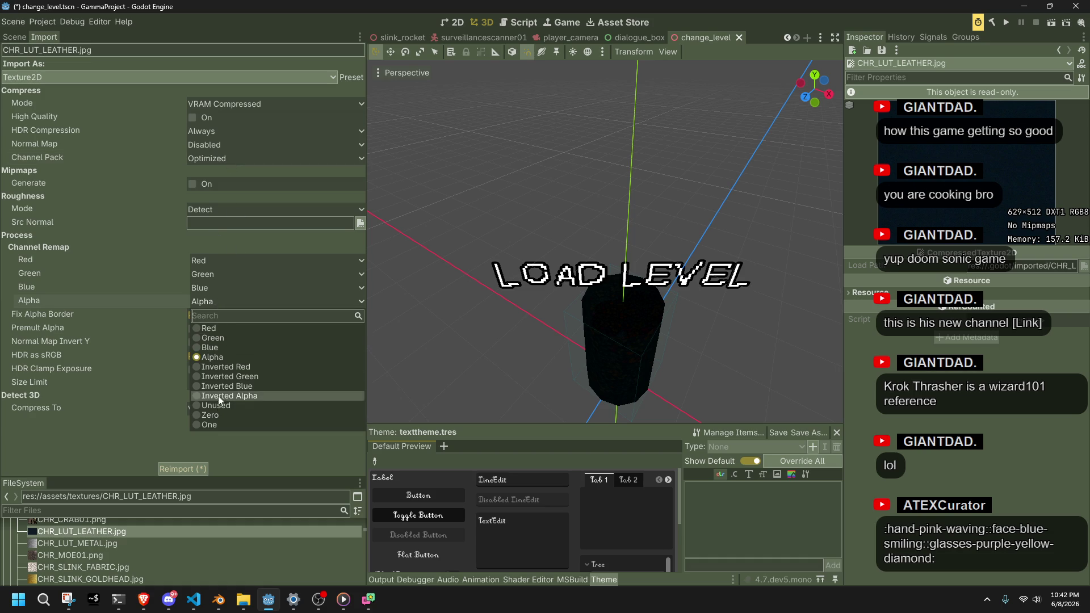
click(556, 468)
key(alt+Tab)
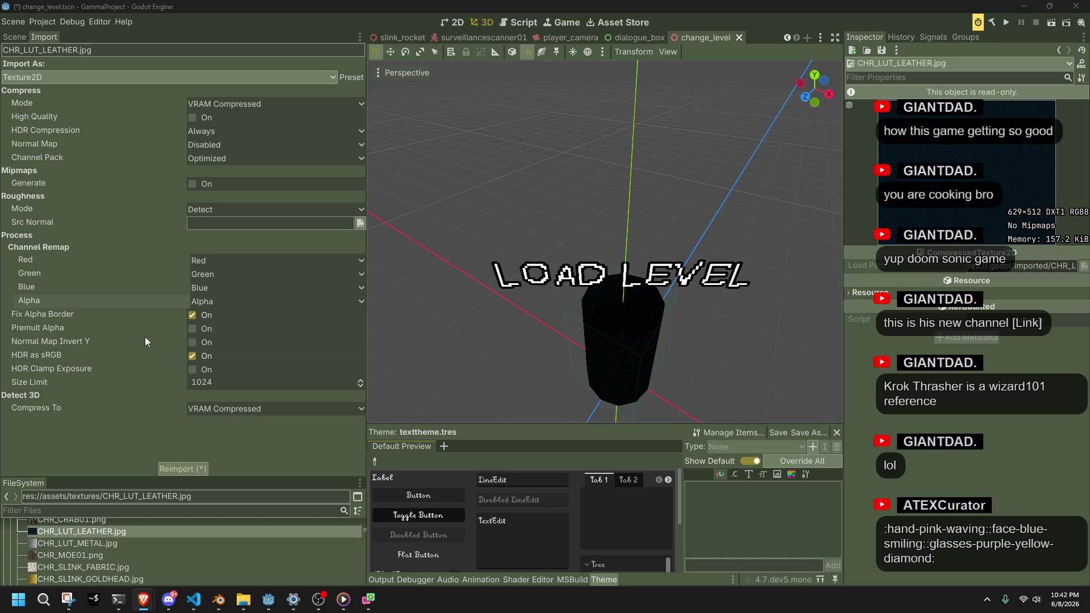
click(210, 303)
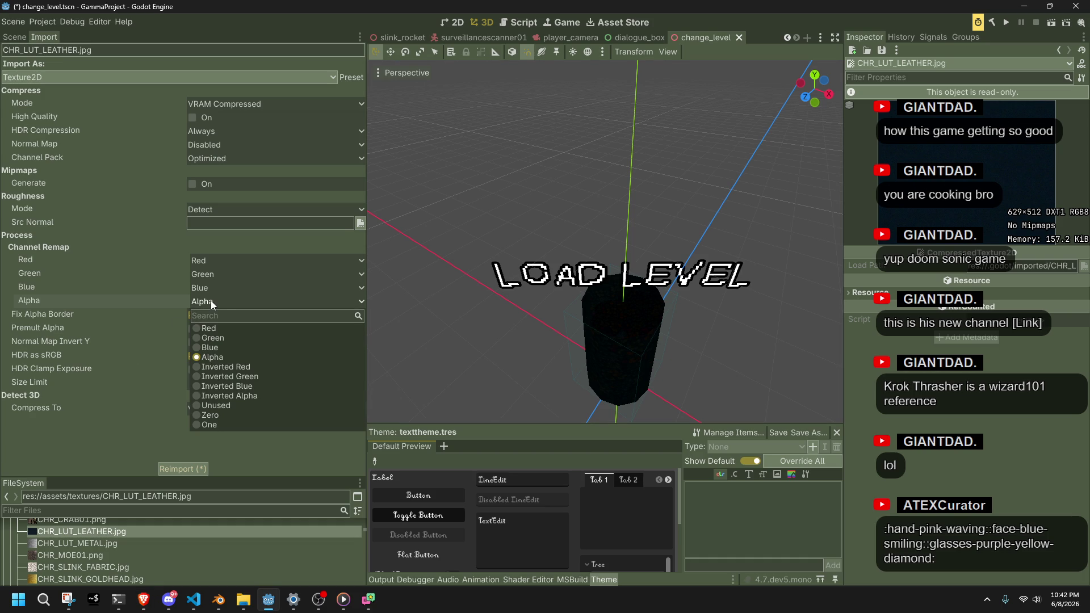
click(223, 407)
key(alt+Tab)
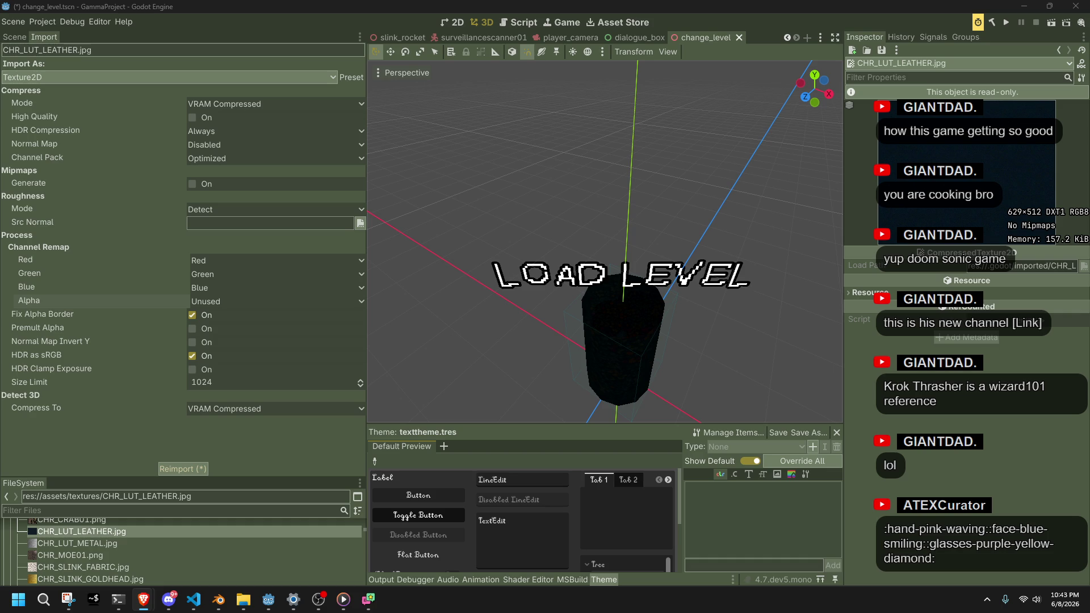
Reimport the leather texture as Basis Universal, then again with UASTC Level set to Slowest
click(283, 105)
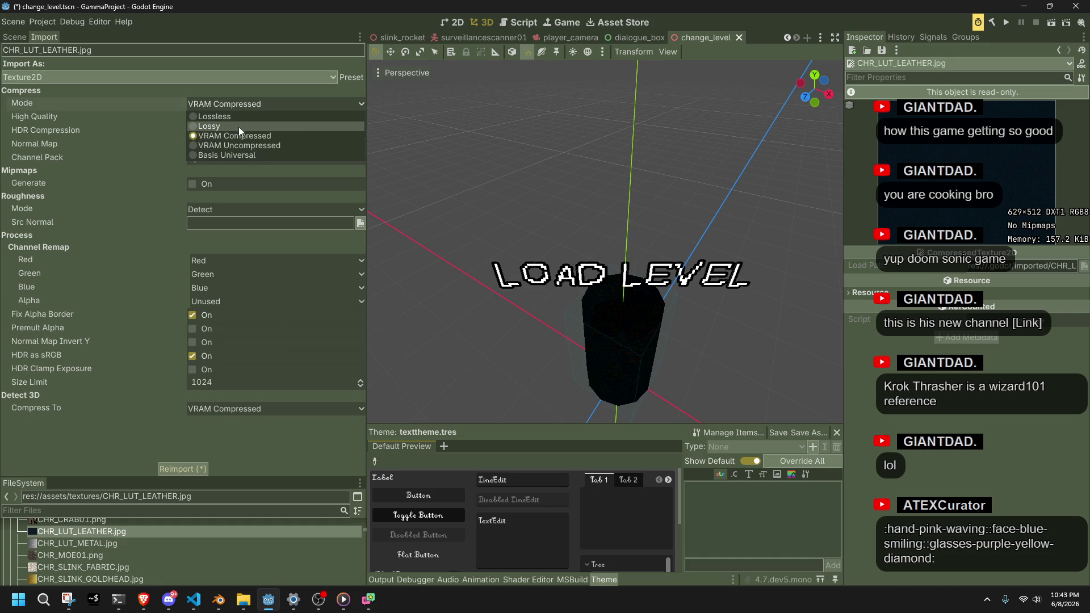
click(250, 155)
click(195, 470)
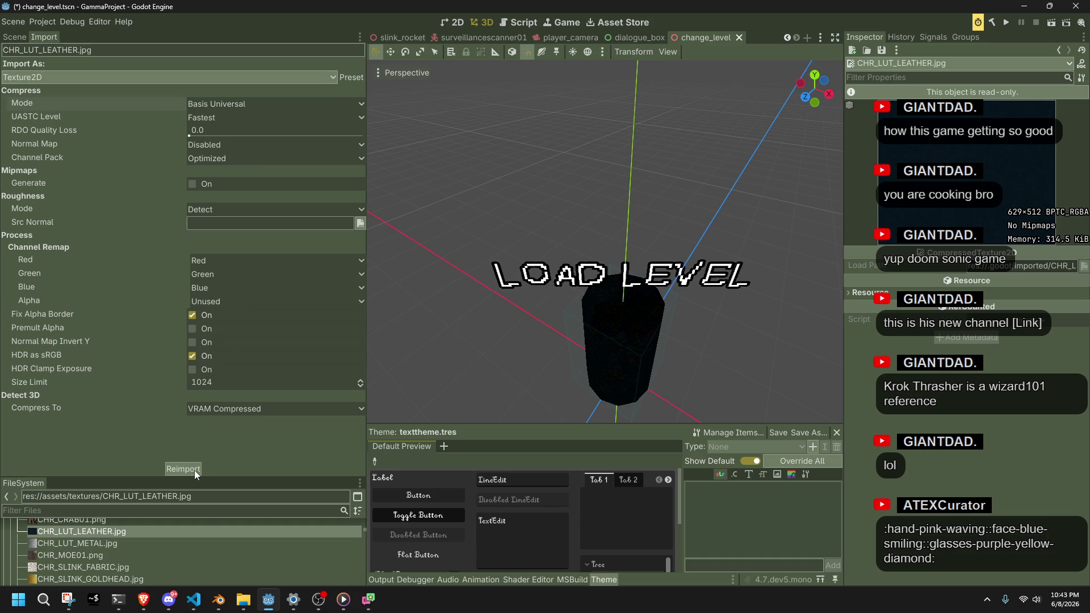
click(204, 117)
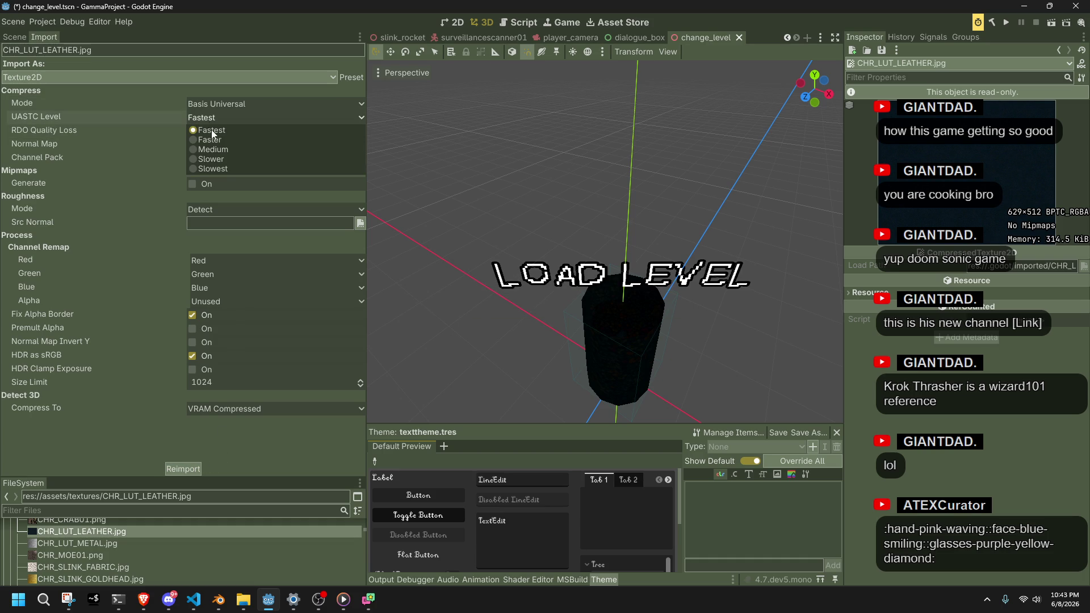
click(230, 165)
click(193, 468)
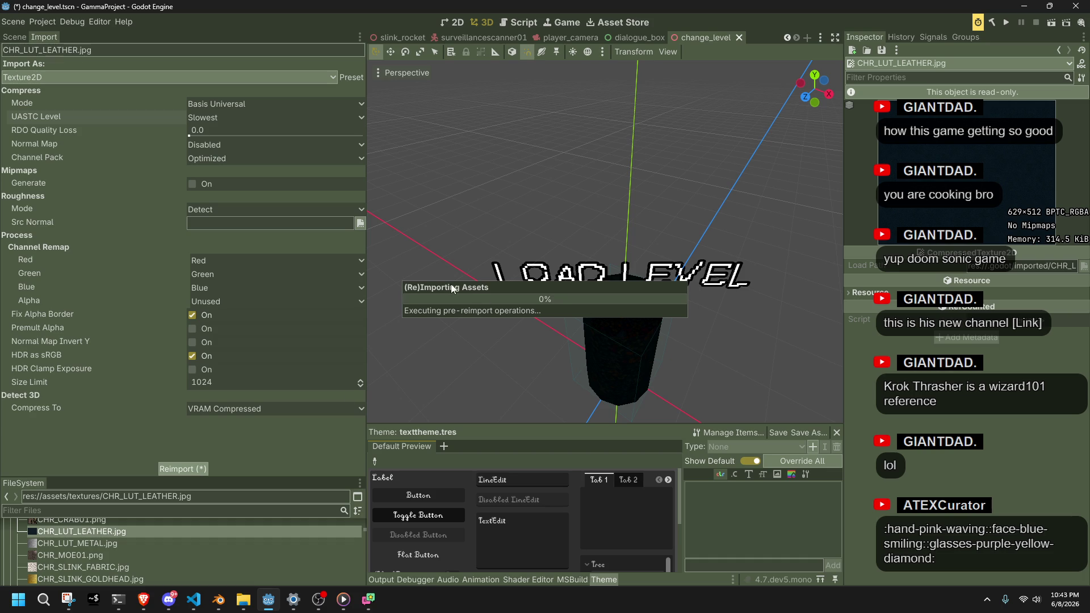
Switch the leather texture's compression mode back to VRAM Compressed and reimport it
click(215, 116)
click(215, 115)
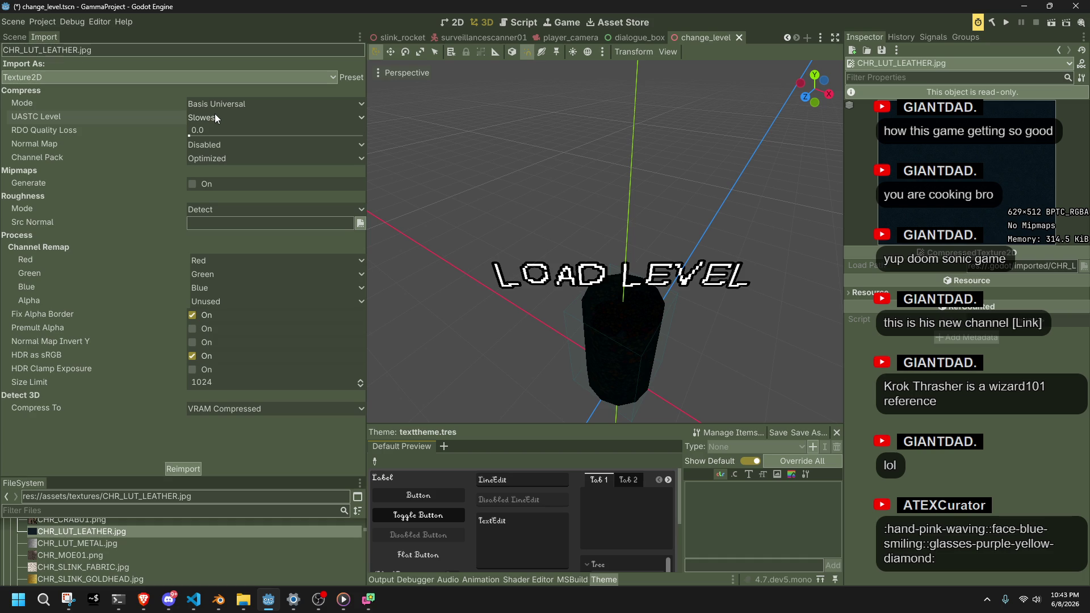
click(223, 106)
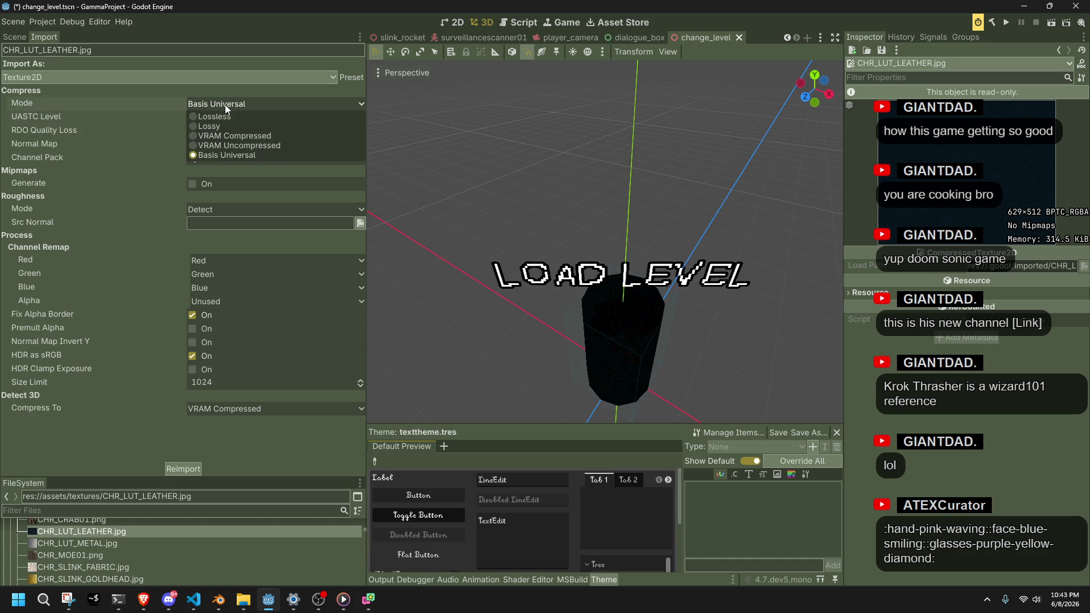
click(243, 131)
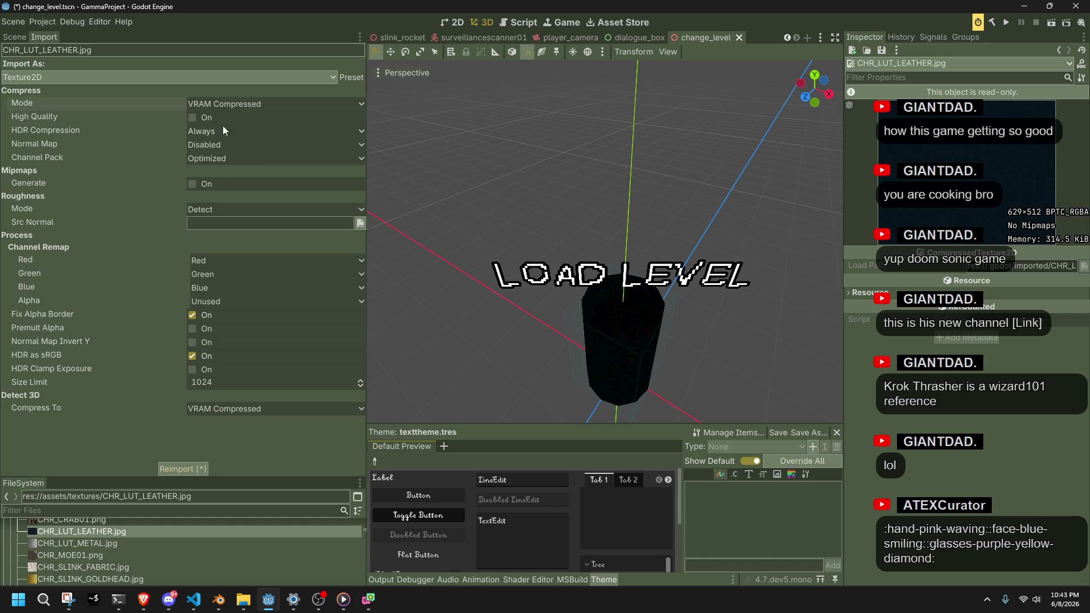
click(183, 467)
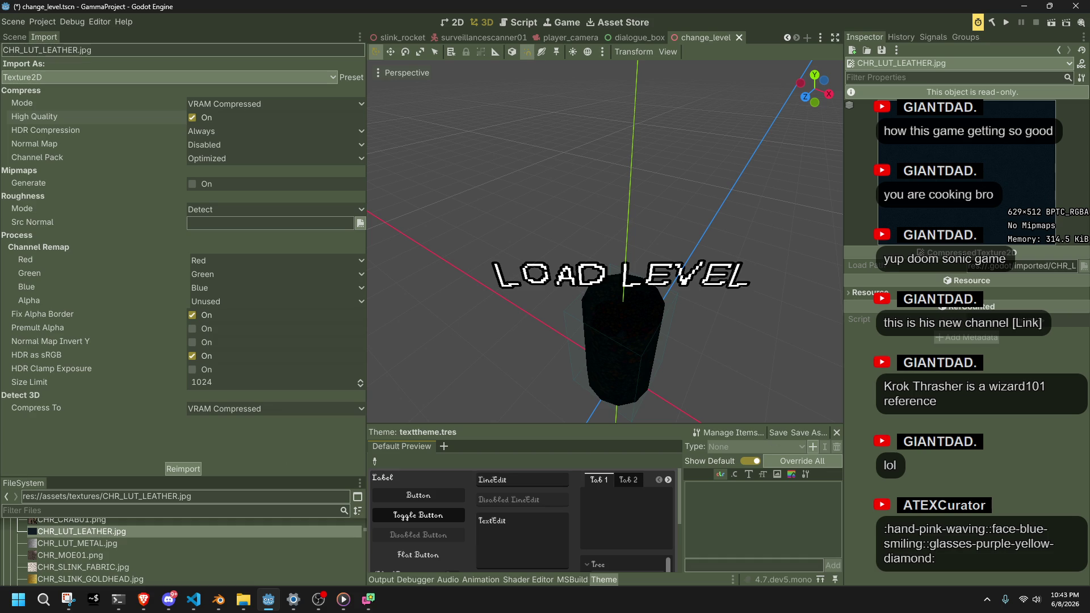
key(alt+Tab)
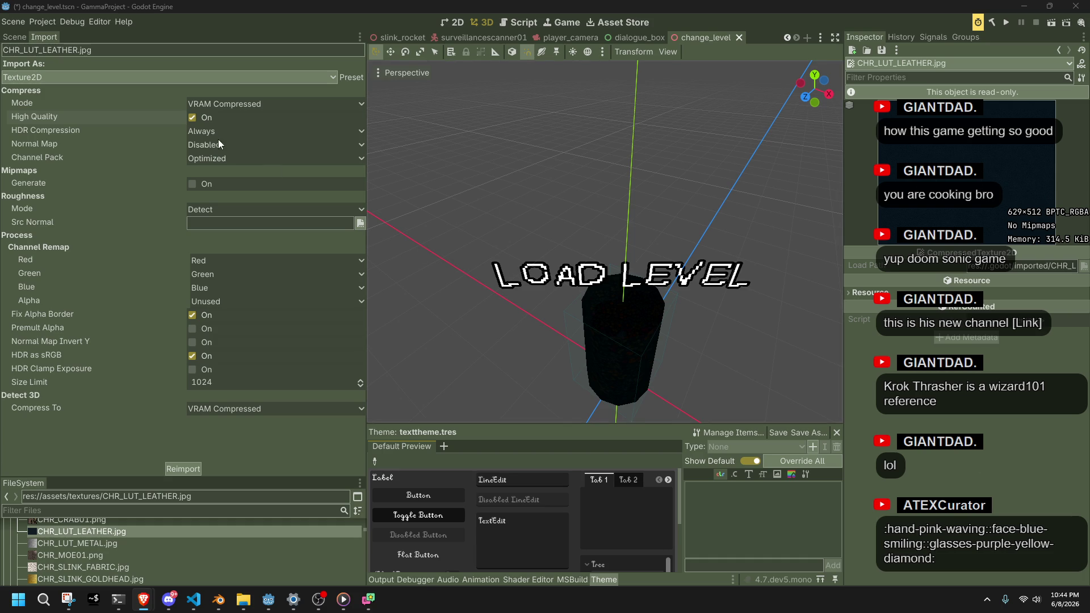
Turn High Quality off and Mipmaps Generate on for CHR_LUT_LEATHER.jpg, then reimport it
click(193, 118)
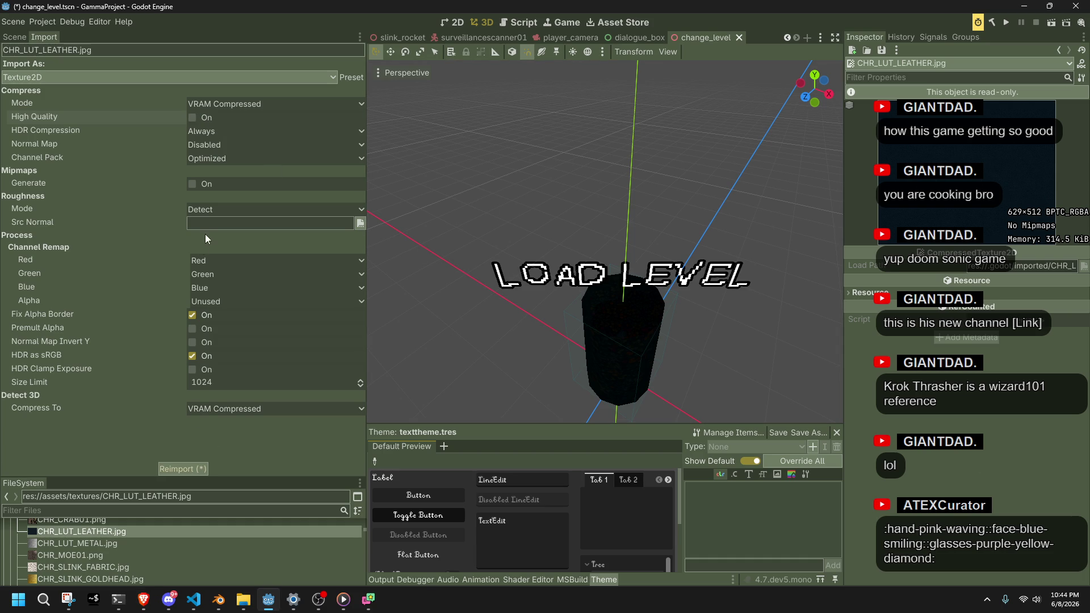
click(192, 184)
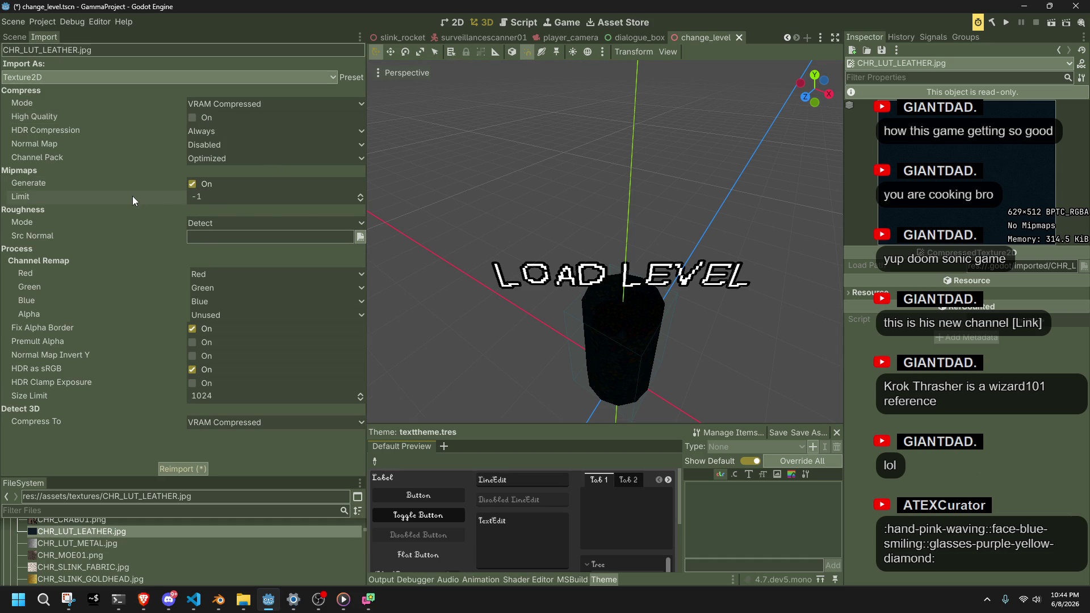
click(204, 466)
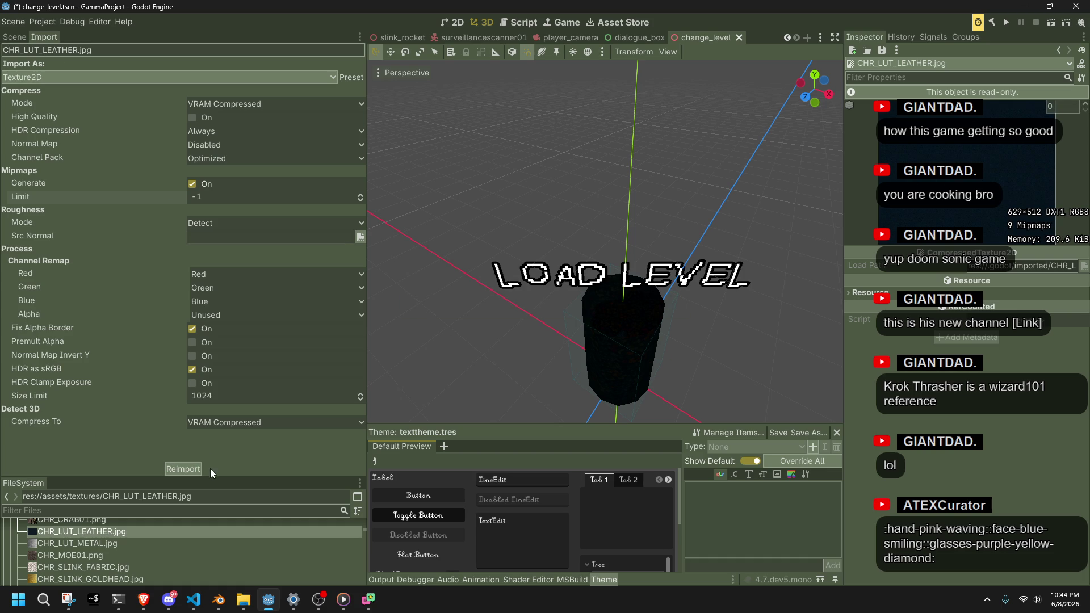
Set the leather texture's Mipmaps Limit to 3, reimport, and preview its mipmap levels
click(205, 198)
text(3)
key(Return)
click(202, 465)
click(1085, 104)
click(1085, 105)
click(1086, 105)
click(1086, 111)
click(1085, 112)
click(1085, 111)
click(1085, 112)
click(1085, 112)
click(1085, 112)
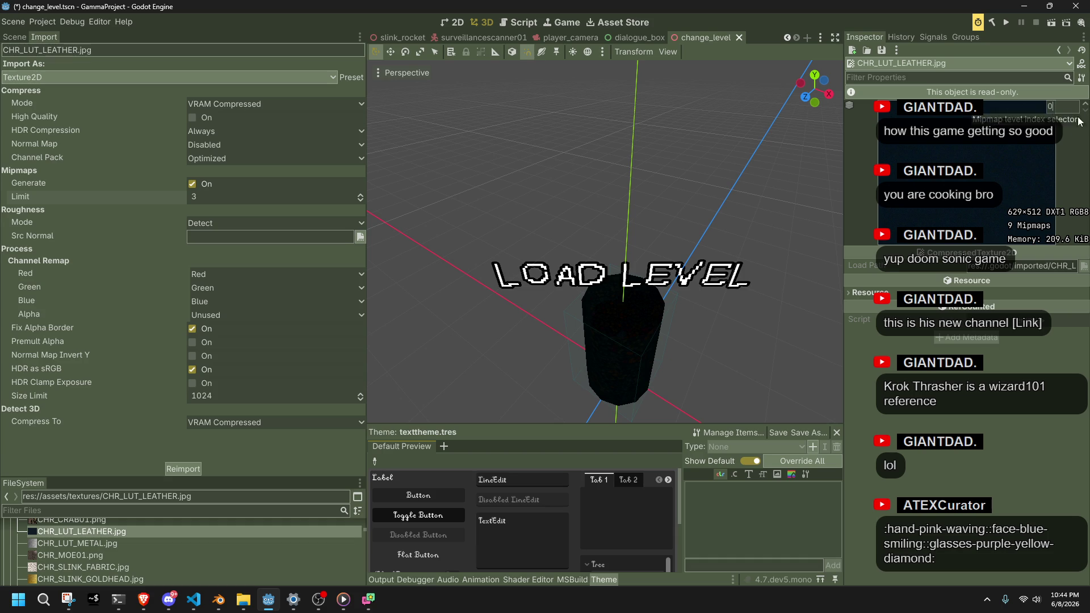
click(191, 185)
click(192, 185)
click(183, 467)
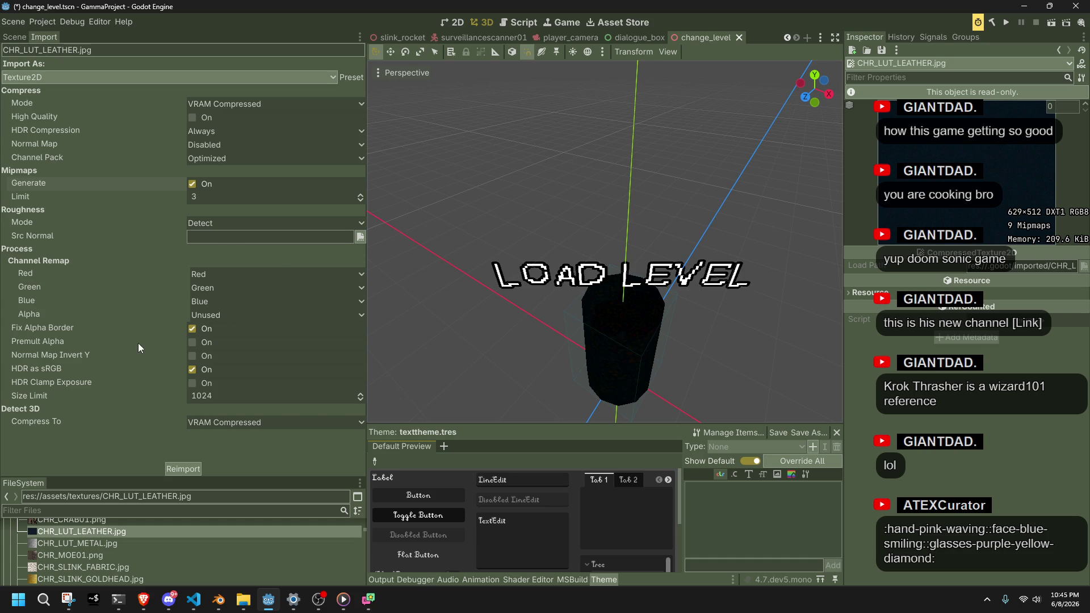
Enable HDR Clamp Exposure and save these settings as the default for Texture2D
mouse_move(138, 344)
mouse_move(81, 381)
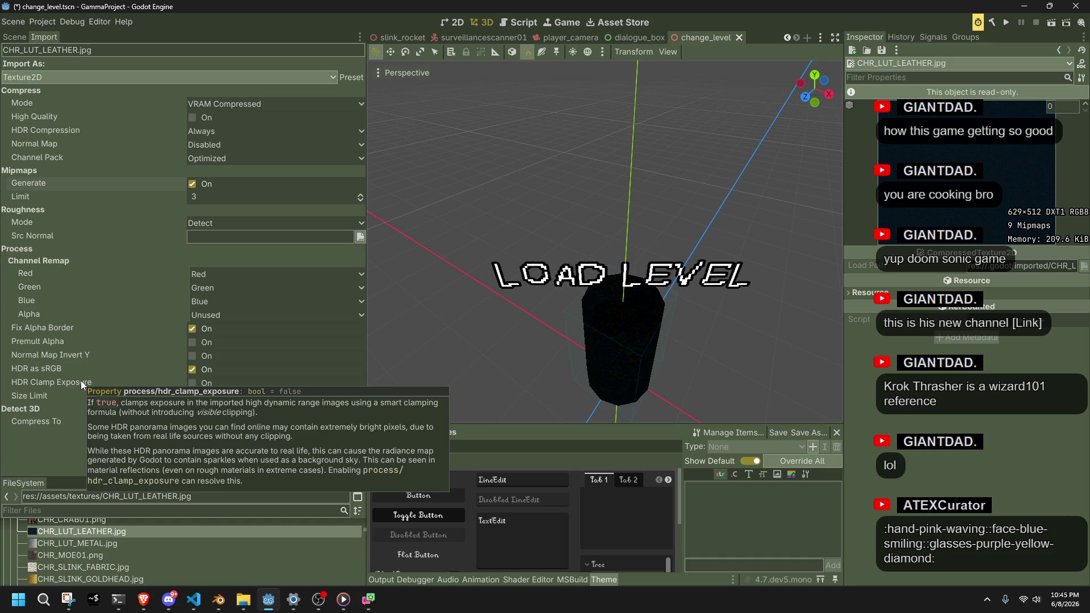
click(192, 383)
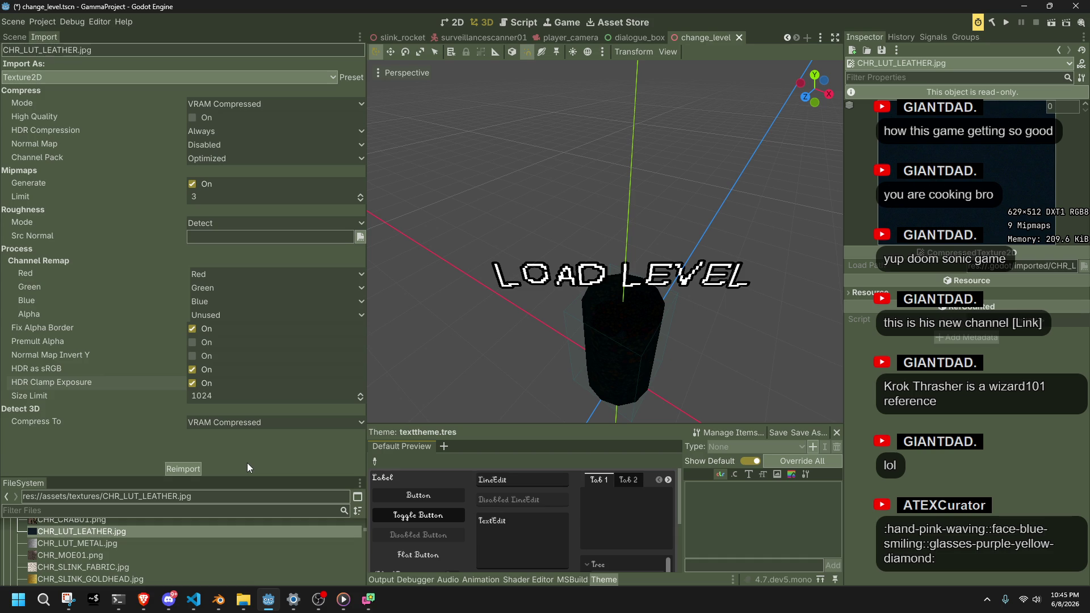
click(346, 79)
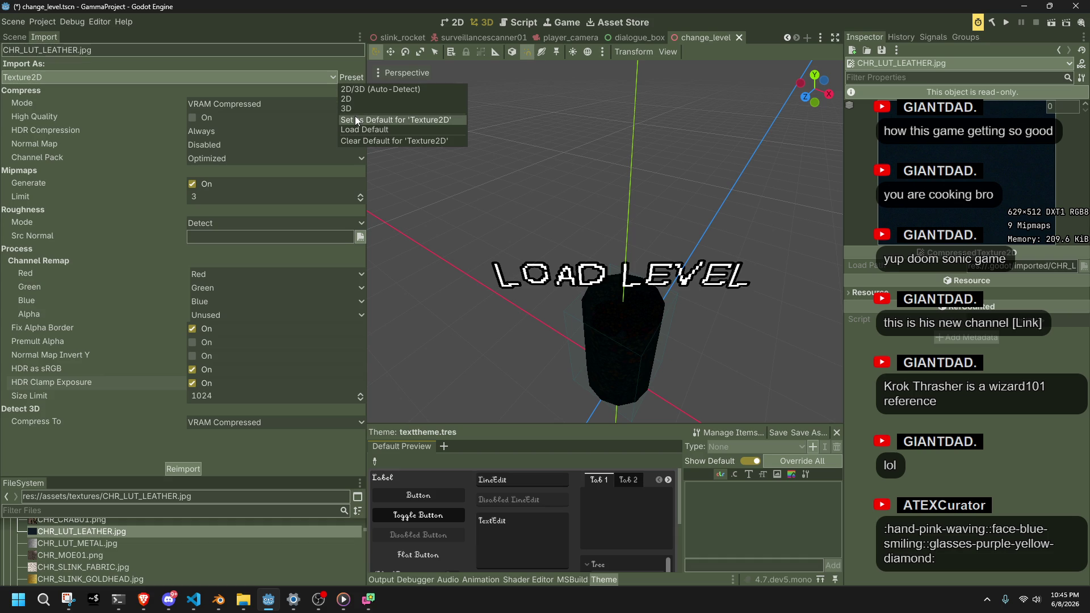
click(356, 120)
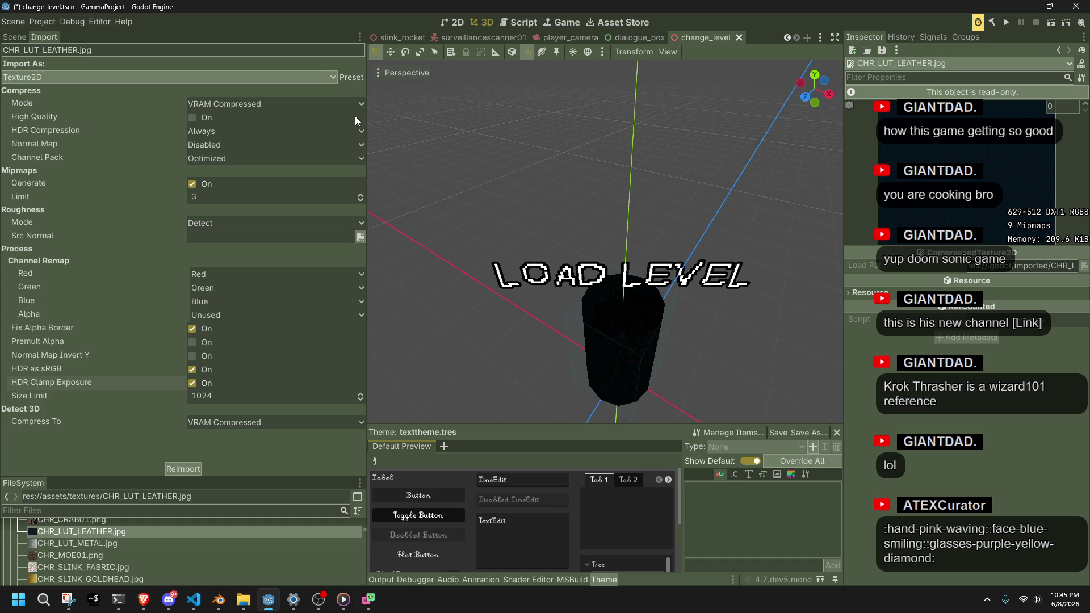
Load the default Texture2D preset onto CHR_LUT_METAL.jpg and reimport it
click(333, 78)
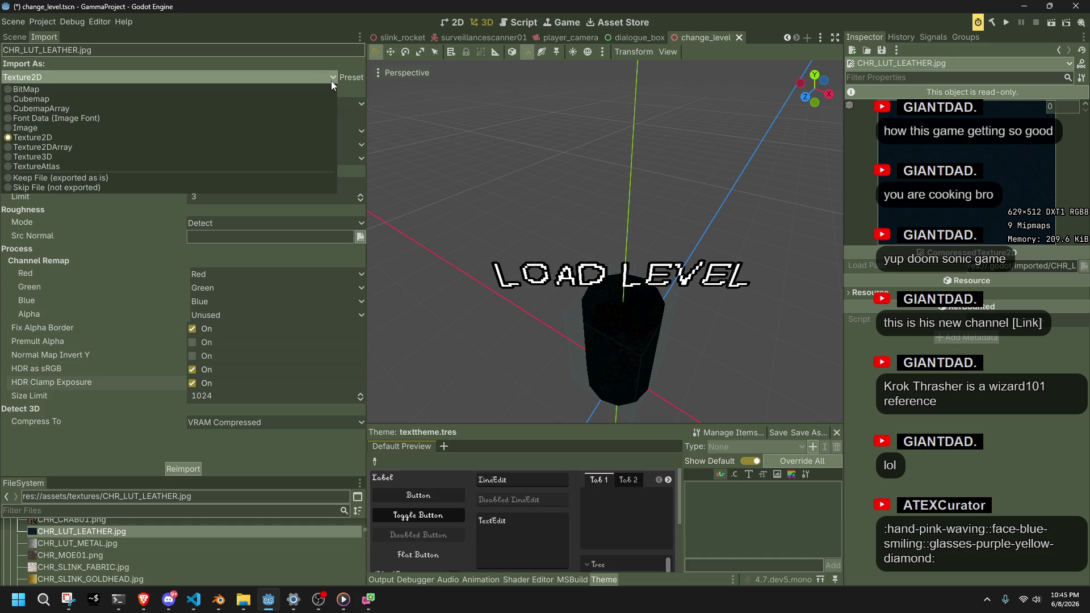
click(331, 80)
click(350, 78)
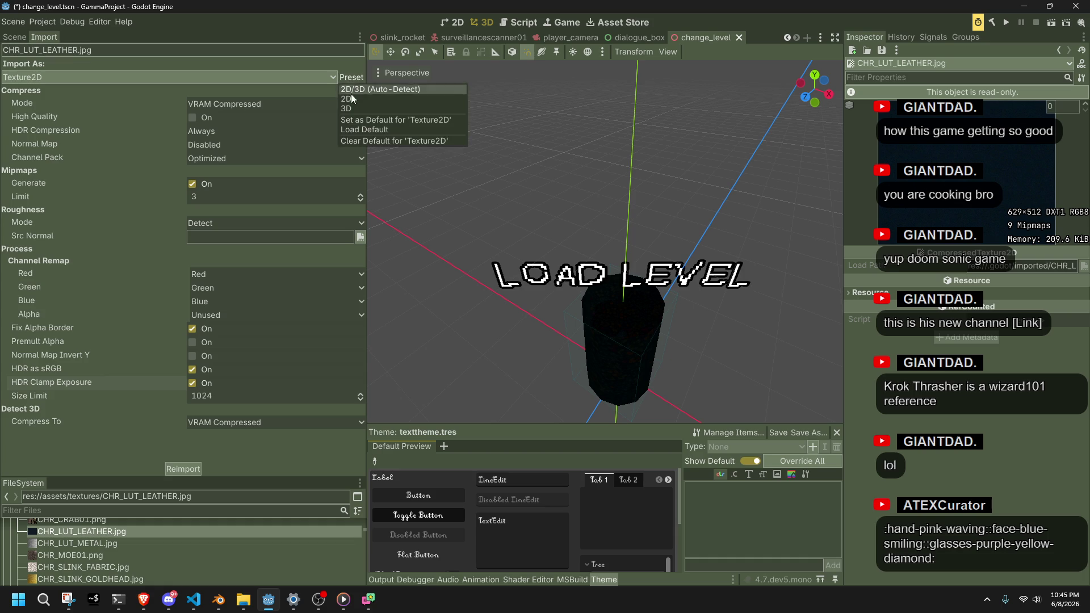
click(359, 131)
click(126, 541)
click(319, 78)
click(319, 78)
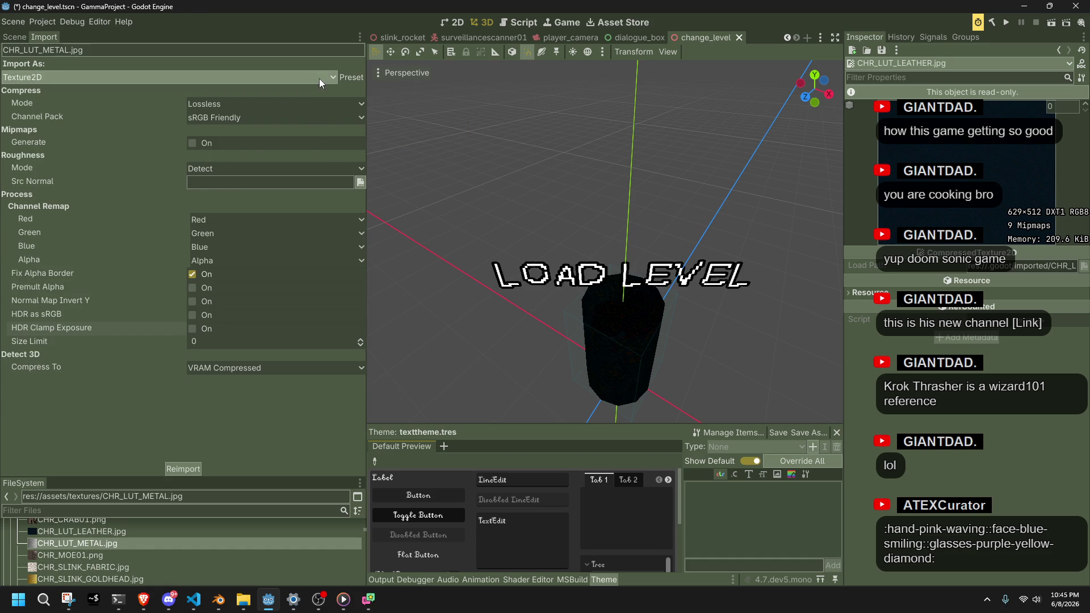
click(60, 546)
click(285, 80)
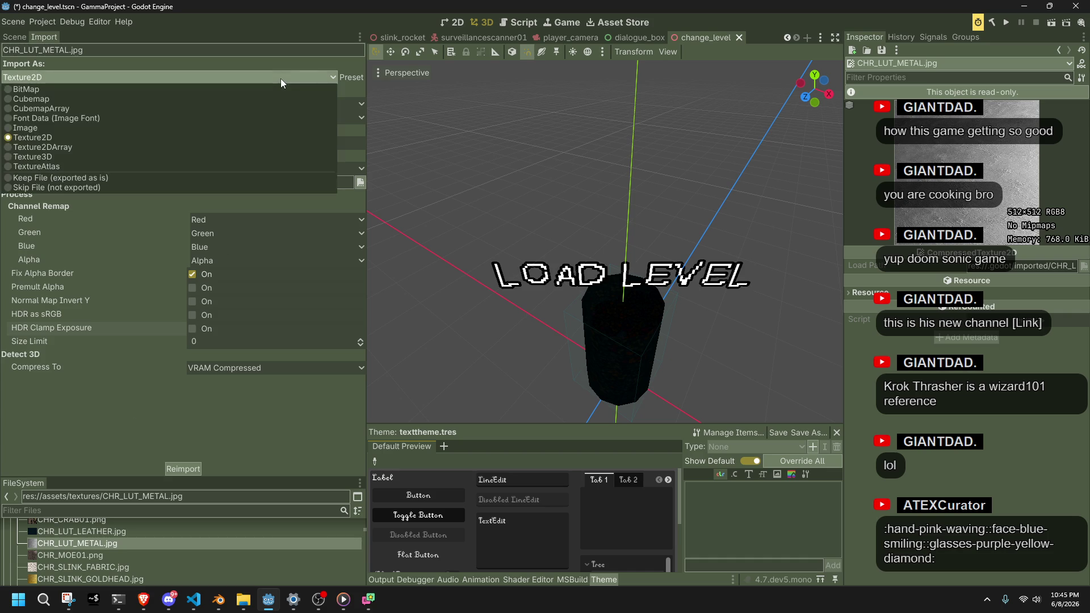
click(280, 78)
click(345, 76)
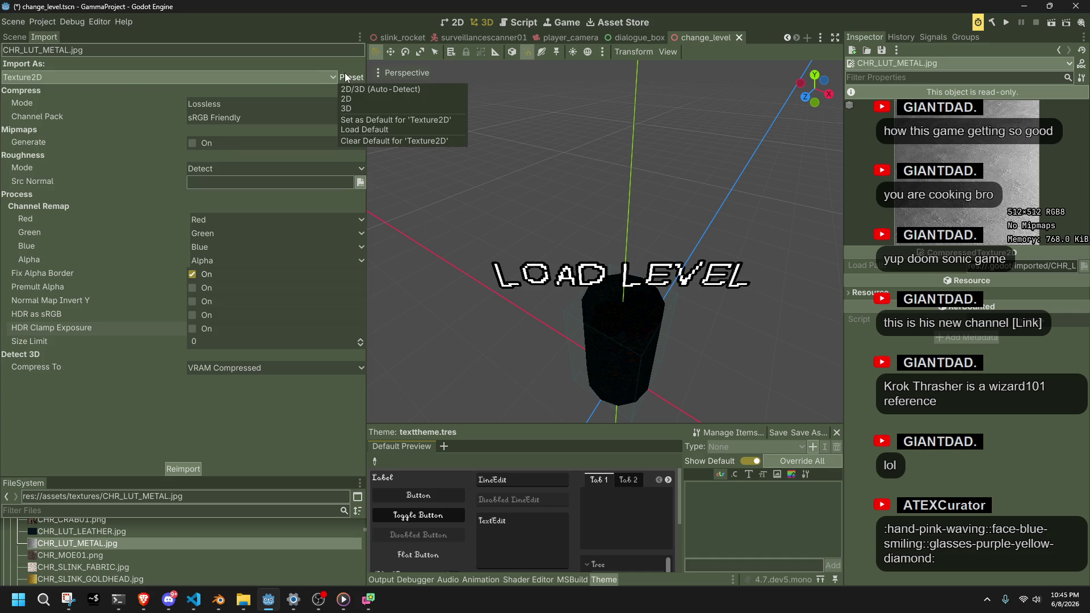
click(354, 130)
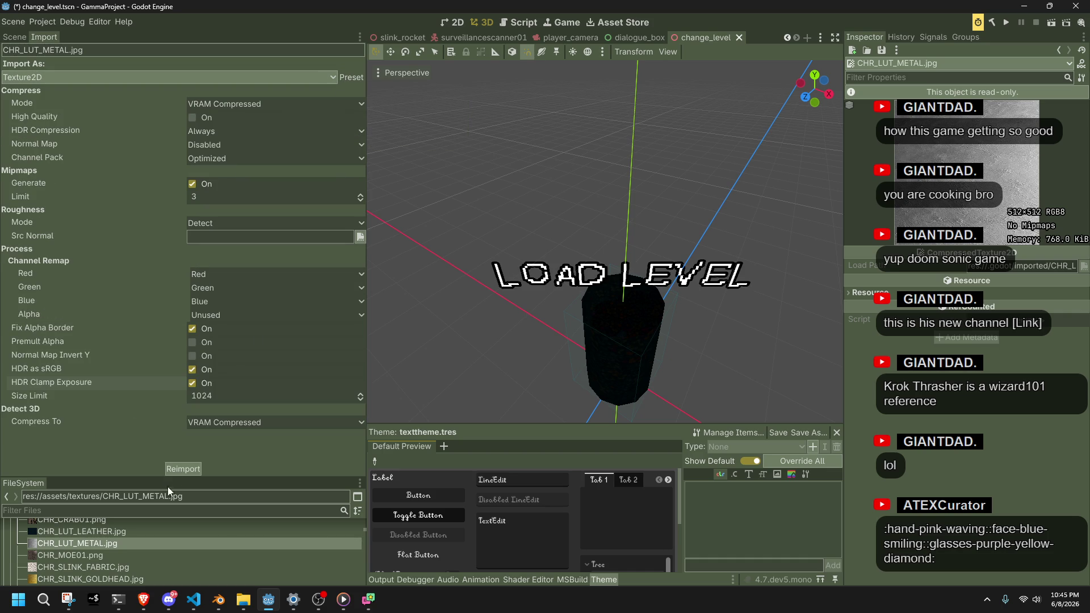
click(173, 471)
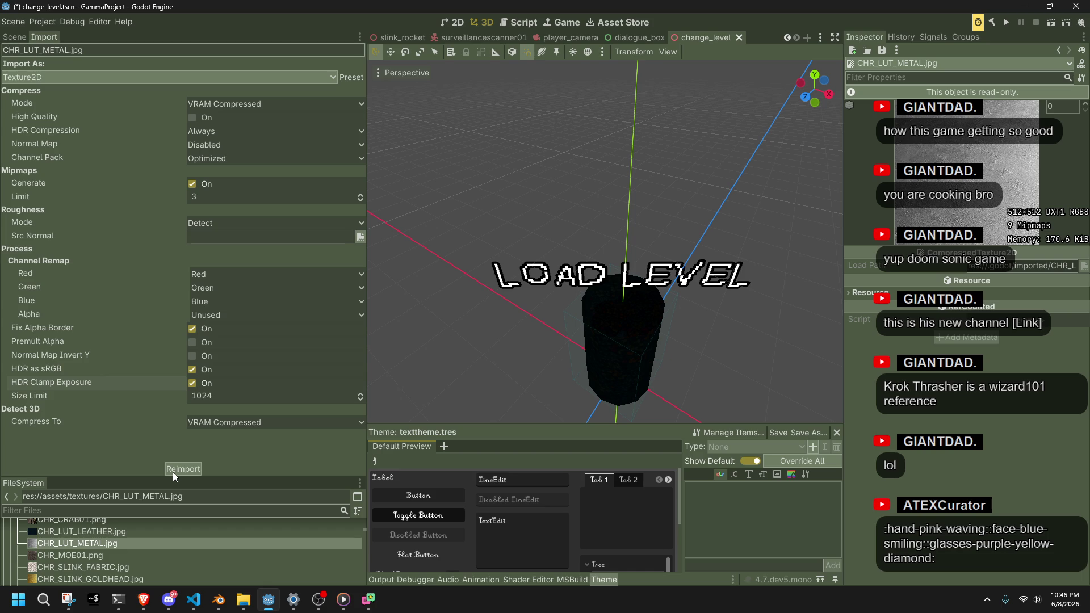
Load the default preset onto CHR_MOE01.png and reimport it
click(138, 554)
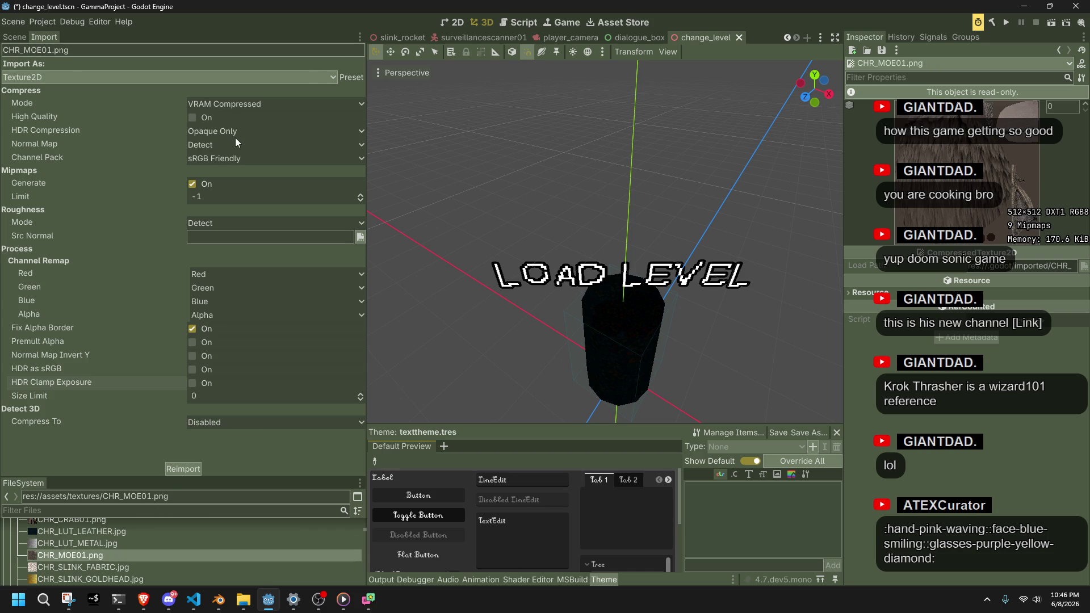
click(346, 79)
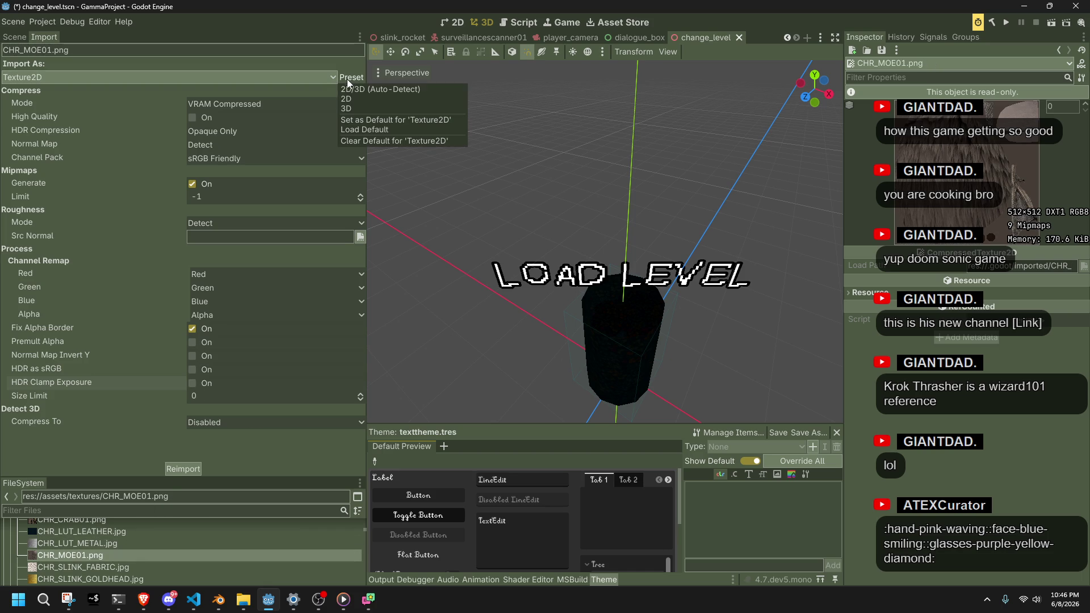
click(354, 130)
click(189, 469)
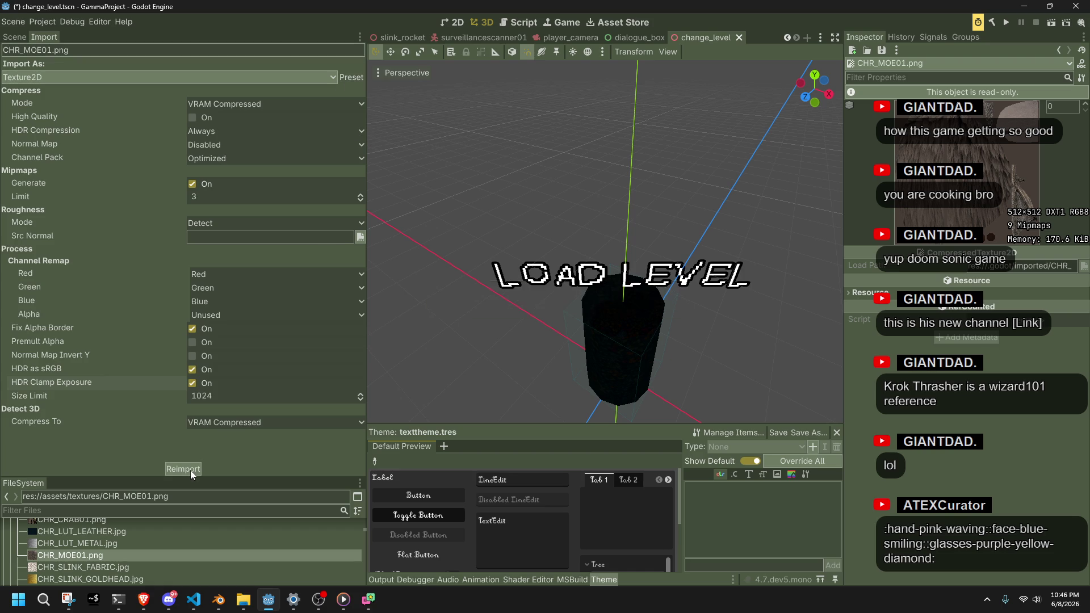
Load the default preset onto CHR_SLINK_FABRIC.jpg and reimport it
click(154, 565)
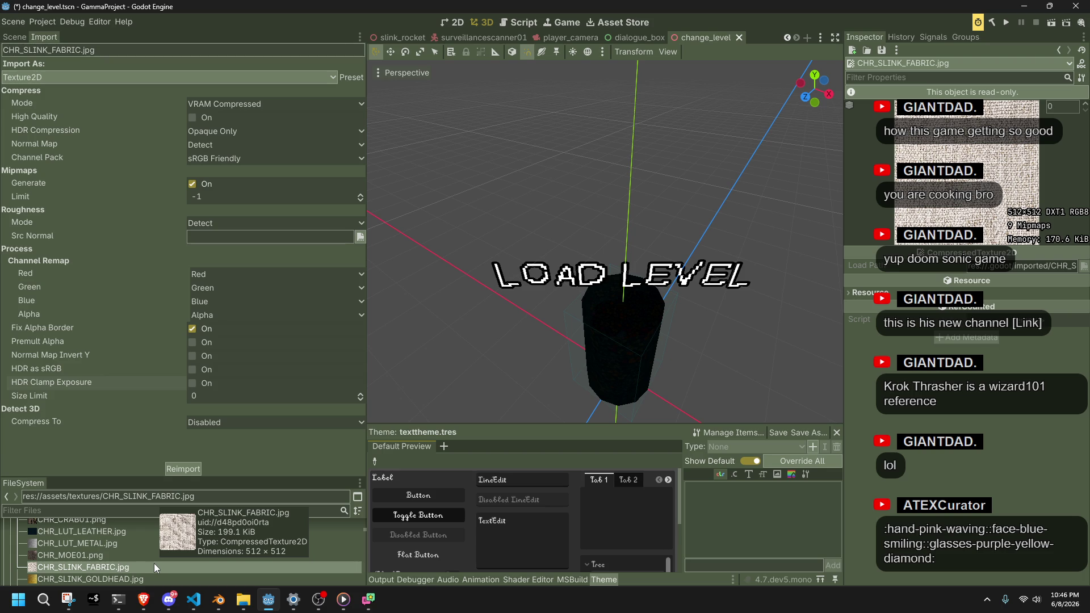
click(349, 78)
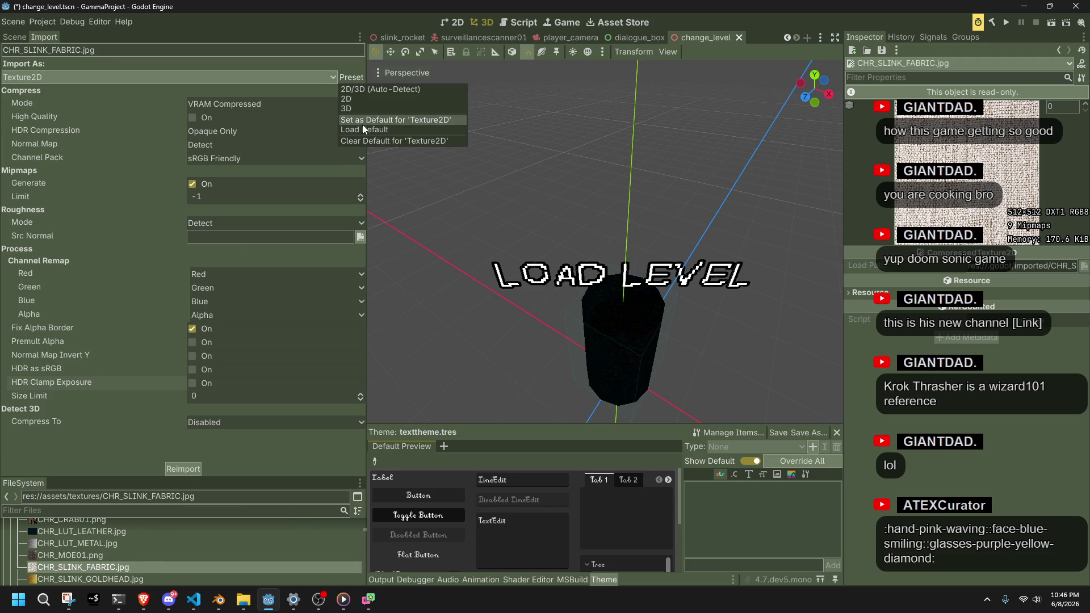
click(356, 130)
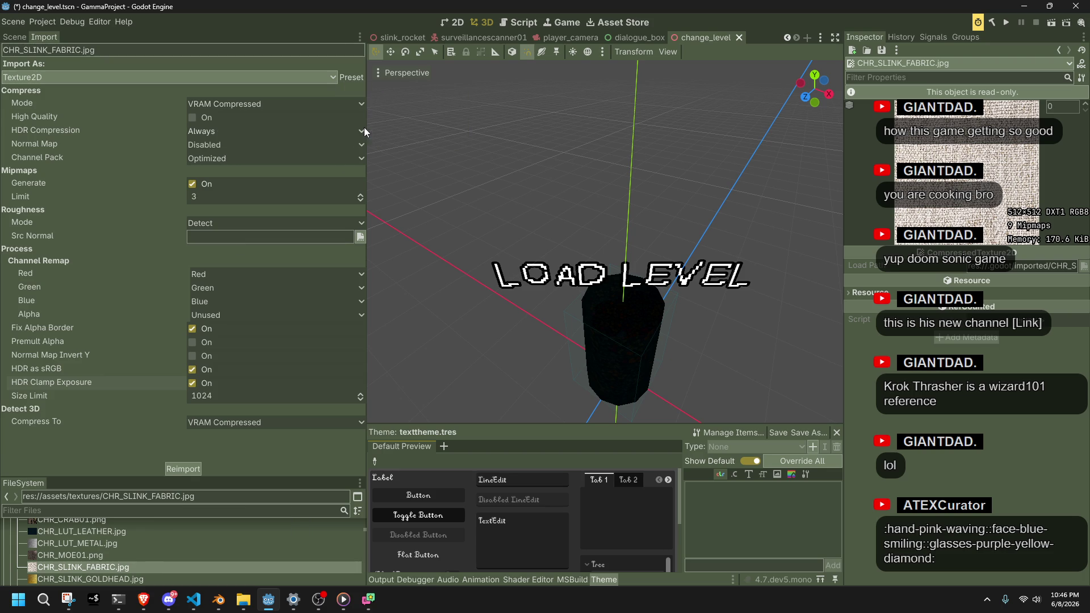
click(190, 471)
scroll(142, 576, down, 2)
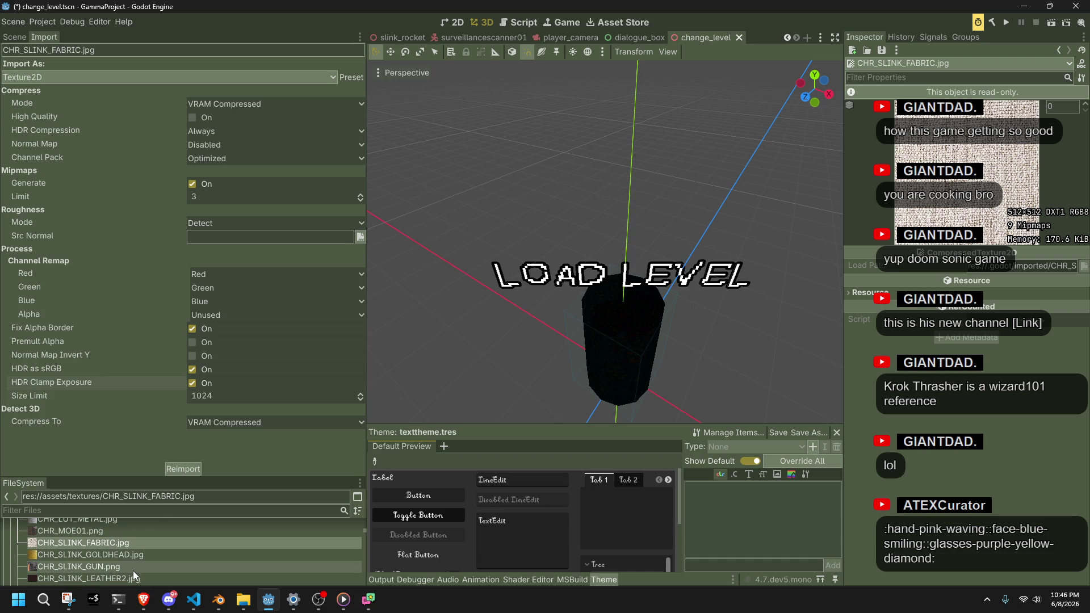
click(144, 599)
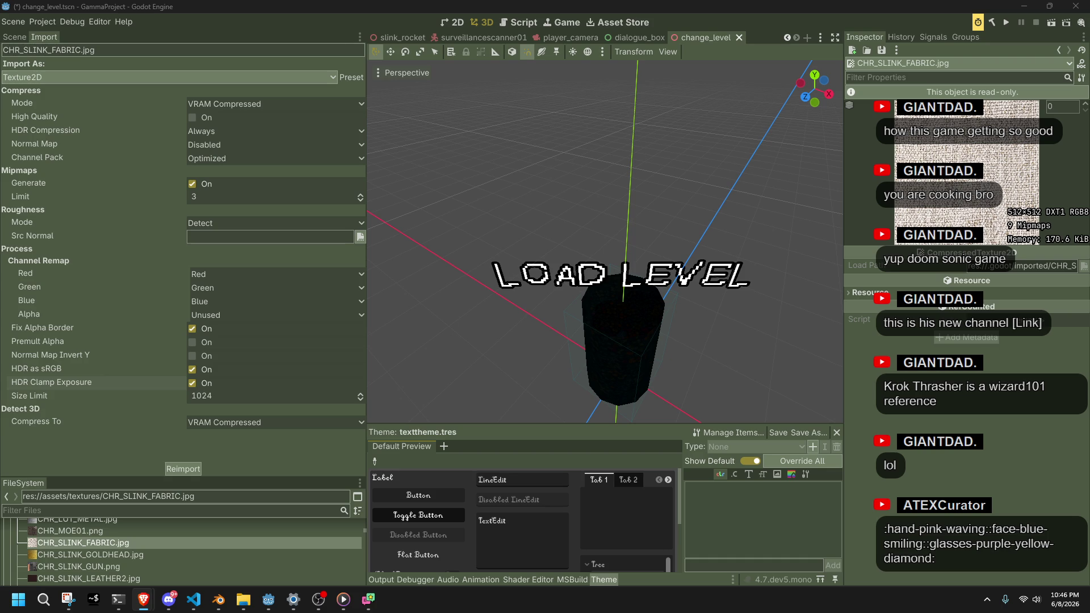
Enlarge the FileSystem list and select the textures down to WTR_WATER01.jpg
click(243, 480)
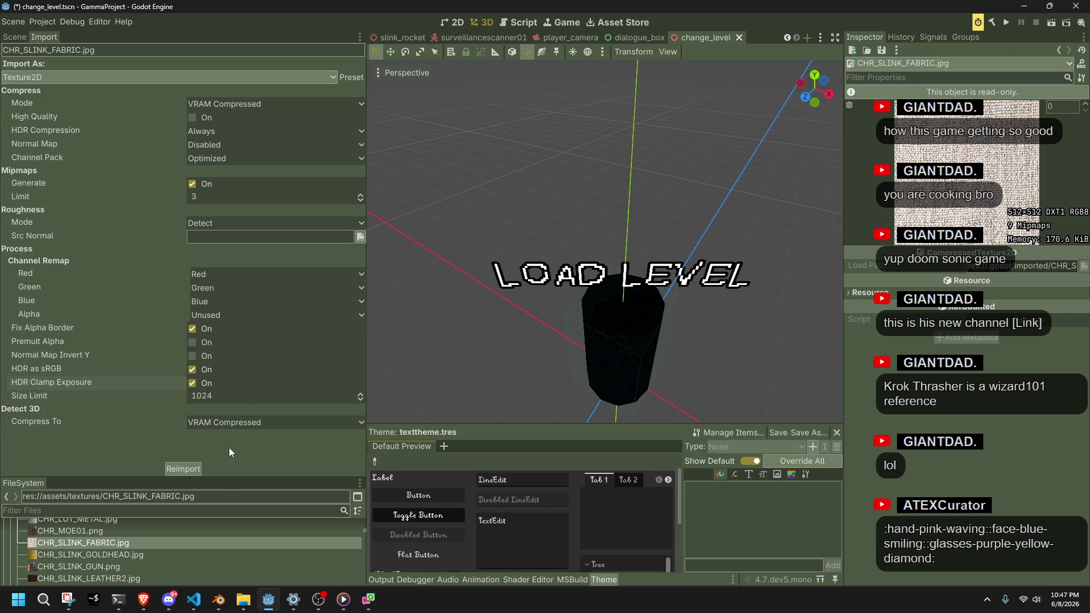
drag(219, 480, 208, 329)
click(152, 409)
scroll(158, 487, down, 15)
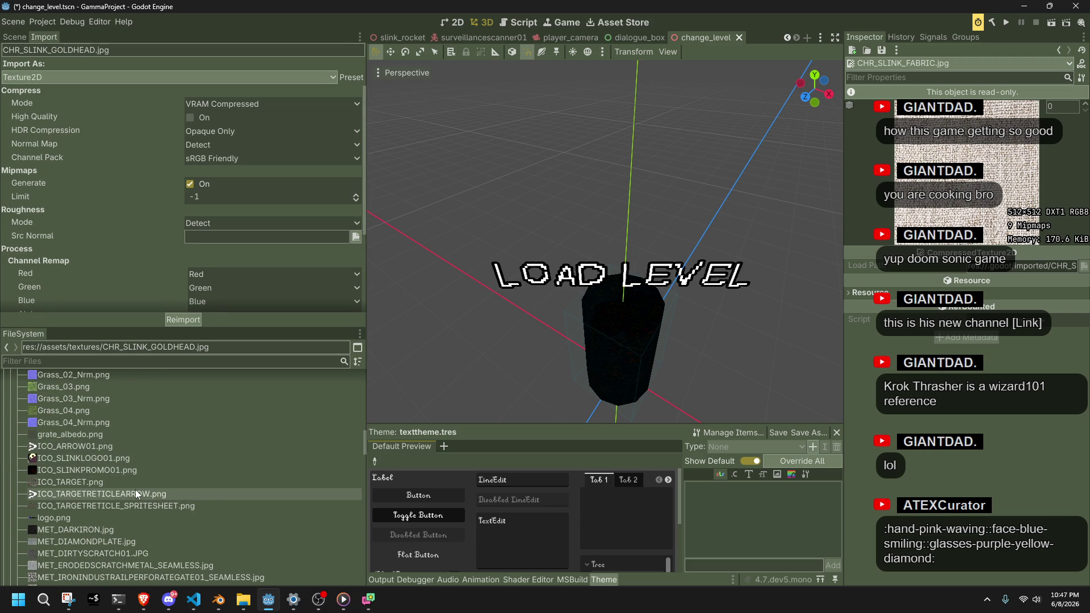
scroll(131, 494, down, 3)
scroll(132, 496, down, 15)
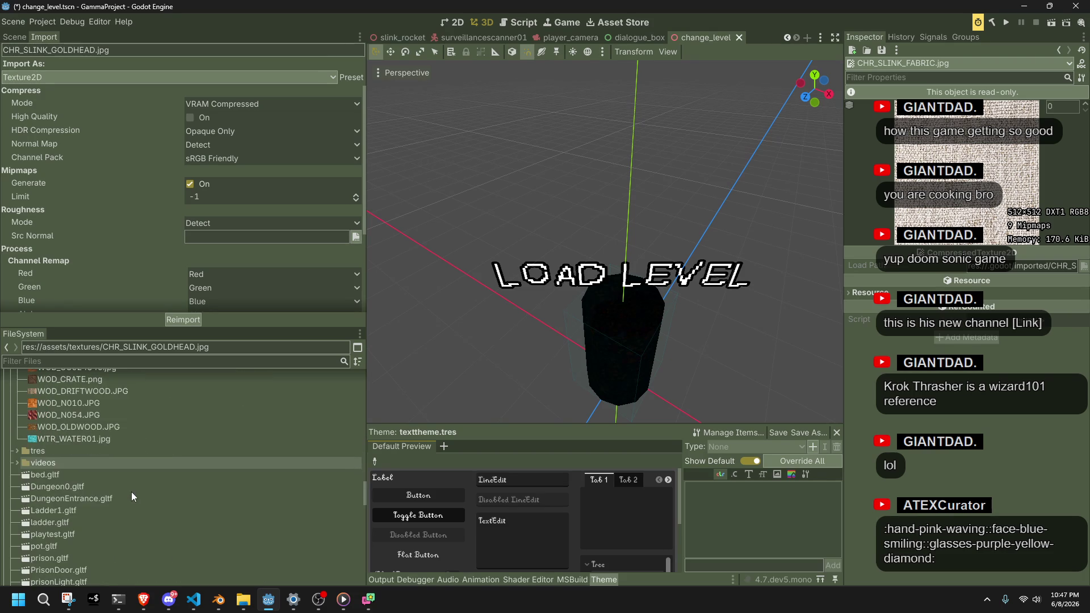
shift+click(78, 439)
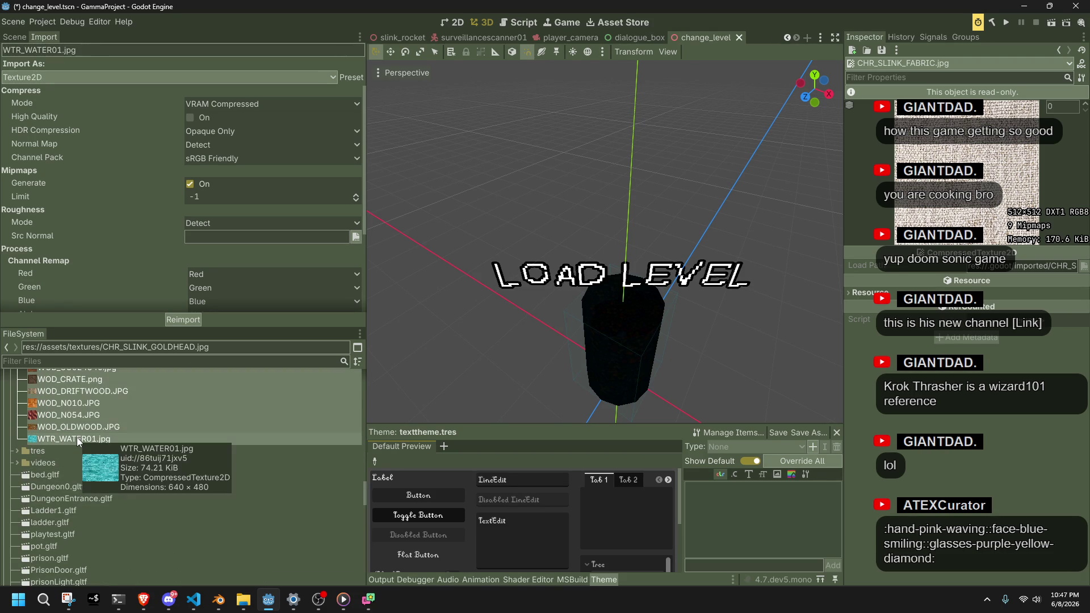
right_click(77, 439)
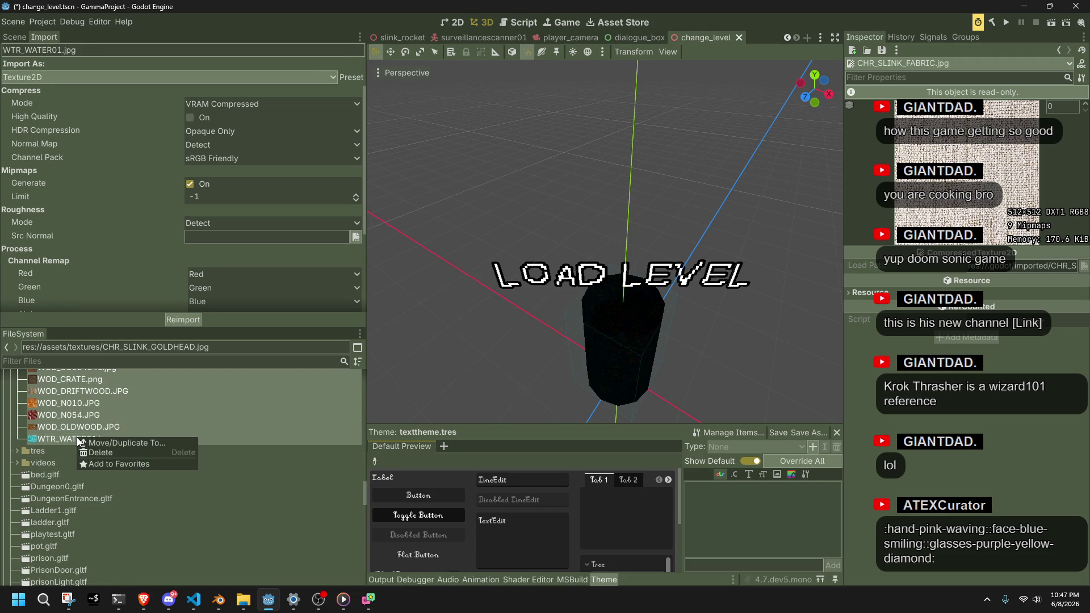
click(76, 411)
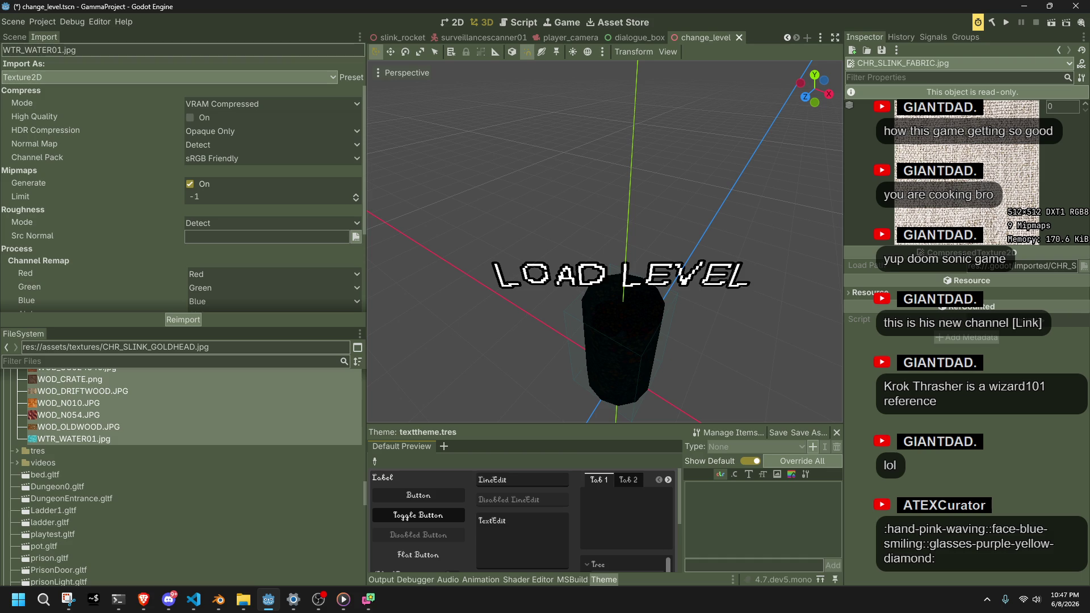
View WOD_OLDWOOD.JPG's import settings, then WTR_WATER01.jpg's VRAM Compressed settings
right_click(87, 438)
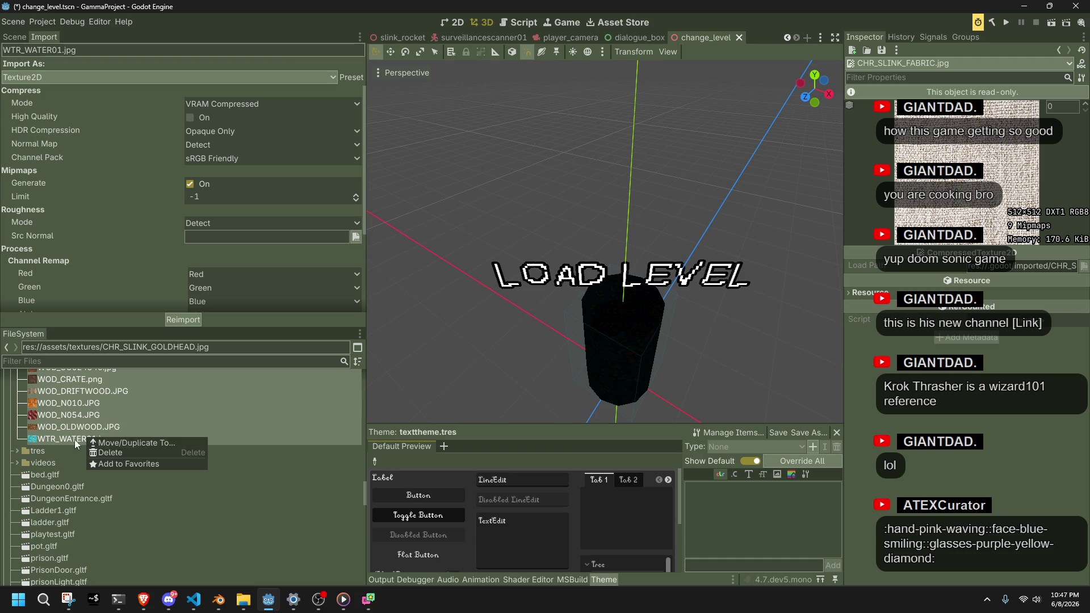
click(73, 444)
click(73, 444)
shift+click(75, 427)
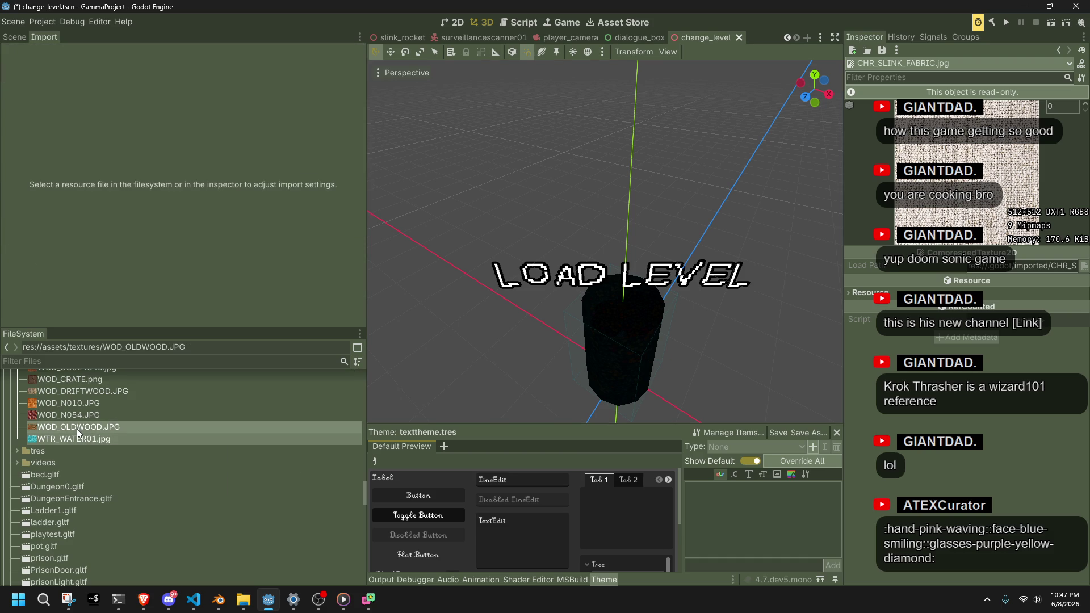
right_click(77, 431)
click(74, 429)
click(71, 429)
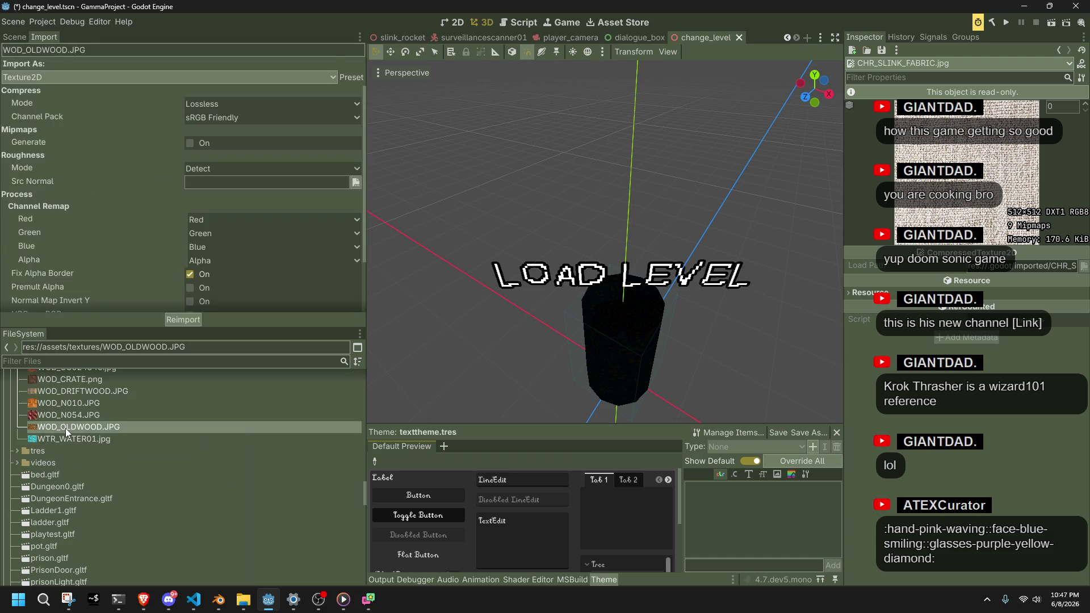
right_click(67, 429)
click(51, 431)
click(51, 438)
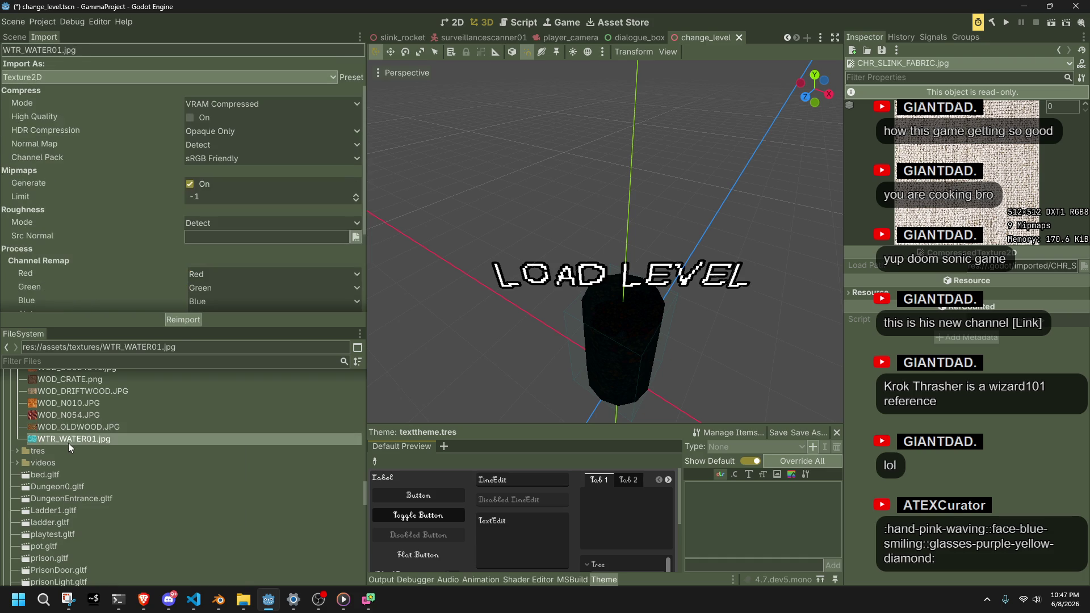
scroll(85, 454, up, 6)
key(alt+Tab)
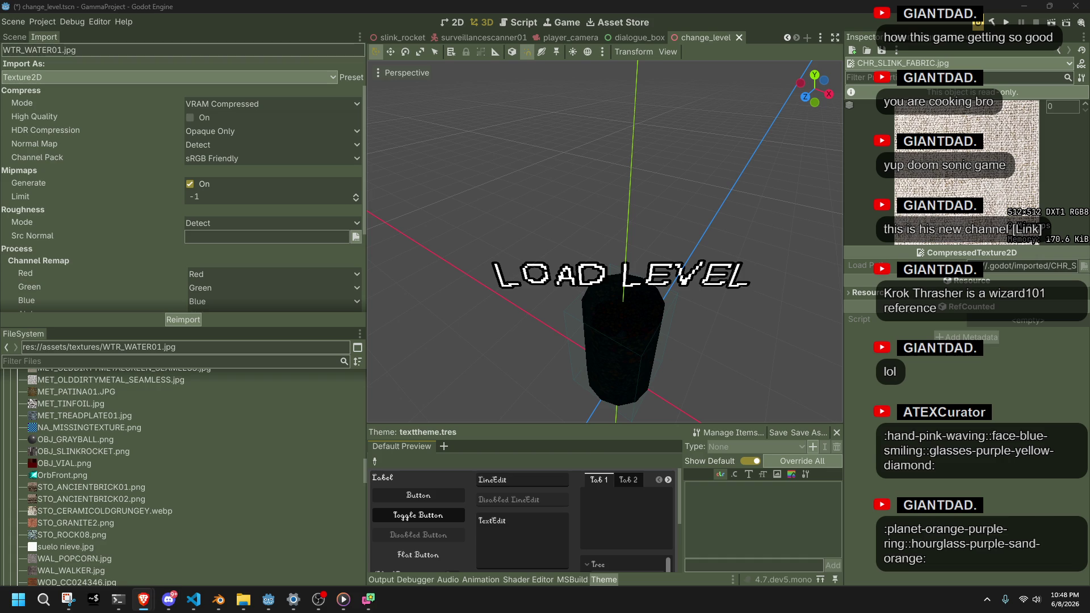
Select the range from CarvedMarble.jpg down to WTR_WATER01.jpg in the FileSystem dock
scroll(112, 251, down, 3)
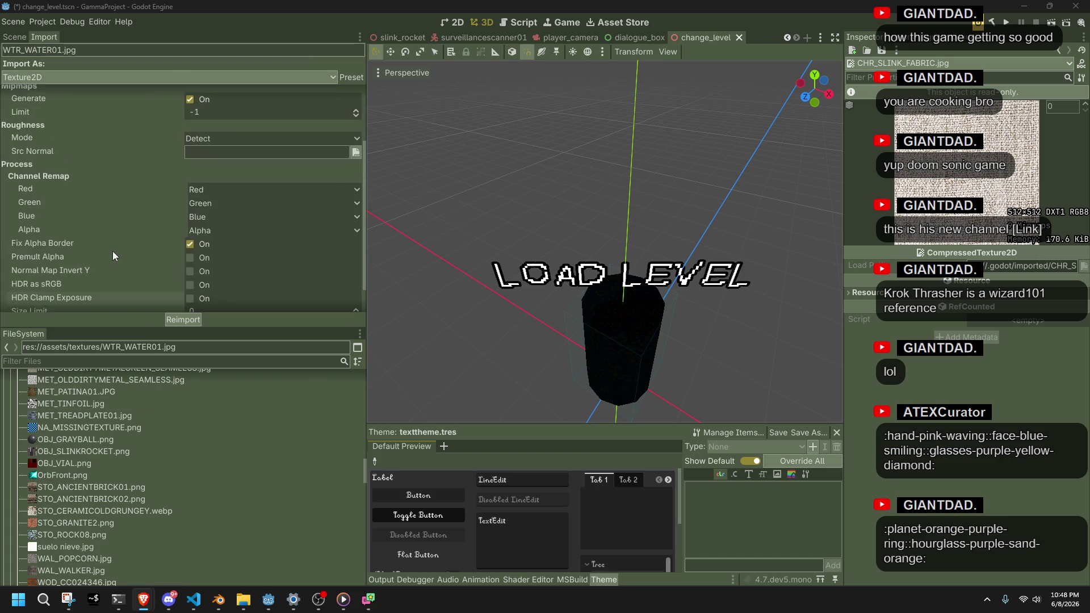
scroll(122, 229, up, 3)
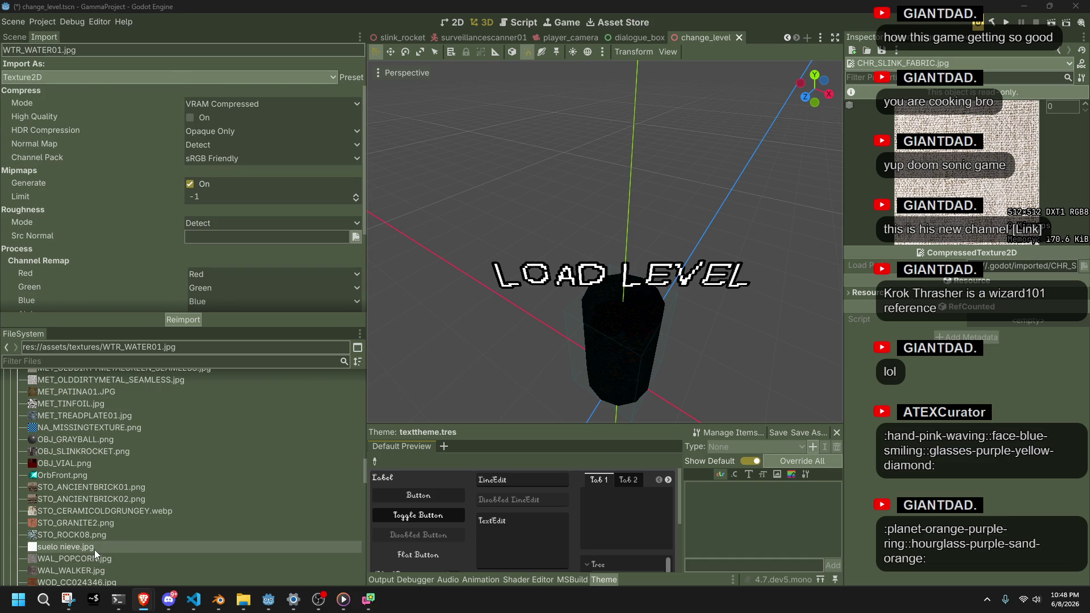
scroll(94, 549, up, 6)
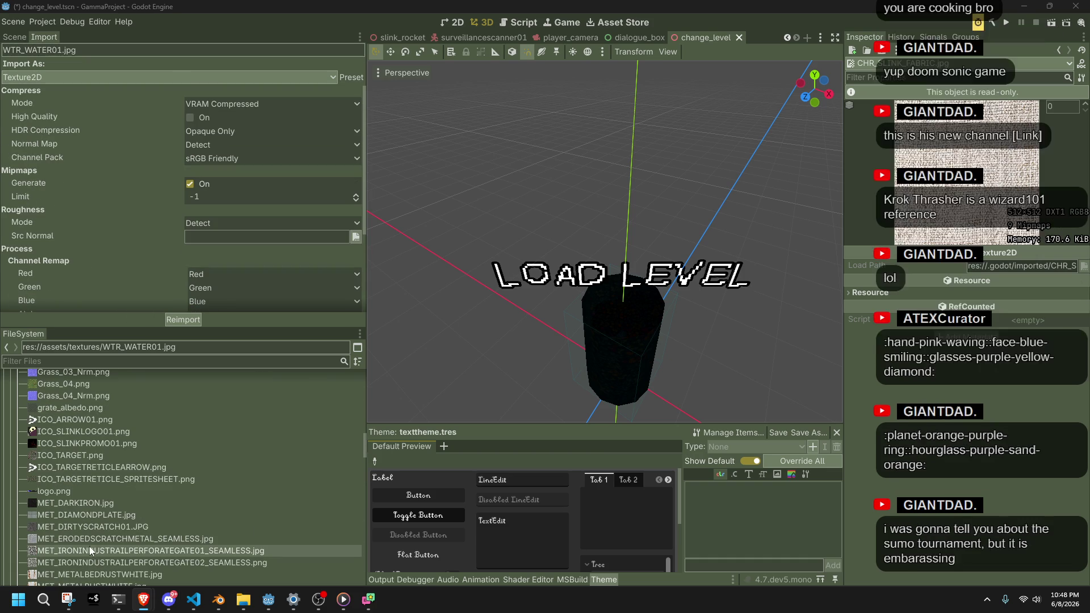
click(95, 549)
scroll(83, 543, up, 10)
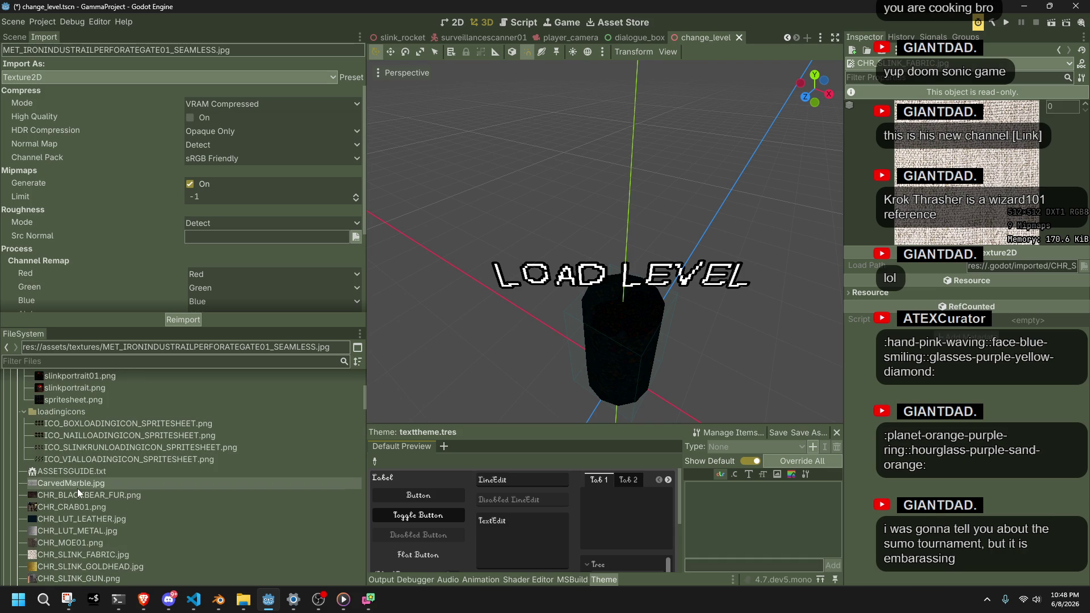
click(77, 486)
scroll(107, 519, down, 5)
scroll(106, 518, down, 15)
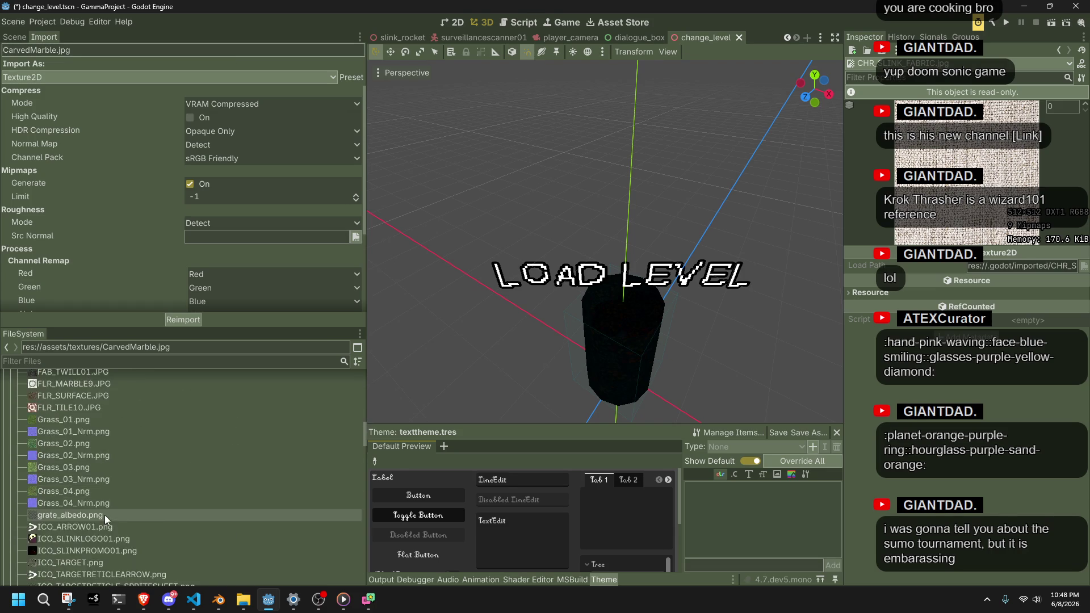
scroll(93, 506, up, 1)
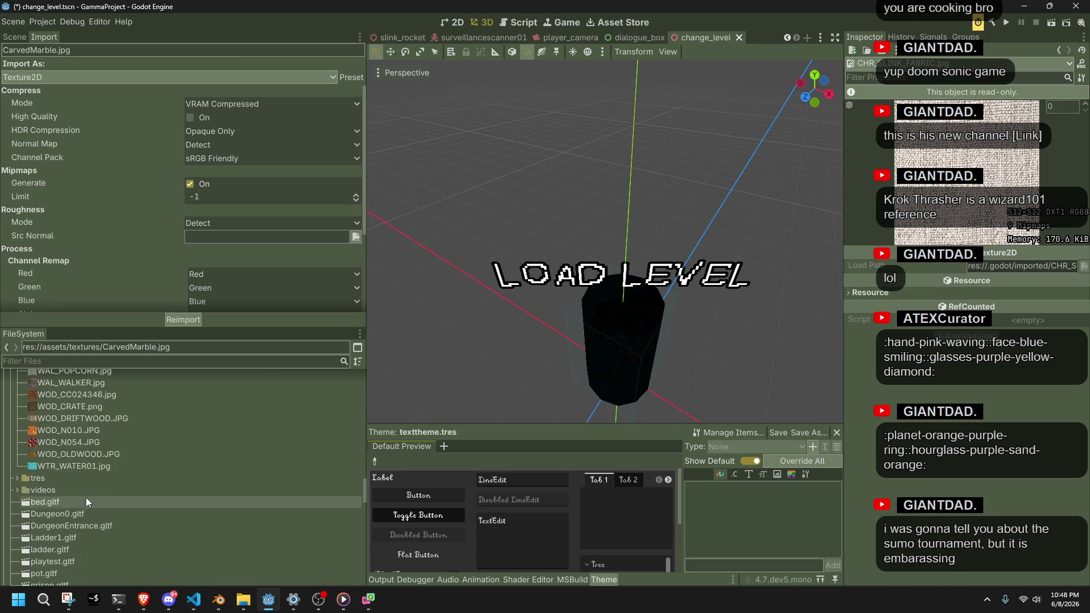
shift+click(66, 464)
Start Move/Duplicate To... for the 73 selected textures, then cancel it
right_click(66, 464)
click(57, 462)
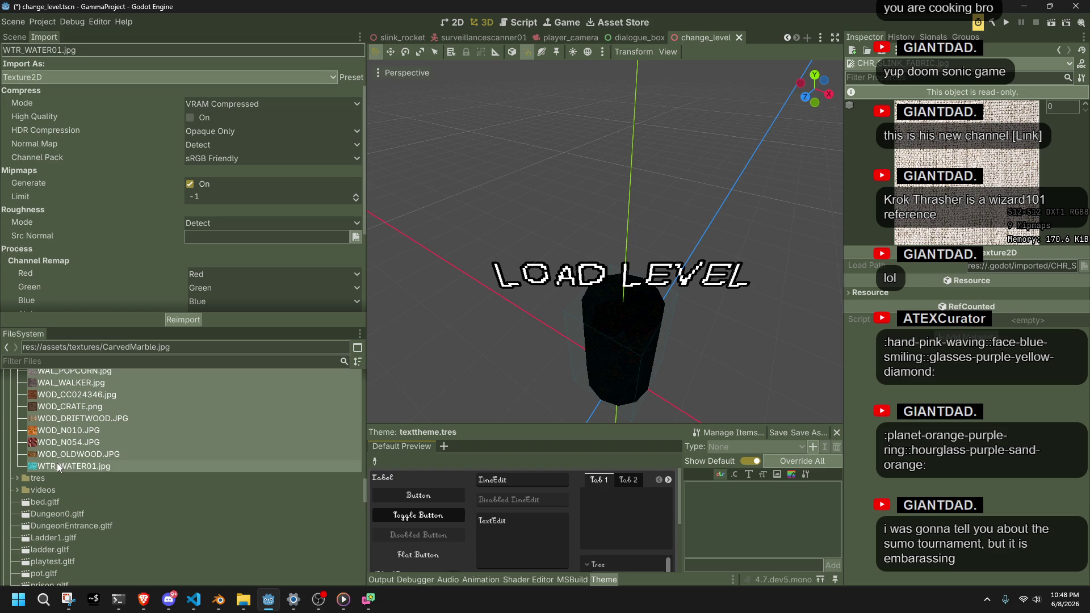
right_click(73, 390)
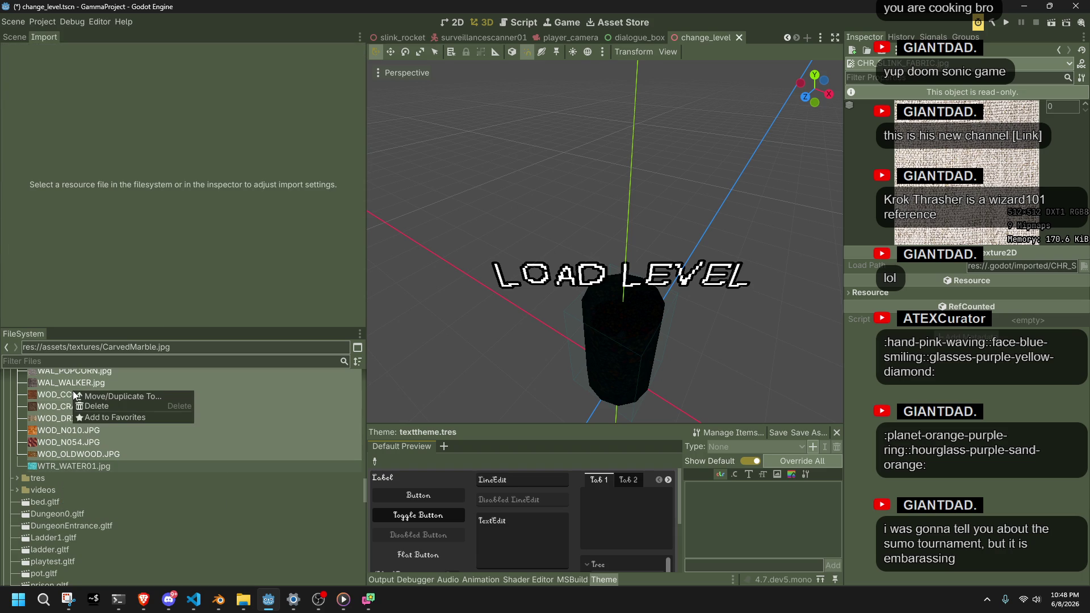
click(81, 396)
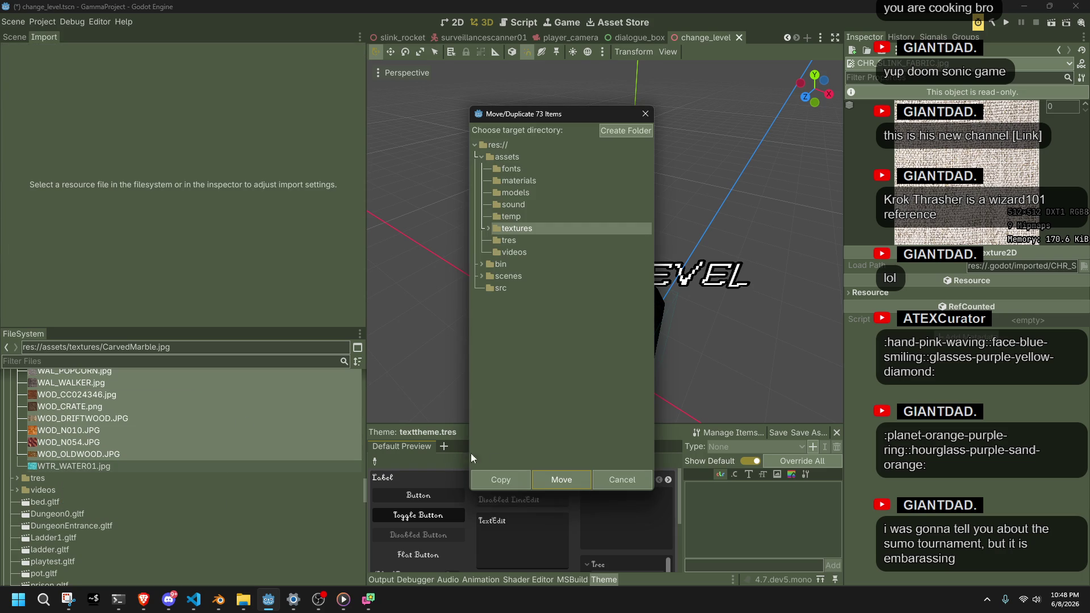
click(627, 479)
right_click(148, 402)
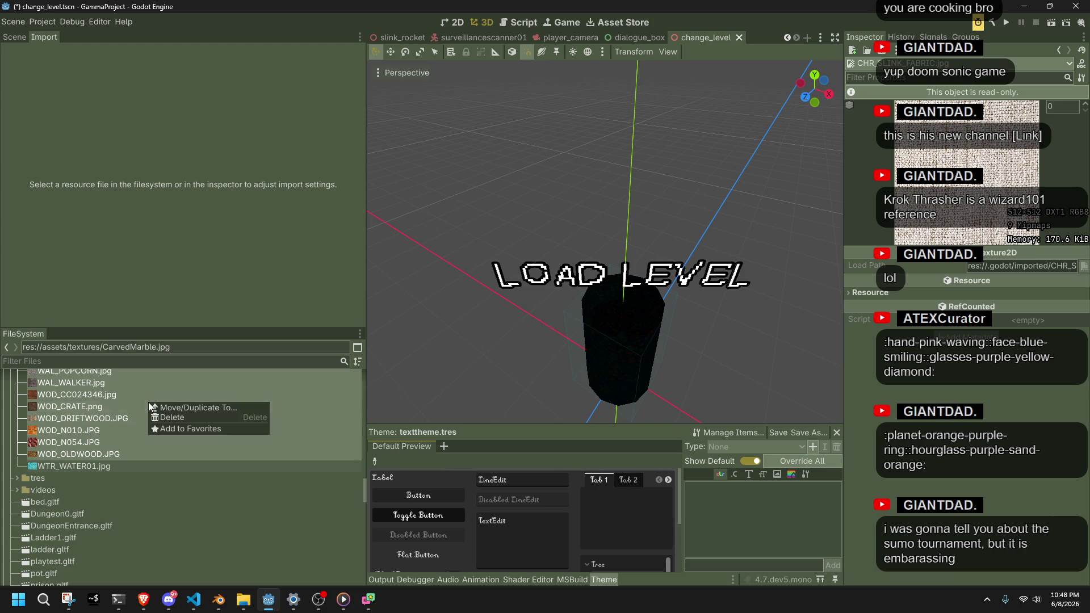
click(189, 430)
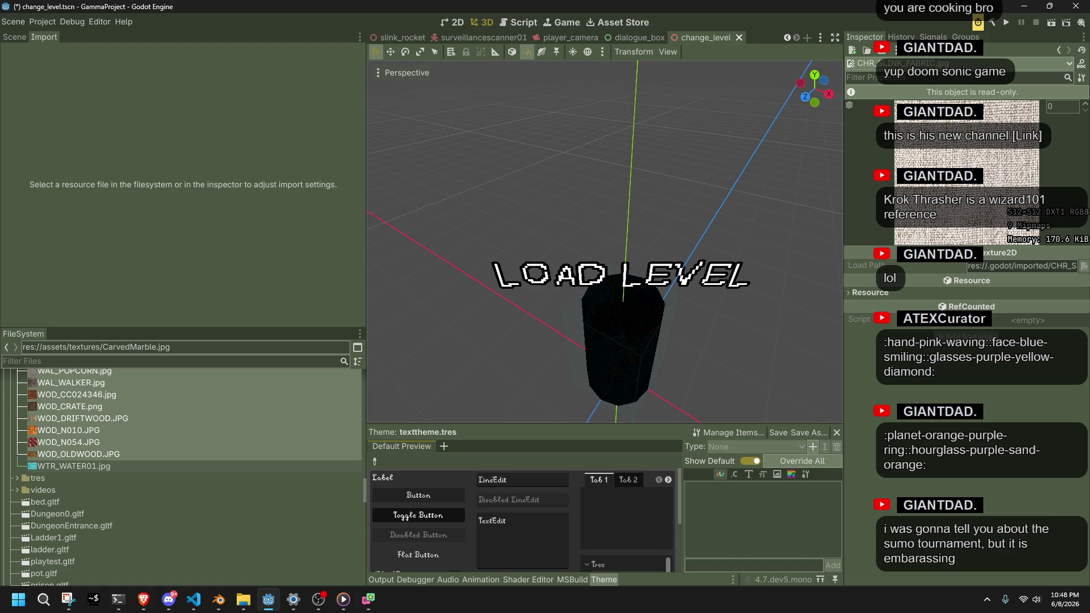
key(alt+Tab)
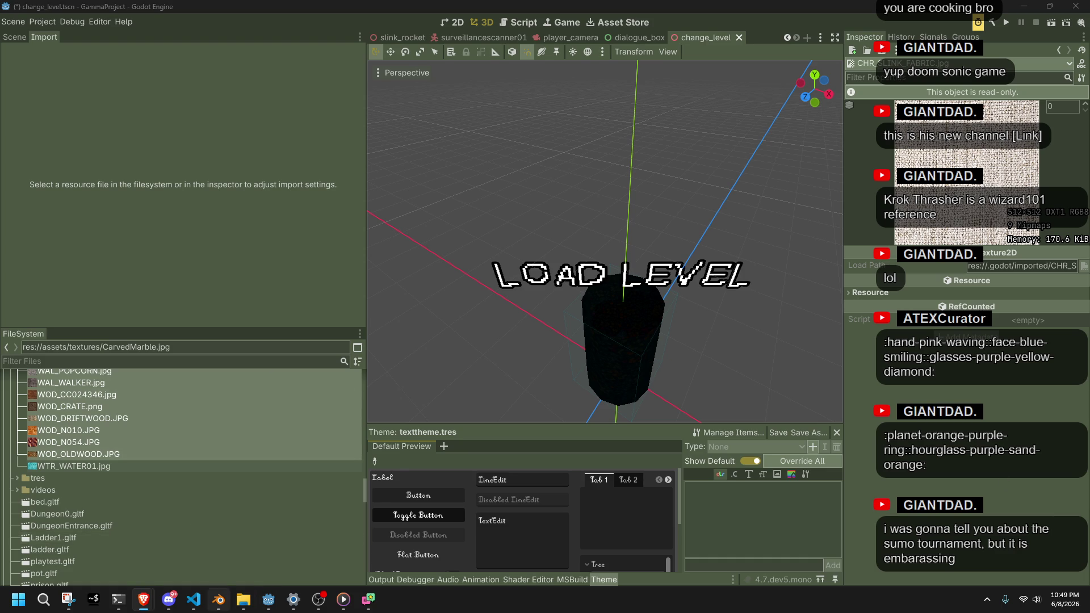
Close the extra Explorer windows and navigate to the project's assets\textures folder
mouse_move(243, 599)
click(433, 501)
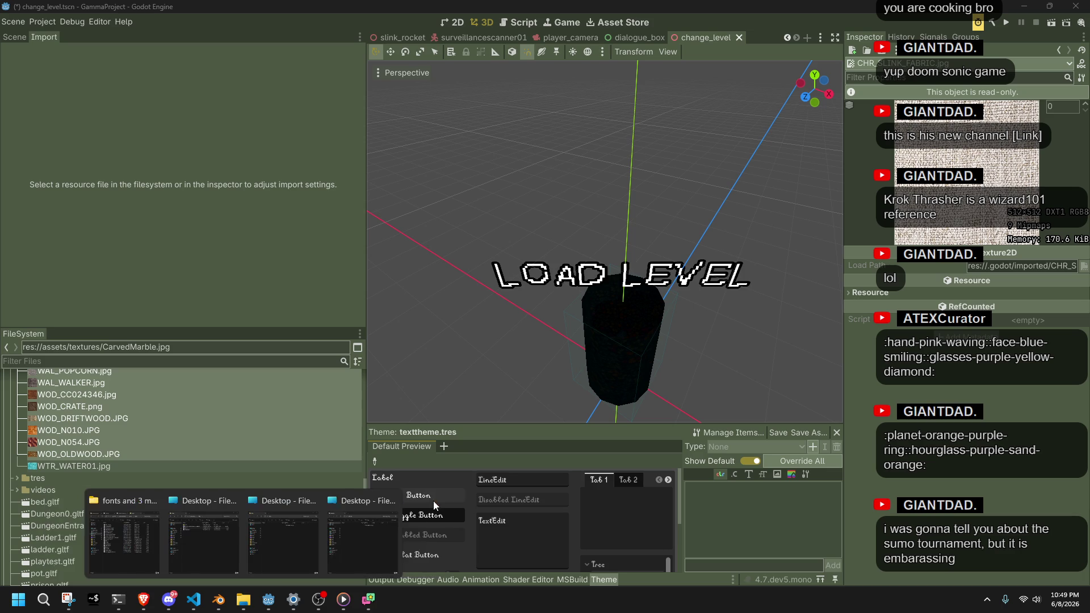
click(391, 500)
click(352, 500)
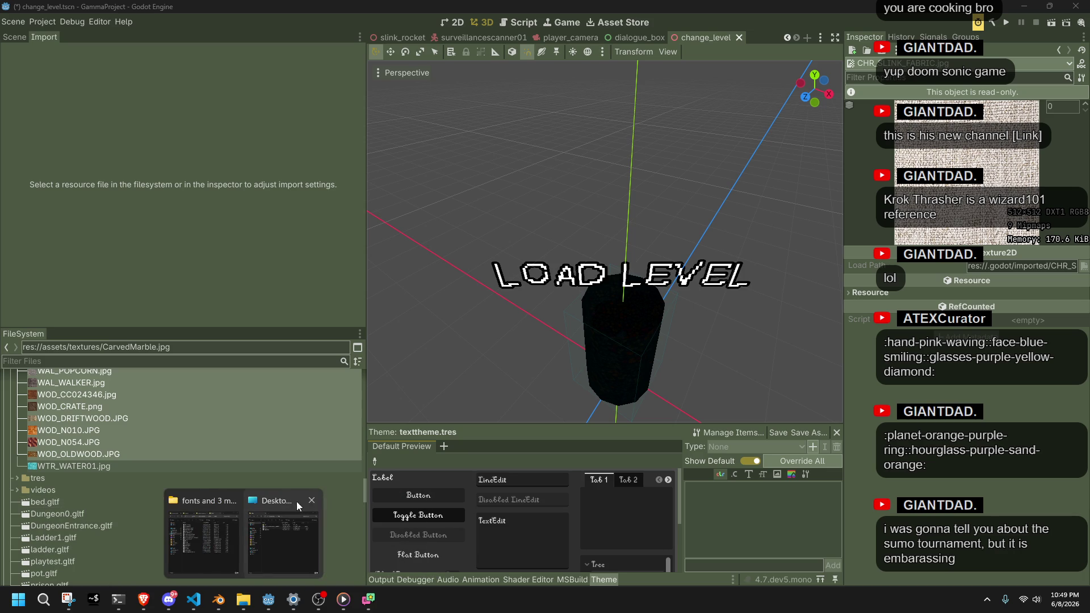
click(312, 500)
click(234, 548)
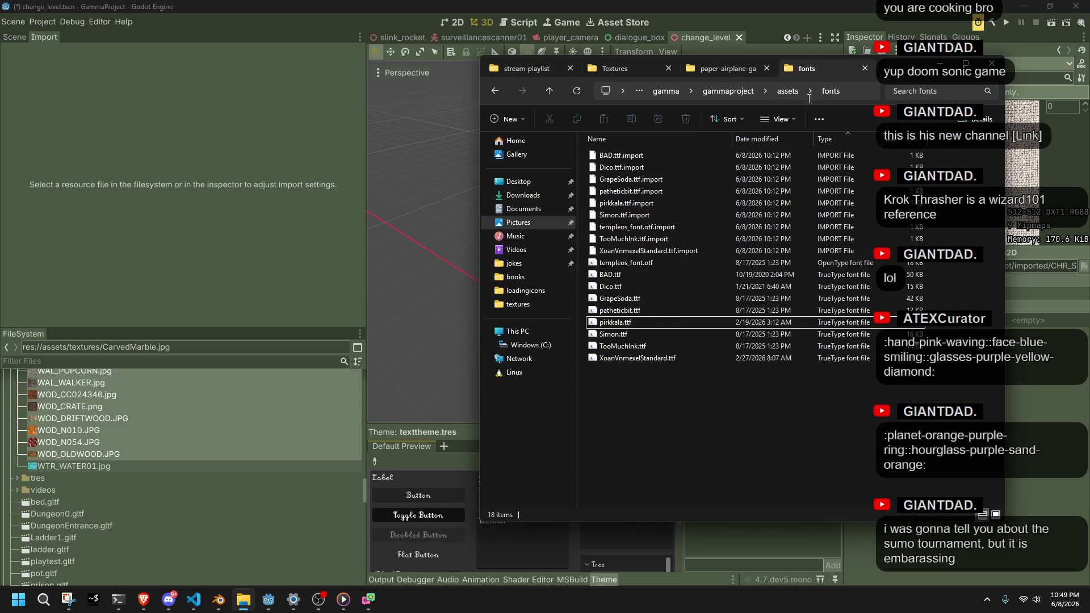
click(785, 97)
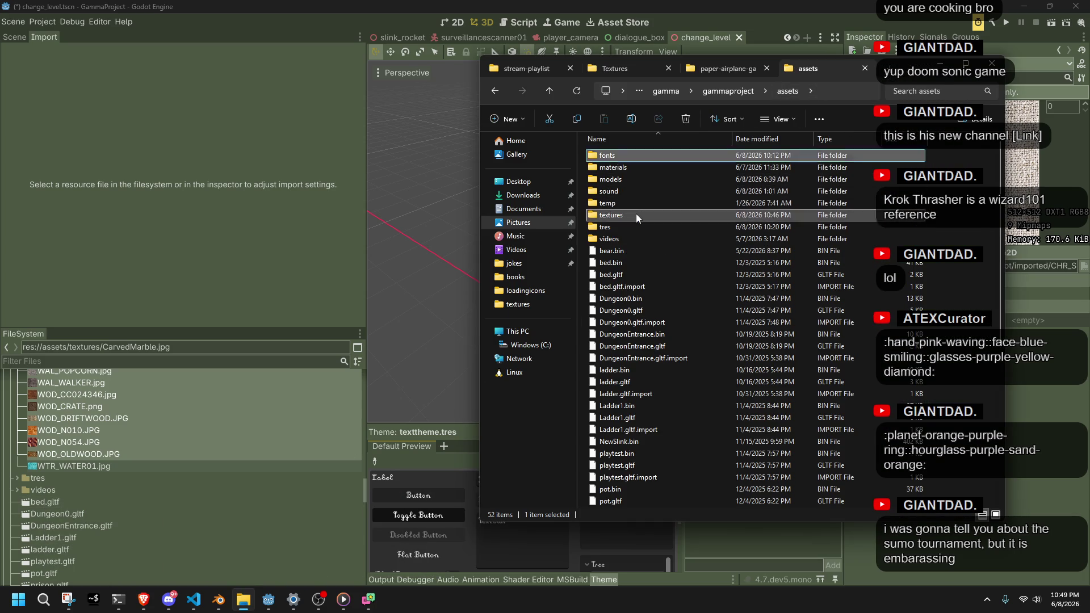
double_click(635, 214)
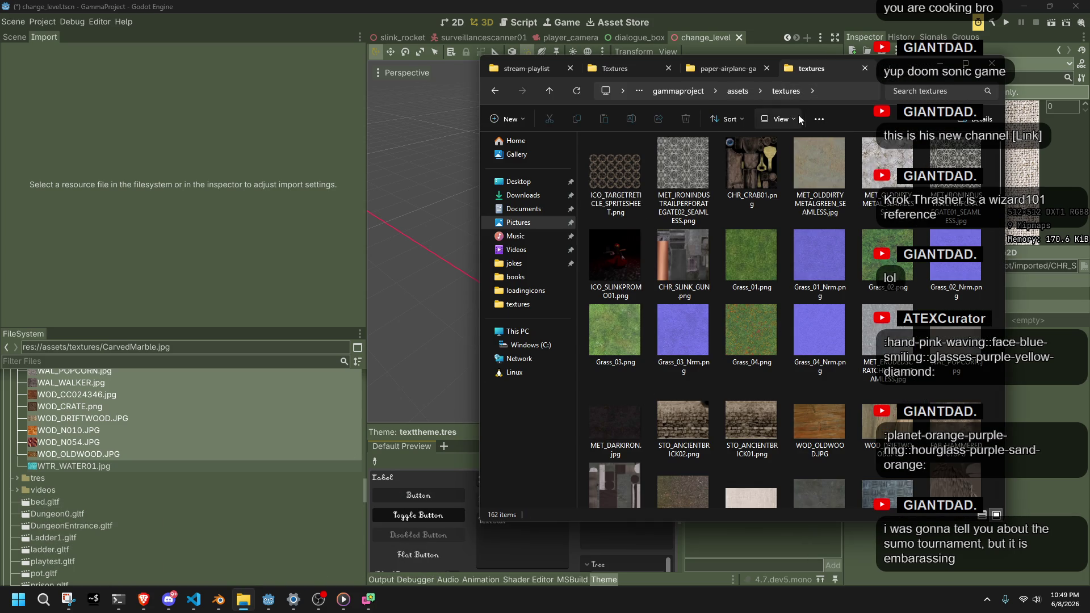
Show the textures folder in Details view, grouped by file type
click(819, 118)
click(734, 120)
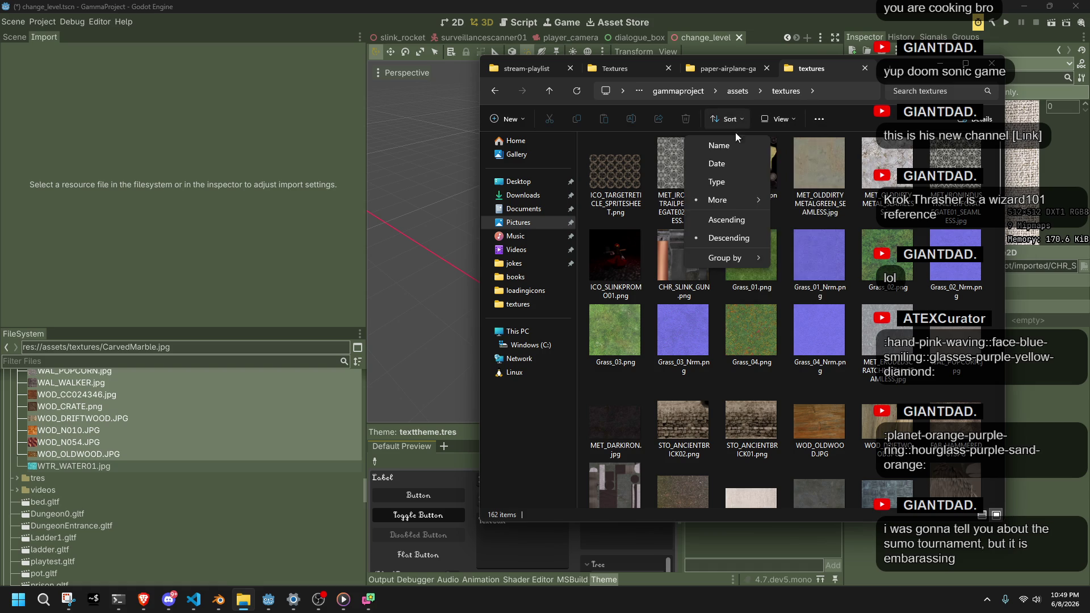
click(786, 118)
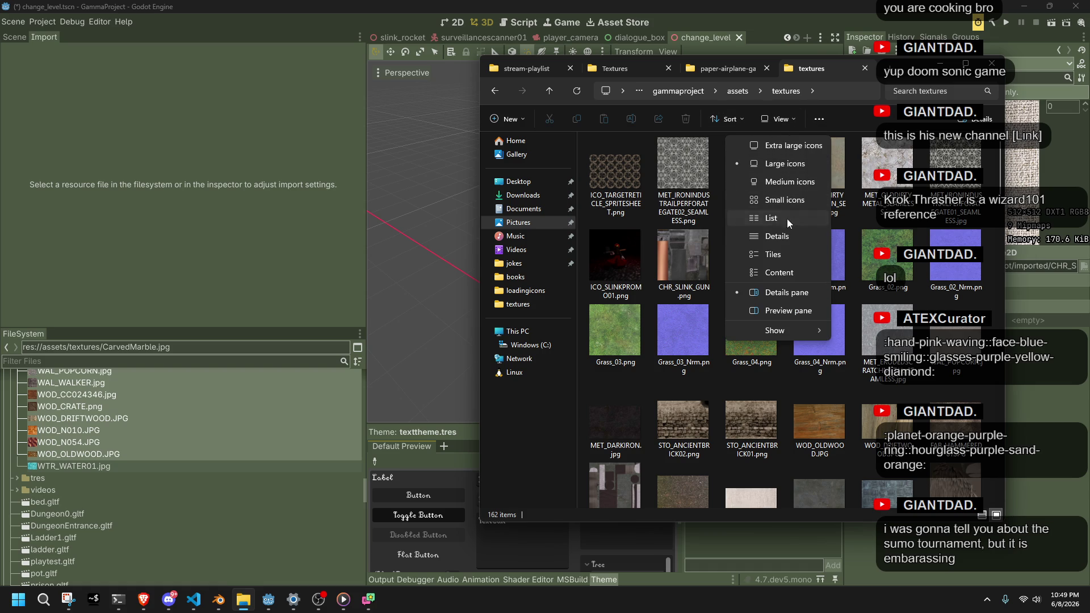
click(786, 219)
click(766, 119)
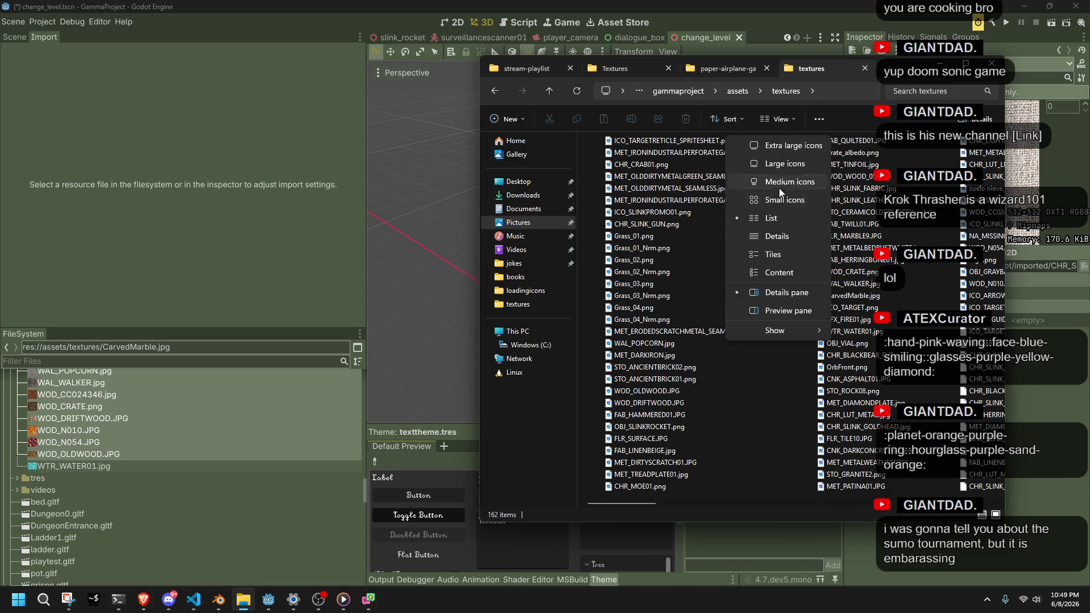
click(786, 237)
click(733, 121)
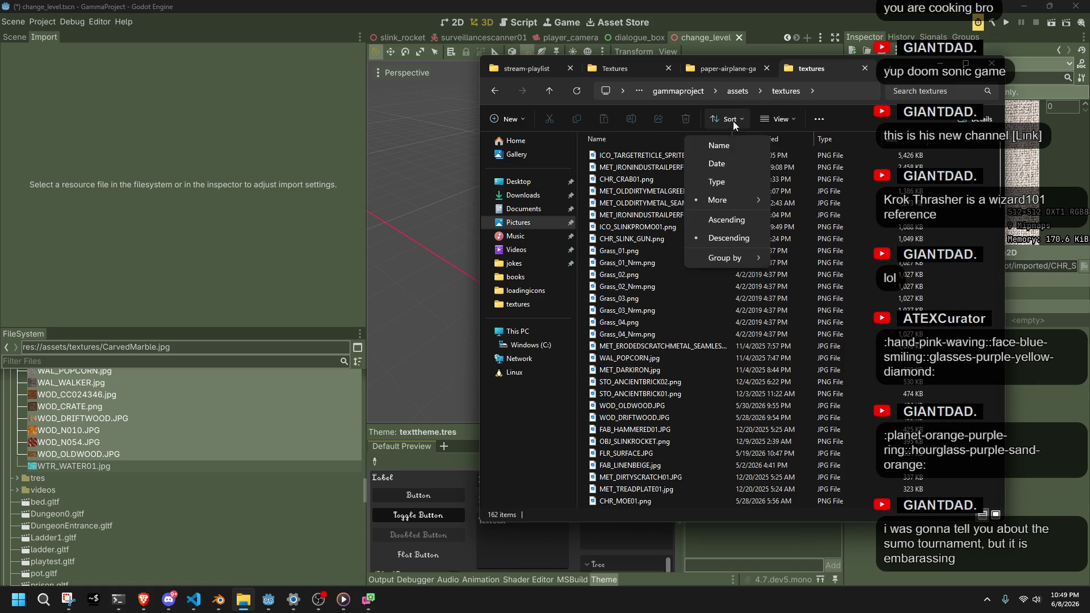
click(717, 181)
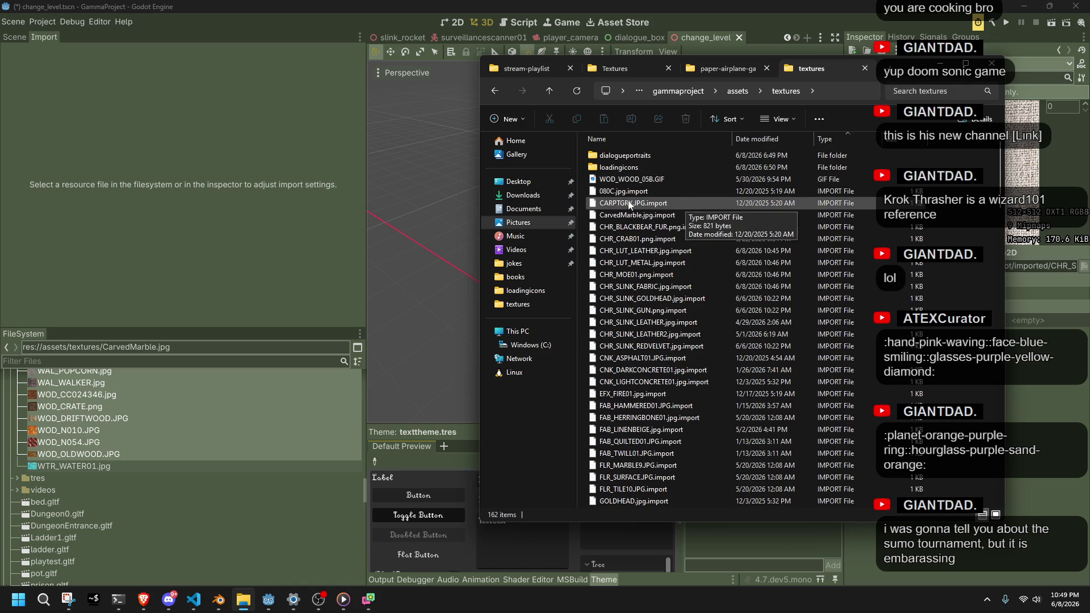
Delete all the texture .import files and return to Godot
mouse_move(590, 194)
mouse_down()
mouse_move(681, 243)
mouse_move(771, 435)
mouse_move(751, 360)
mouse_up()
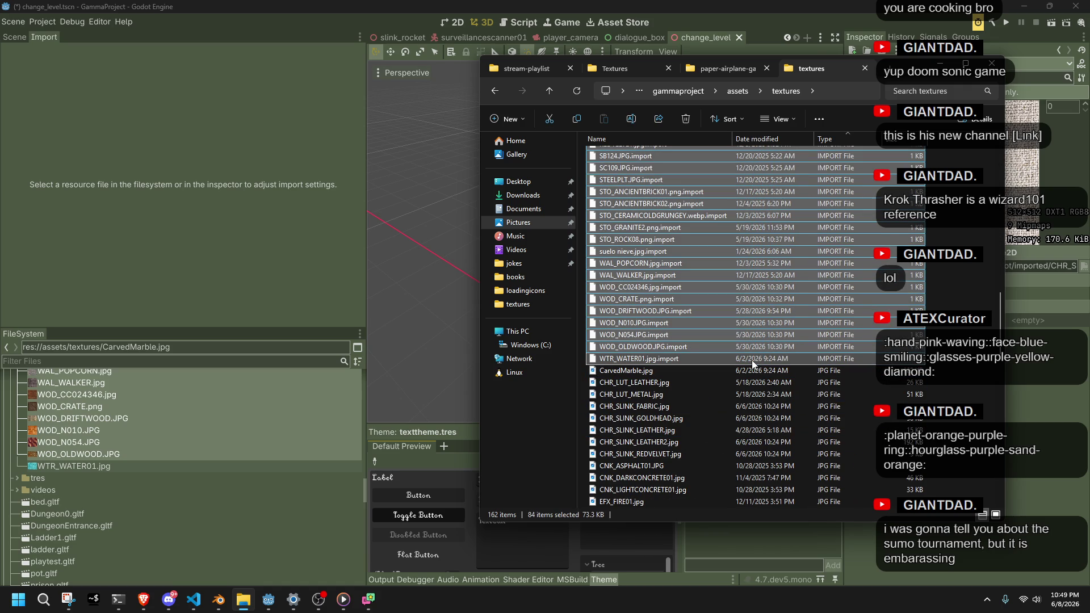
key(Delete)
click(212, 257)
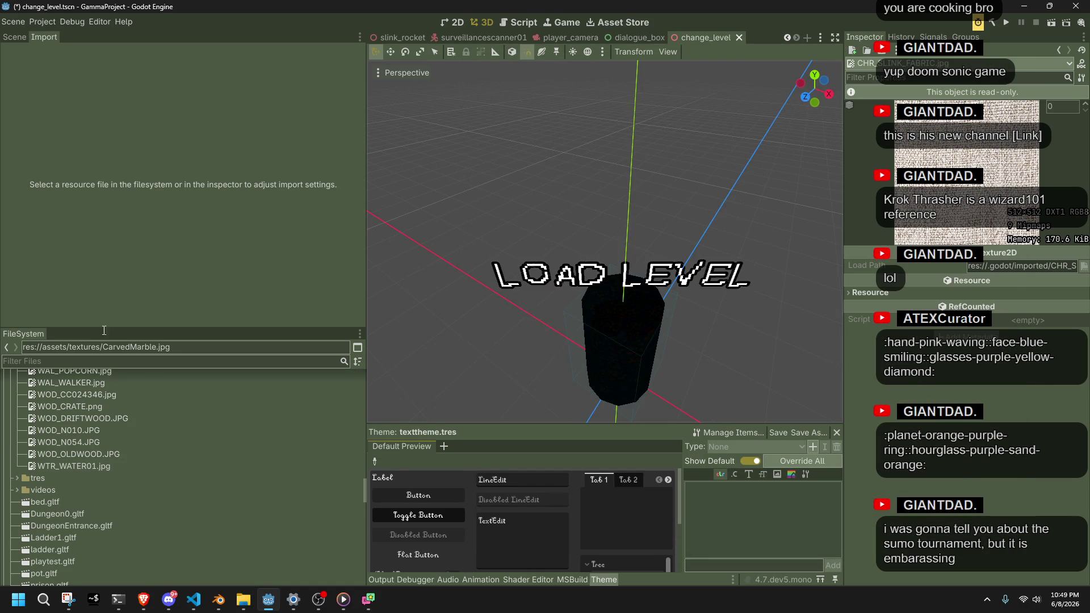
Review the reimported settings of WTR_WATER01.jpg, wood, stone and icon textures
click(67, 466)
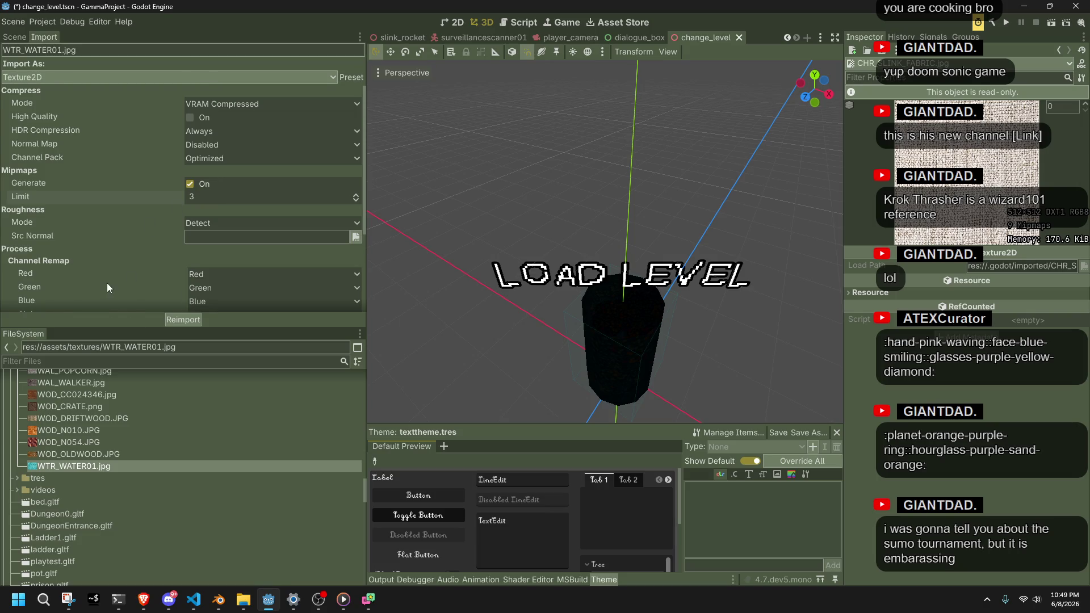
scroll(107, 283, down, 5)
scroll(107, 284, down, 1)
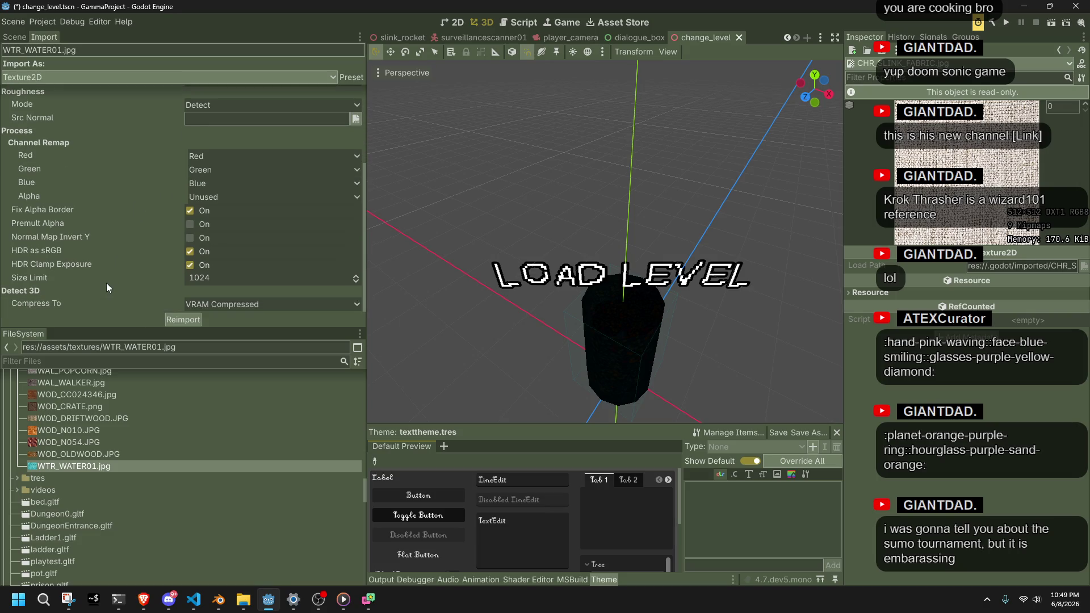
click(154, 446)
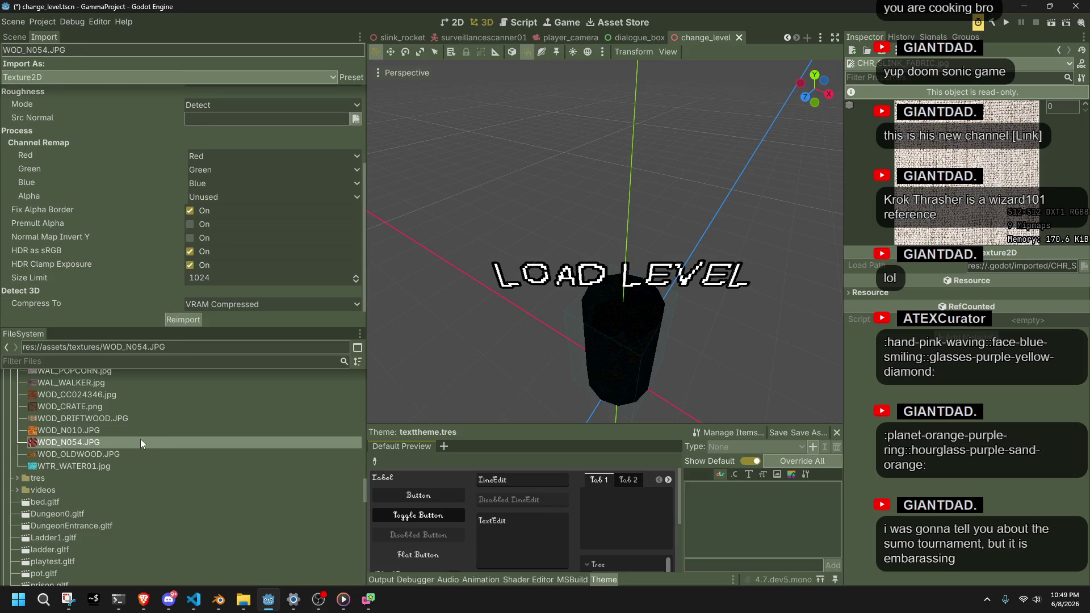
click(133, 422)
click(125, 410)
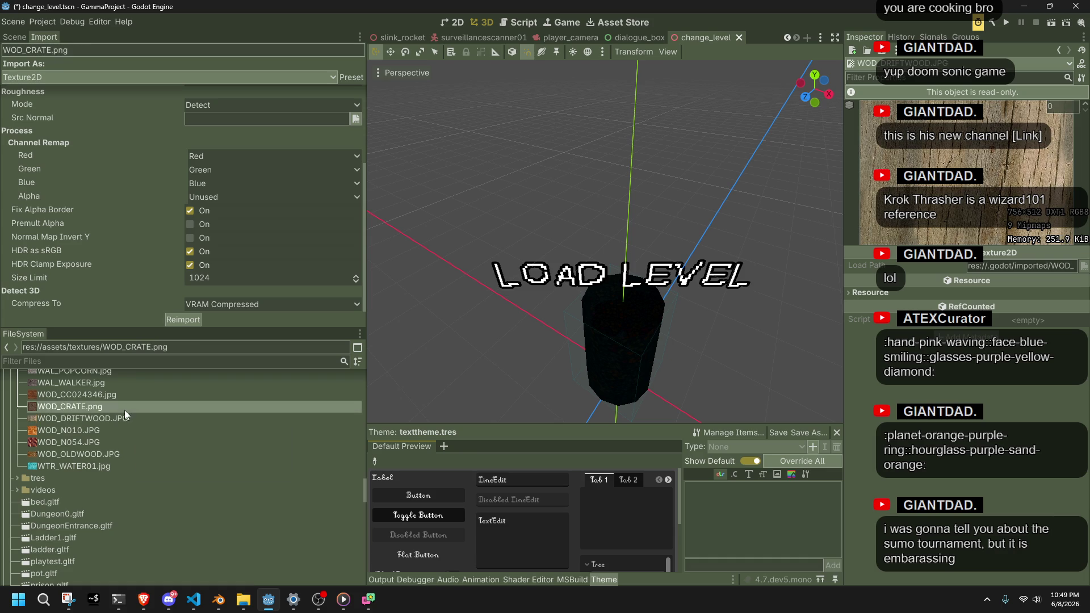
scroll(157, 424, up, 3)
click(156, 424)
key(Up)
key(Up)
key(Up)
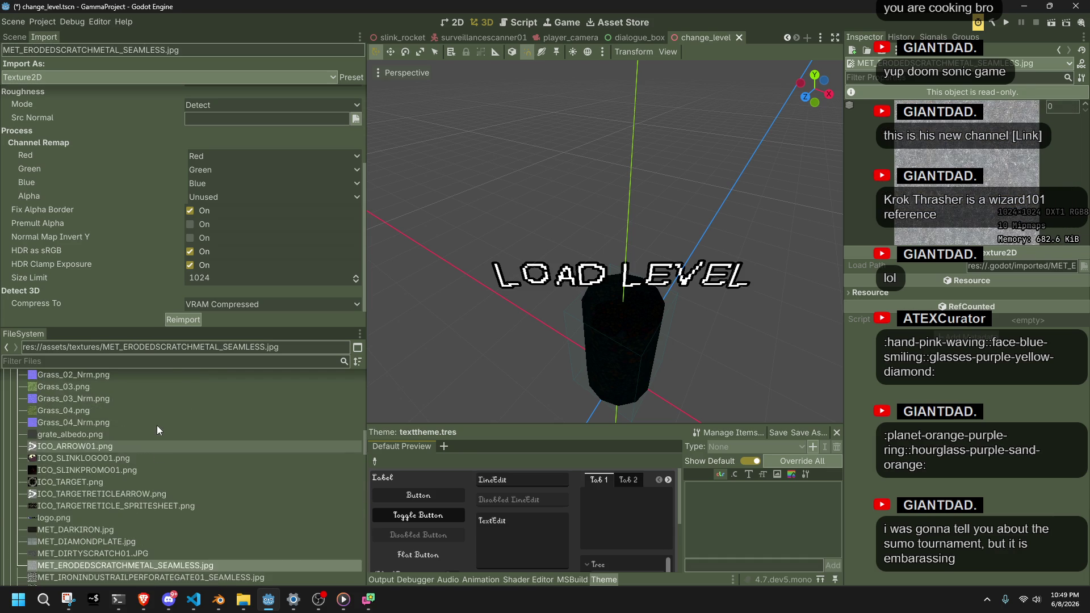
click(157, 424)
click(178, 453)
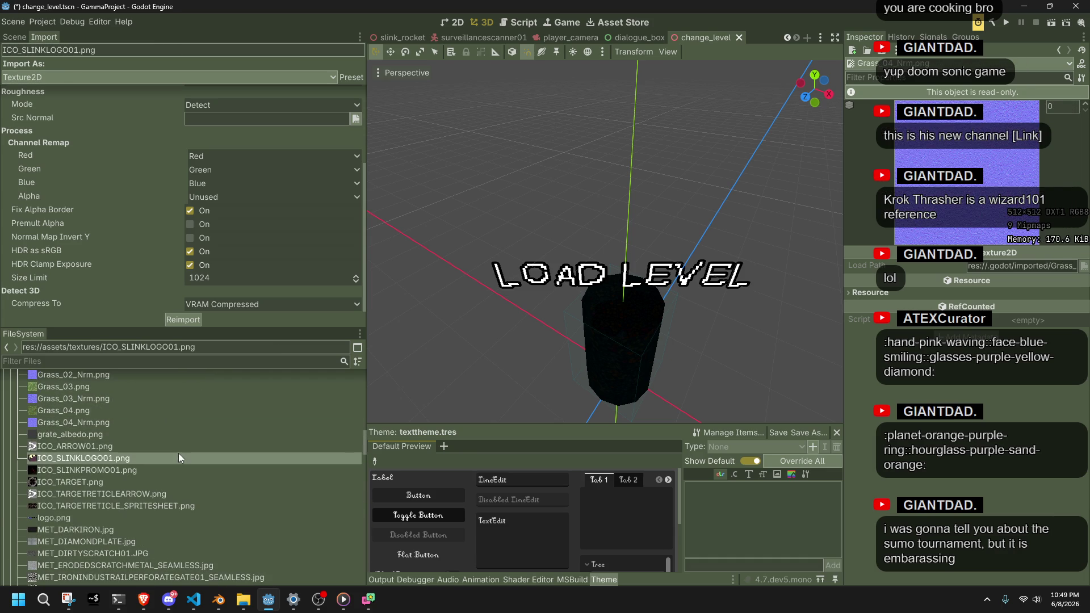
Delete Grass_04_Nrm.png, Grass_03_Nrm.png, Grass_02_Nrm.png and Grass_01_Nrm.png from the project
click(123, 427)
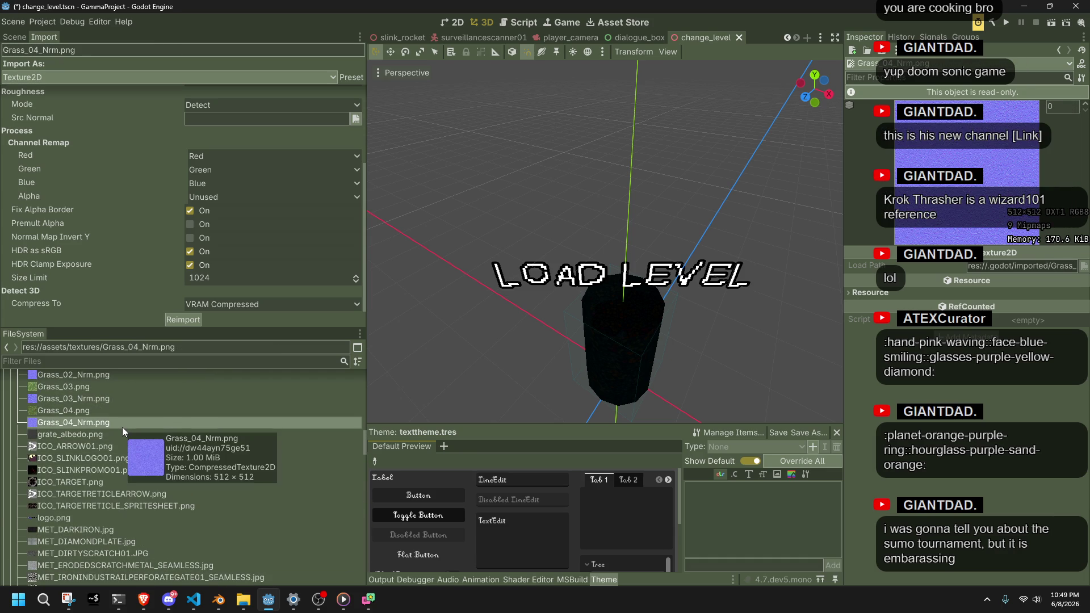
key(Delete)
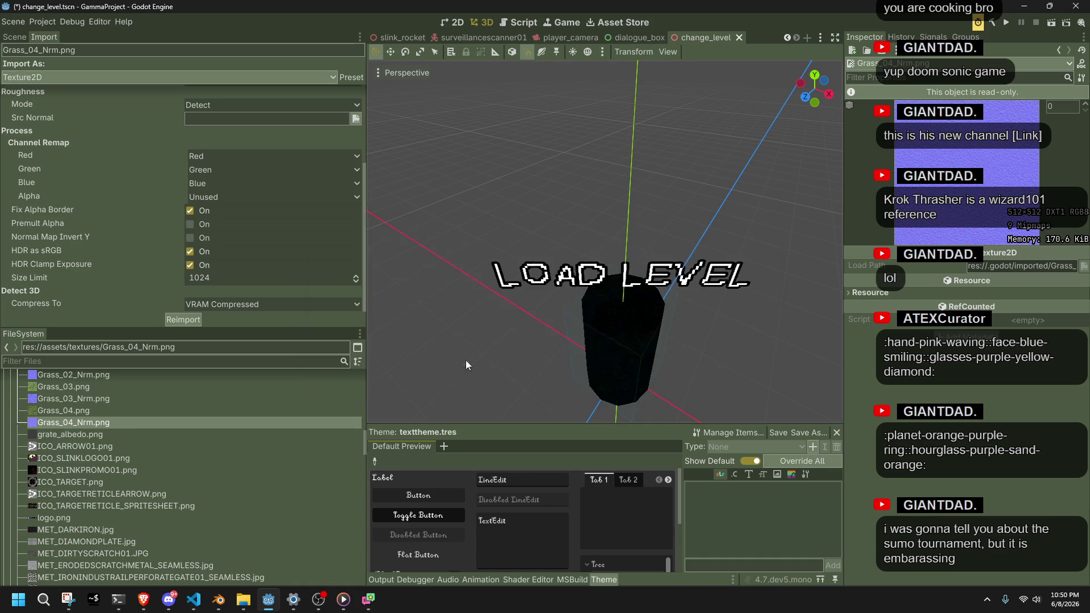
click(458, 355)
click(124, 399)
key(Delete)
click(457, 353)
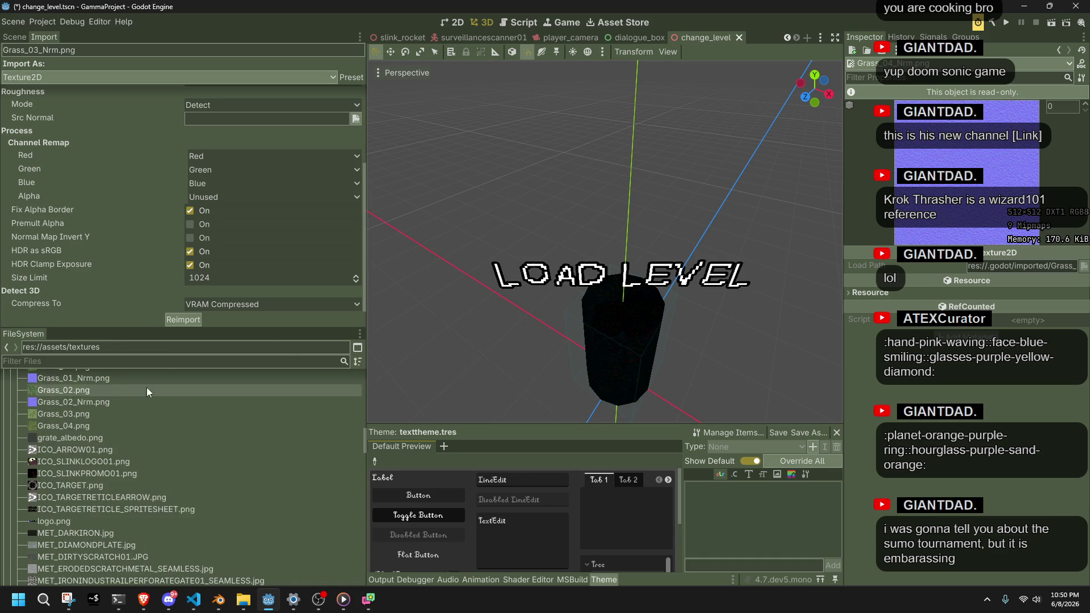
click(88, 402)
key(Delete)
click(457, 353)
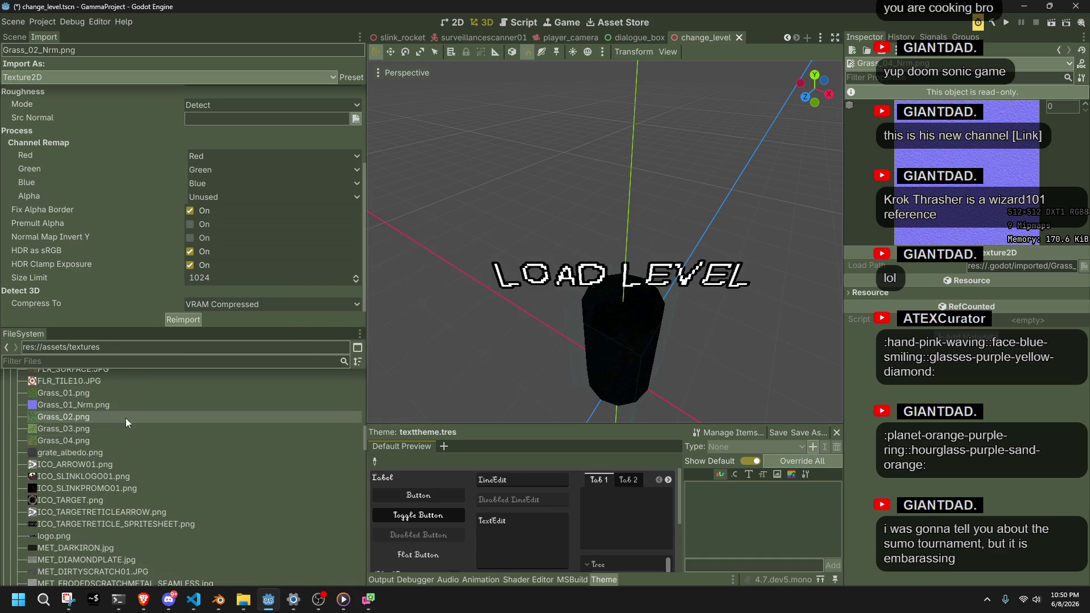
key(Delete)
click(457, 353)
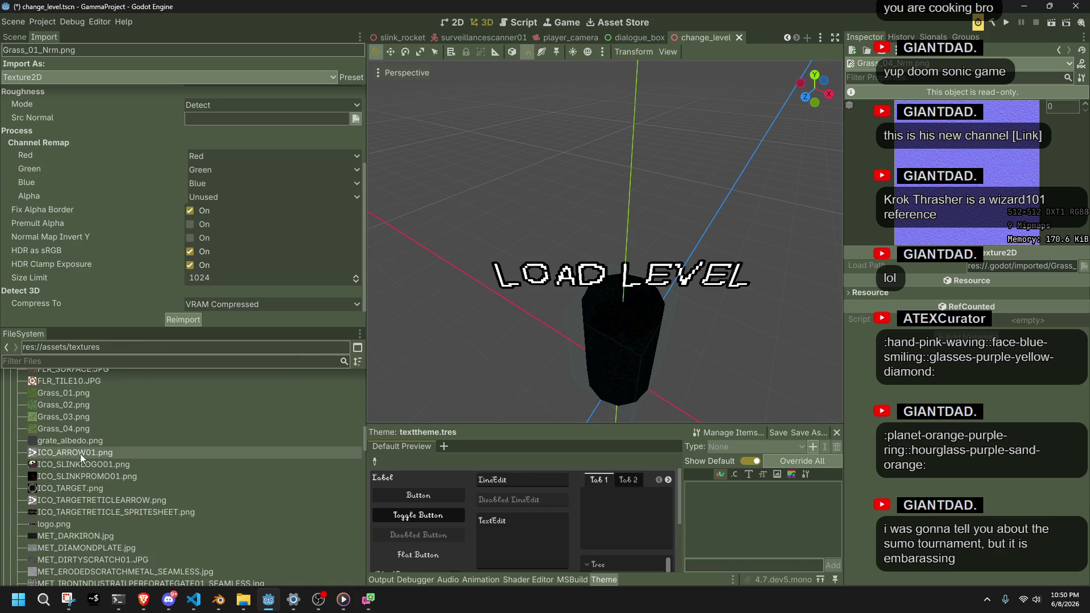
Inspect grate_albedo.png and ICO_ARROW01.png import settings, including alpha channel remap choices
click(66, 445)
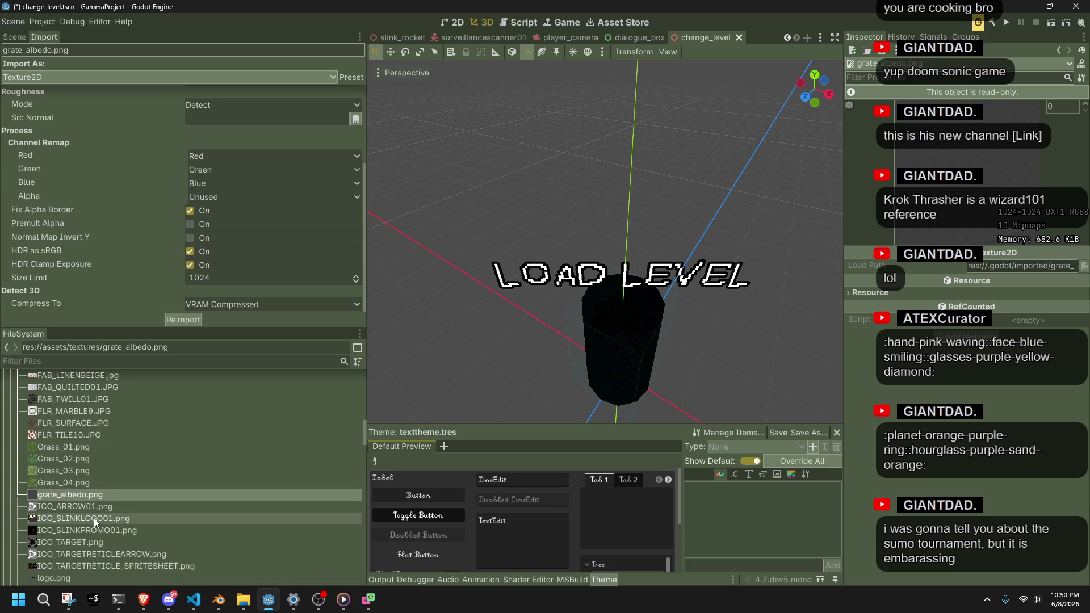
click(75, 508)
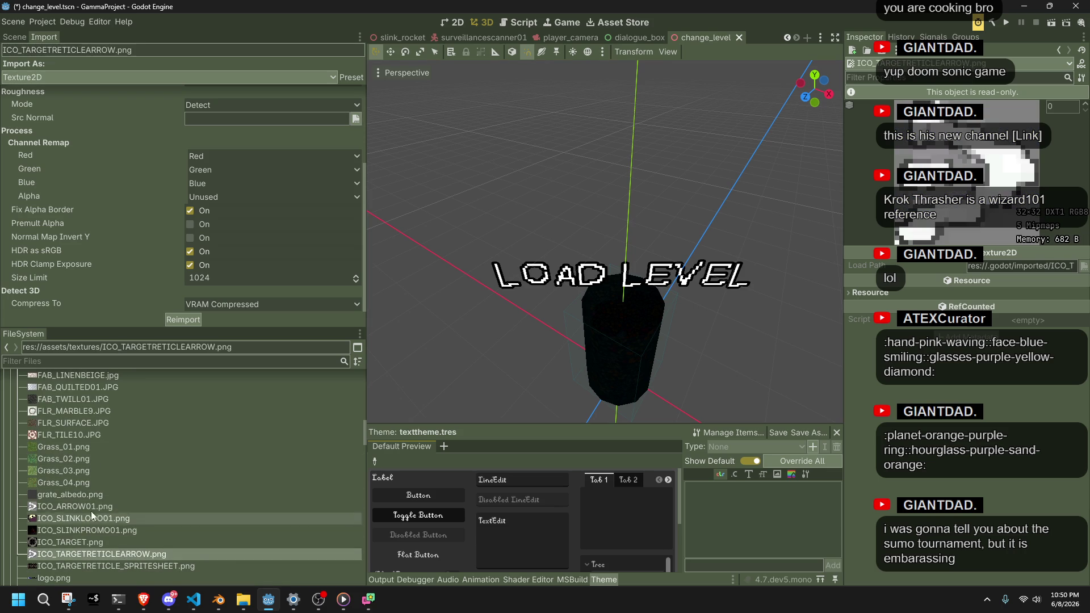
click(86, 502)
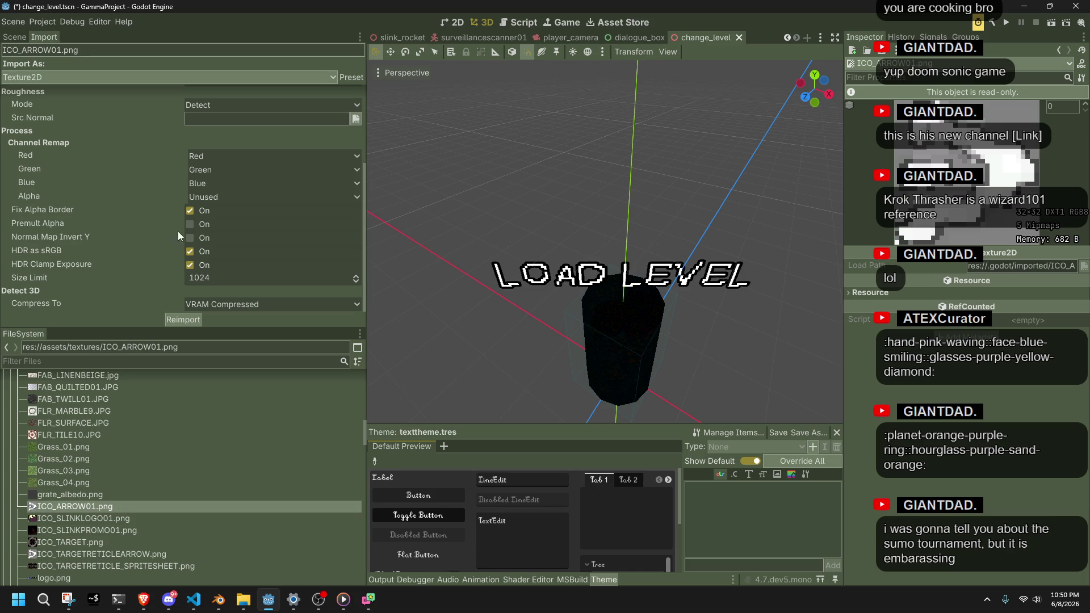
click(210, 196)
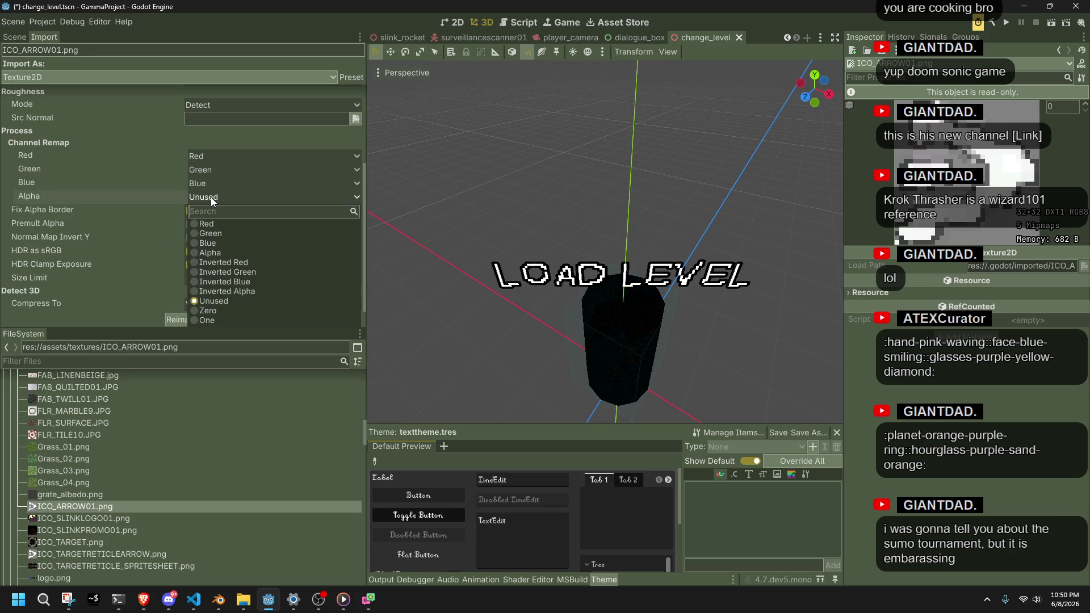
Reimport ICO_ARROW01.png with alpha remapped to One, then Zero, and finally Alpha
click(214, 321)
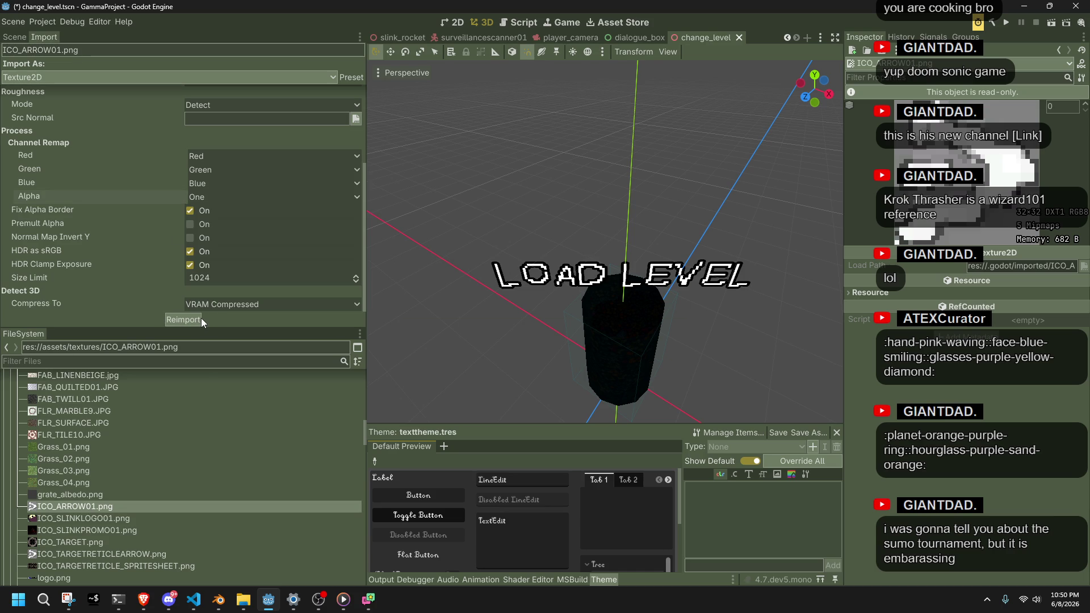
click(201, 319)
click(210, 197)
click(215, 310)
click(199, 319)
click(203, 198)
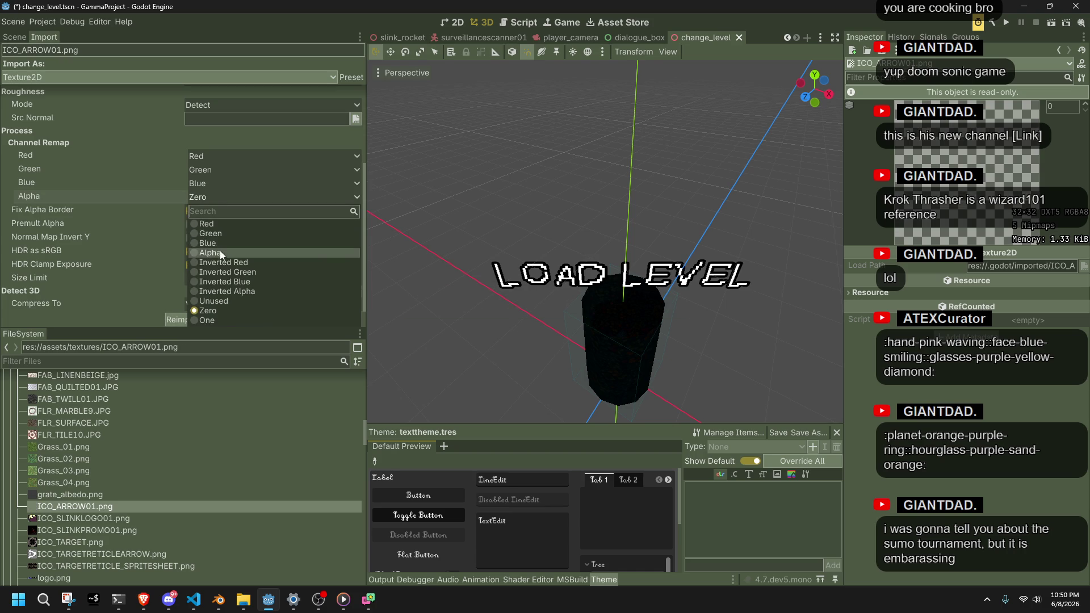
click(220, 252)
click(190, 319)
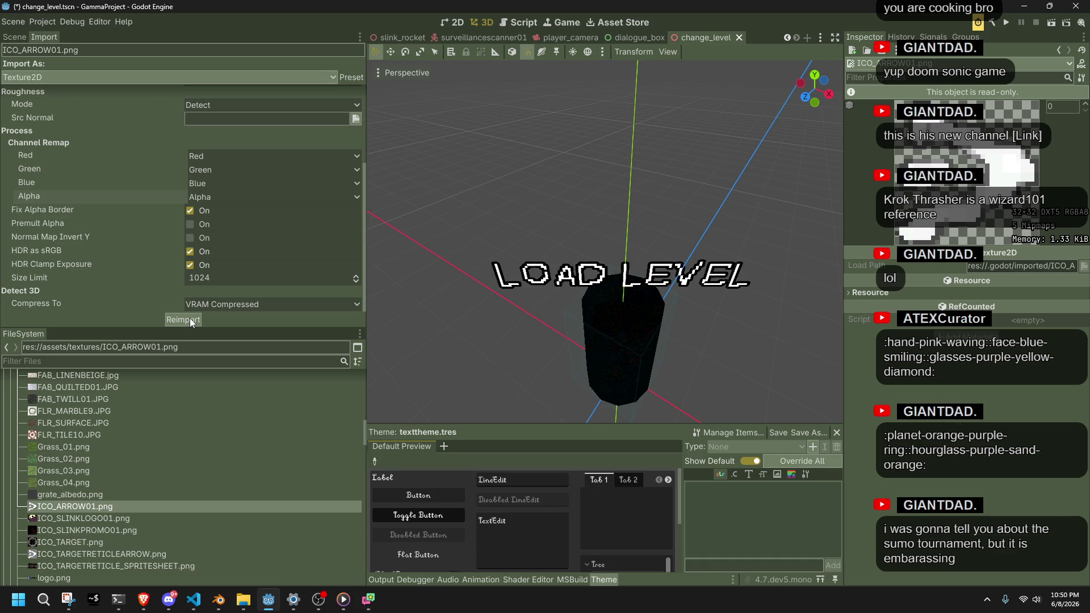
Remap ICO_TARGETRETICLEARROW.png's alpha channel to Alpha
click(129, 554)
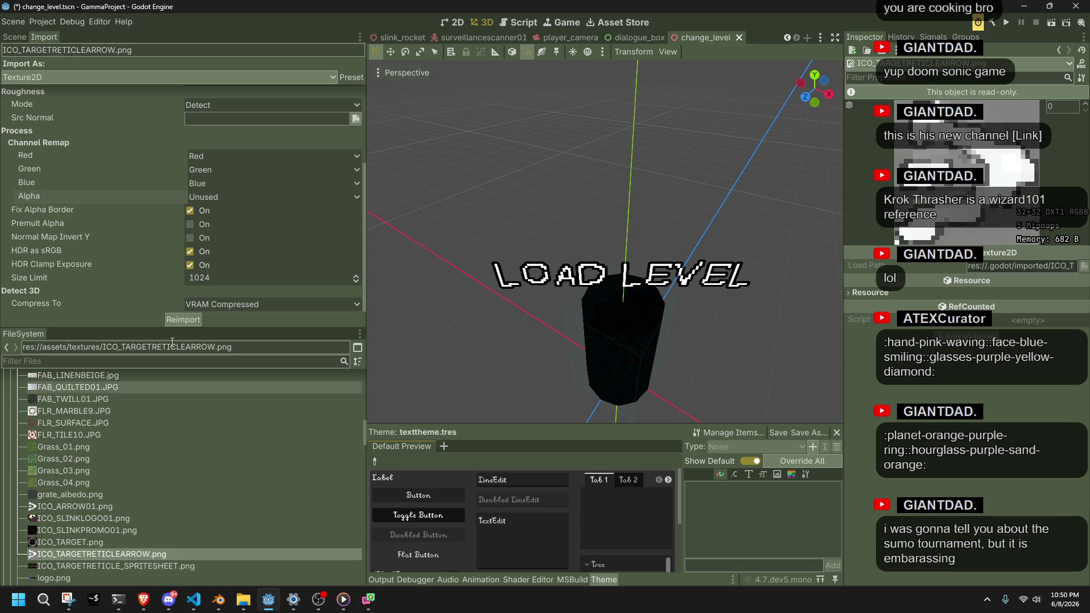
click(218, 197)
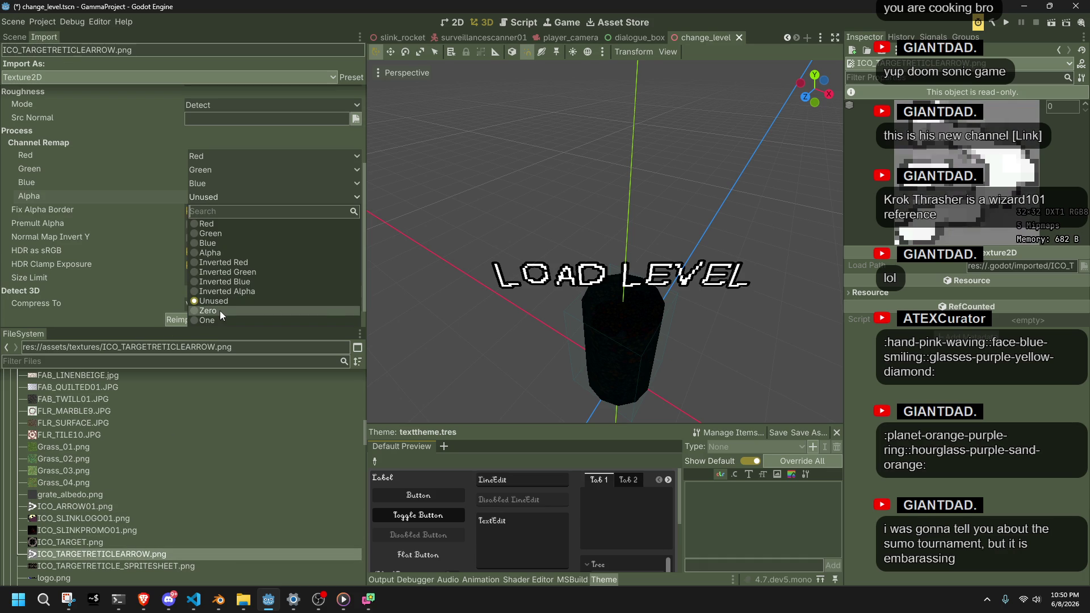
click(223, 254)
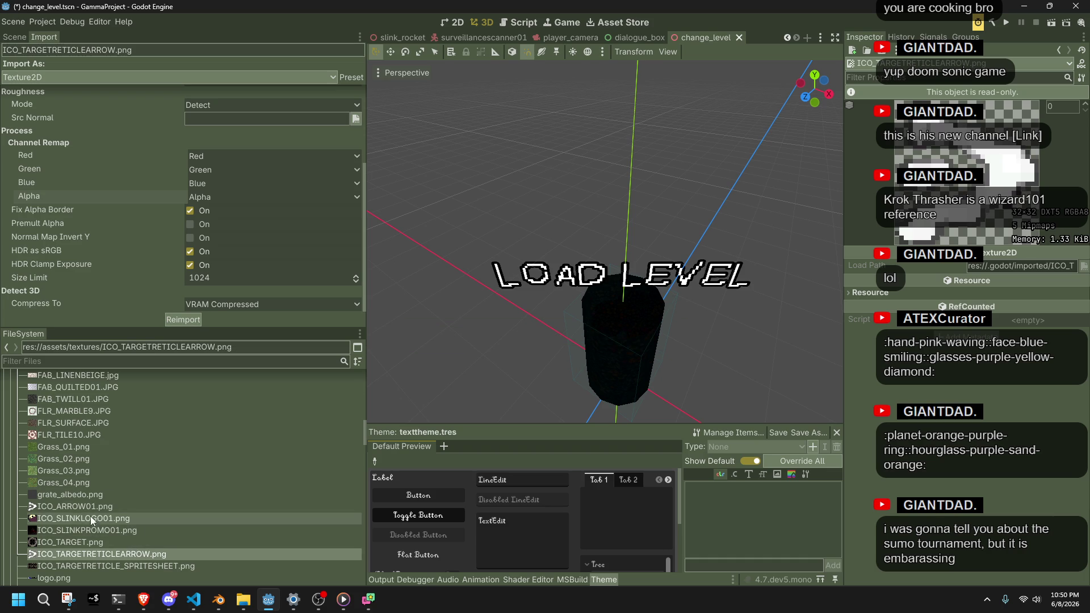
Check ICO_ARROW01.png's result, then reimport grate_albedo.png with alpha remapped to Alpha
click(74, 506)
click(72, 496)
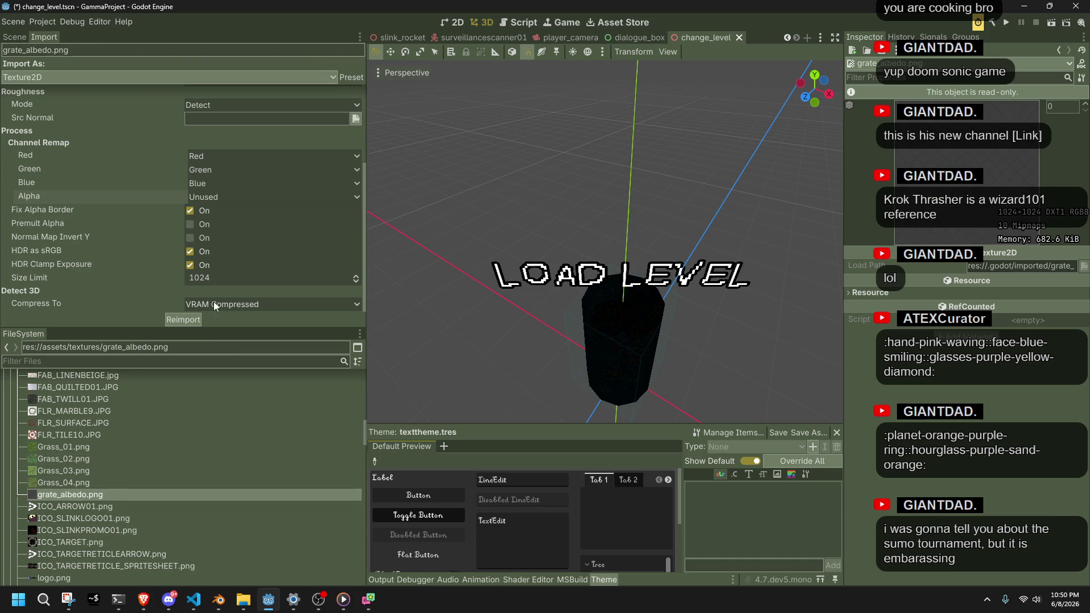
click(206, 197)
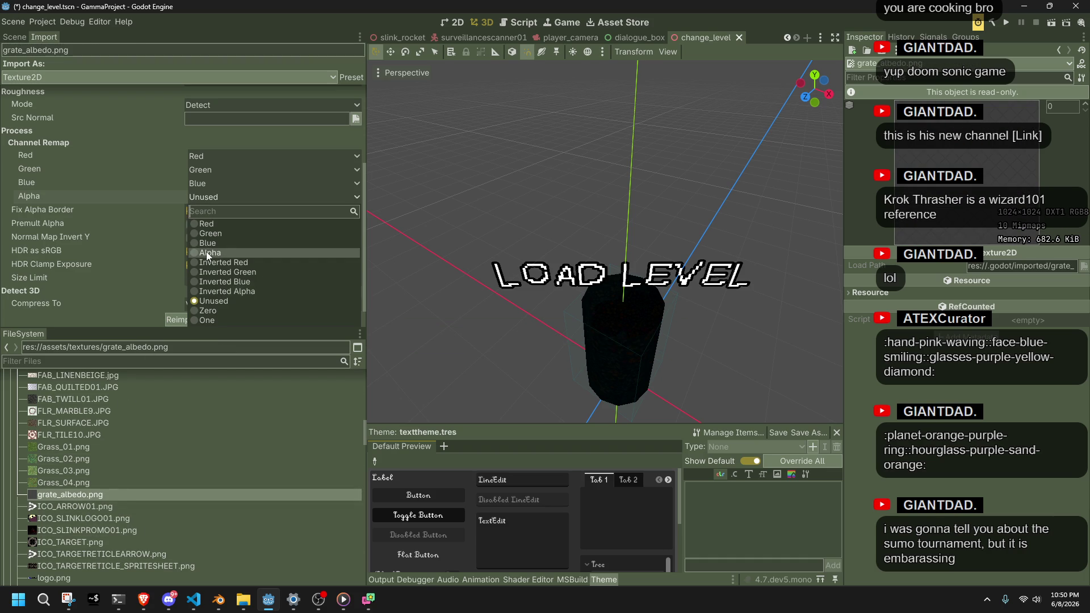
click(207, 253)
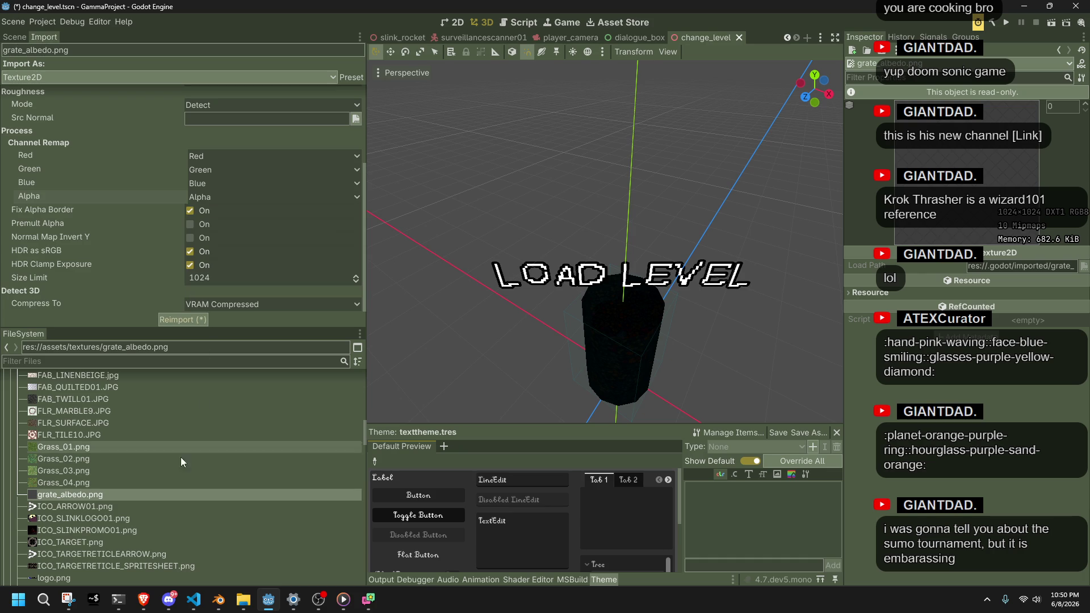
click(171, 318)
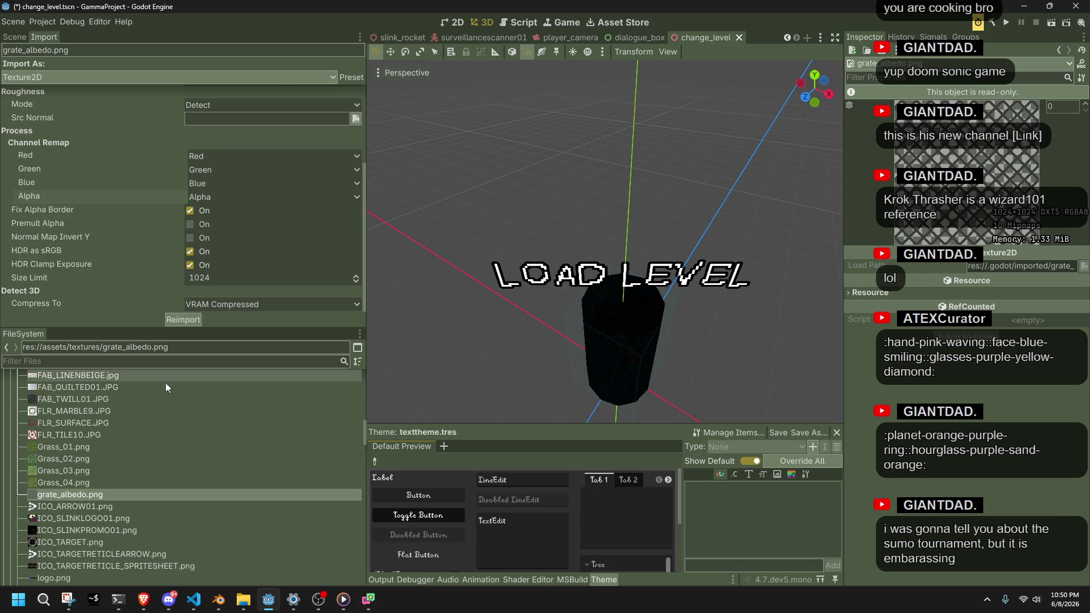
mouse_move(159, 473)
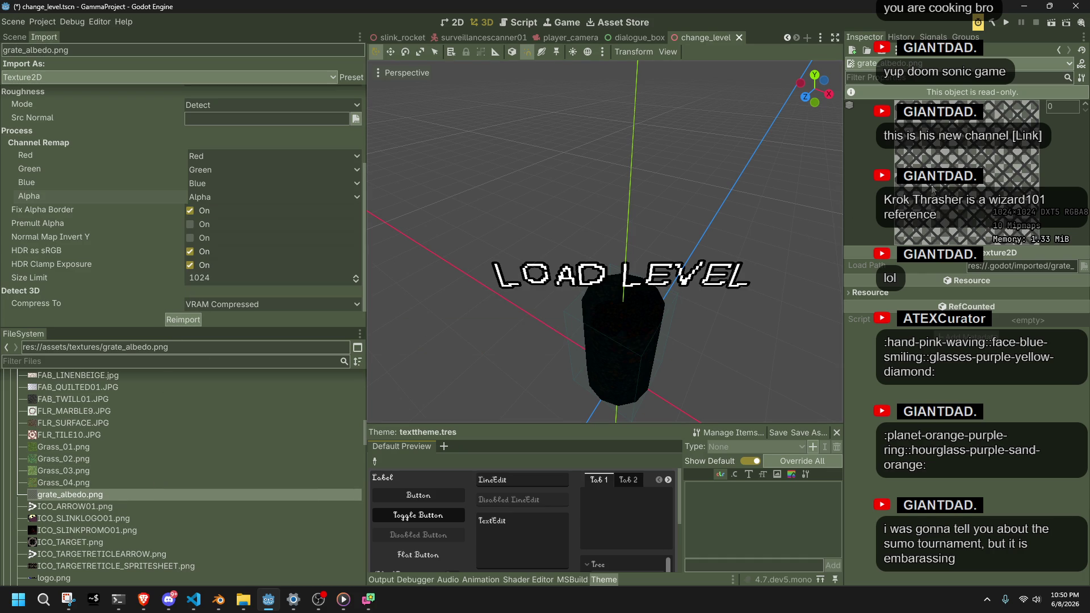
Resize the preview panel and view the FLR_TILE10.JPG and FLR_SURFACE.JPG import settings
mouse_move(843, 178)
mouse_down()
mouse_move(726, 188)
mouse_move(768, 215)
mouse_up()
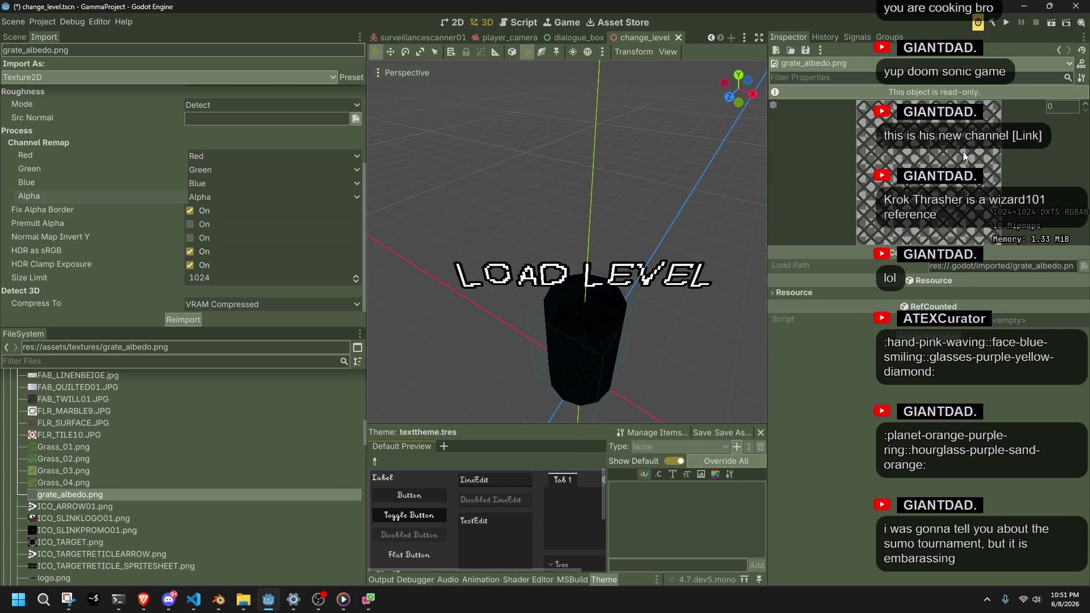
drag(765, 152, 896, 208)
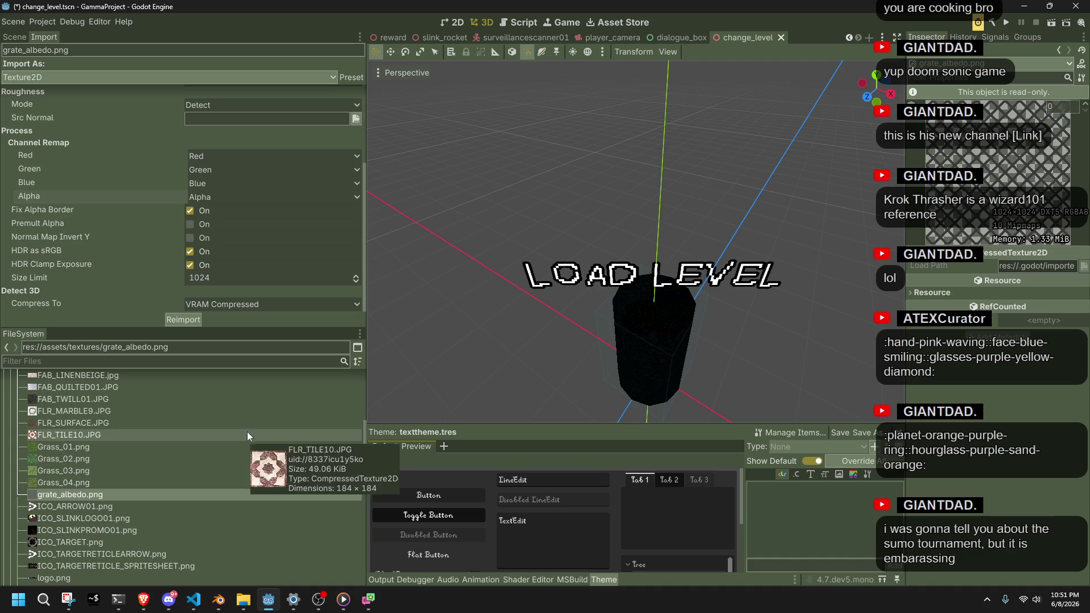
click(65, 434)
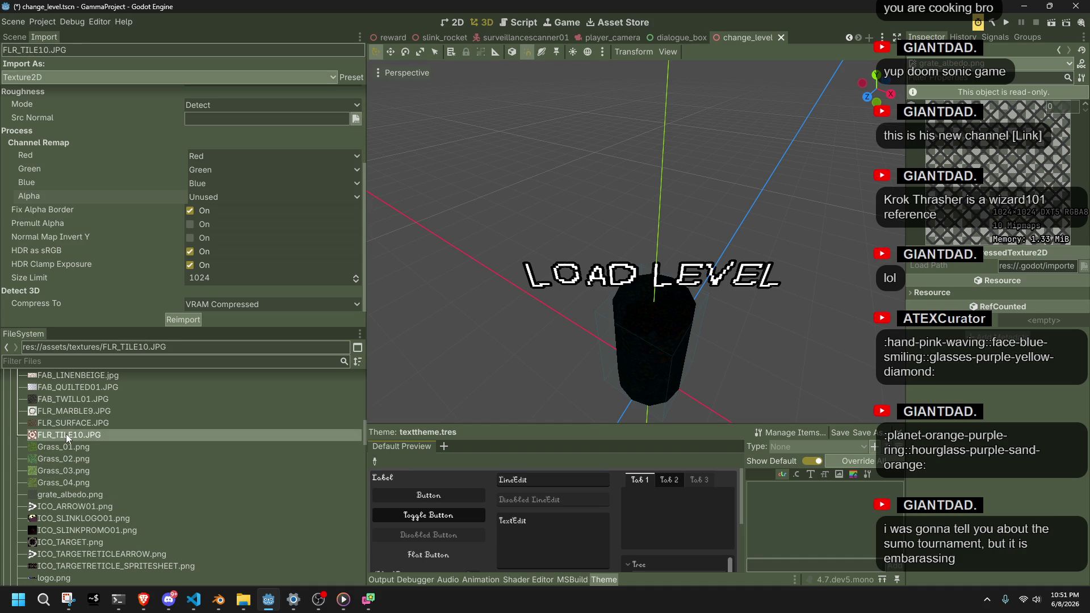
click(63, 423)
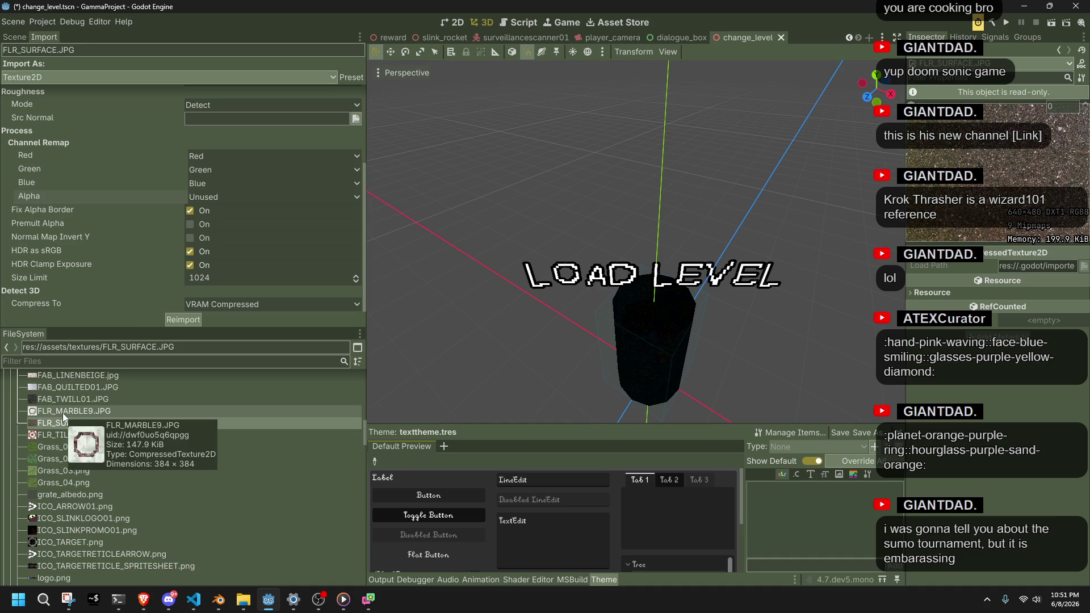
Scroll to the MET_ textures and compare the GATE02 and GATE01 import settings, ending on GATE01
scroll(80, 434, up, 2)
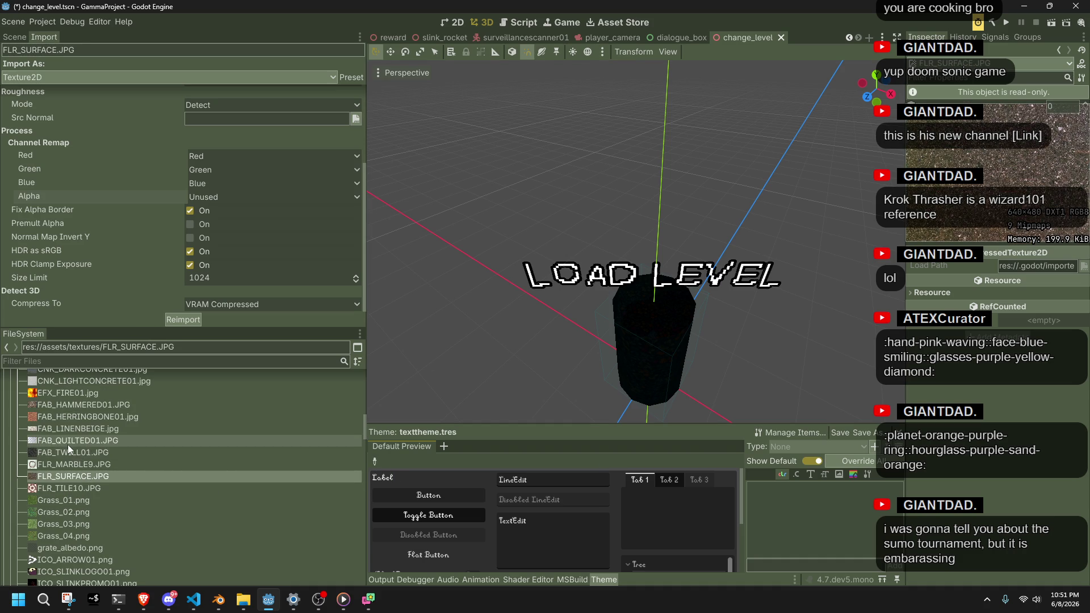
scroll(70, 443, up, 1)
scroll(89, 455, up, 4)
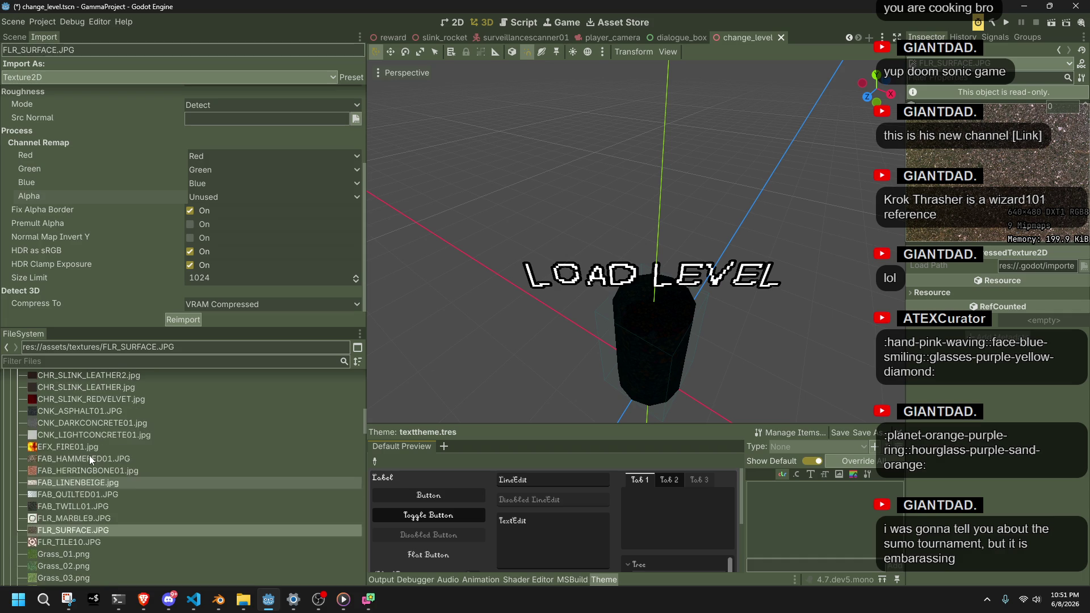
scroll(89, 456, up, 4)
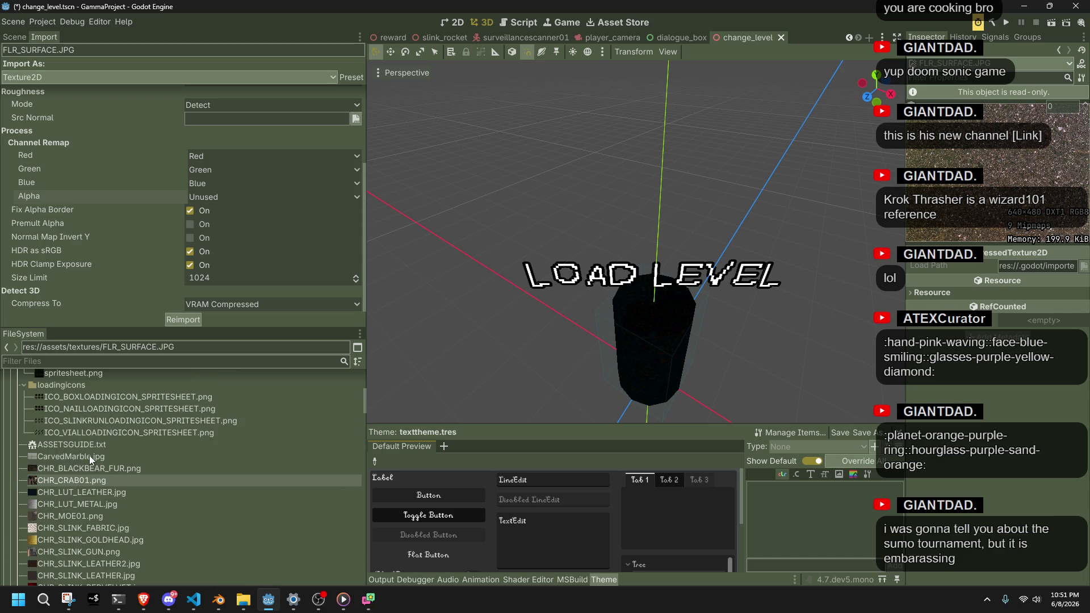
scroll(199, 569, down, 14)
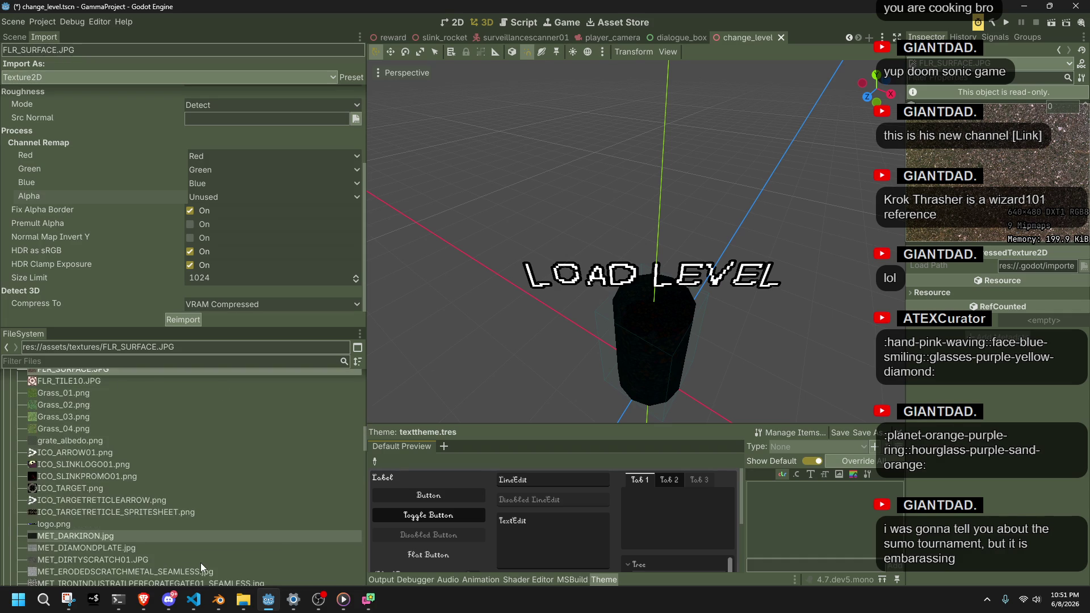
click(193, 566)
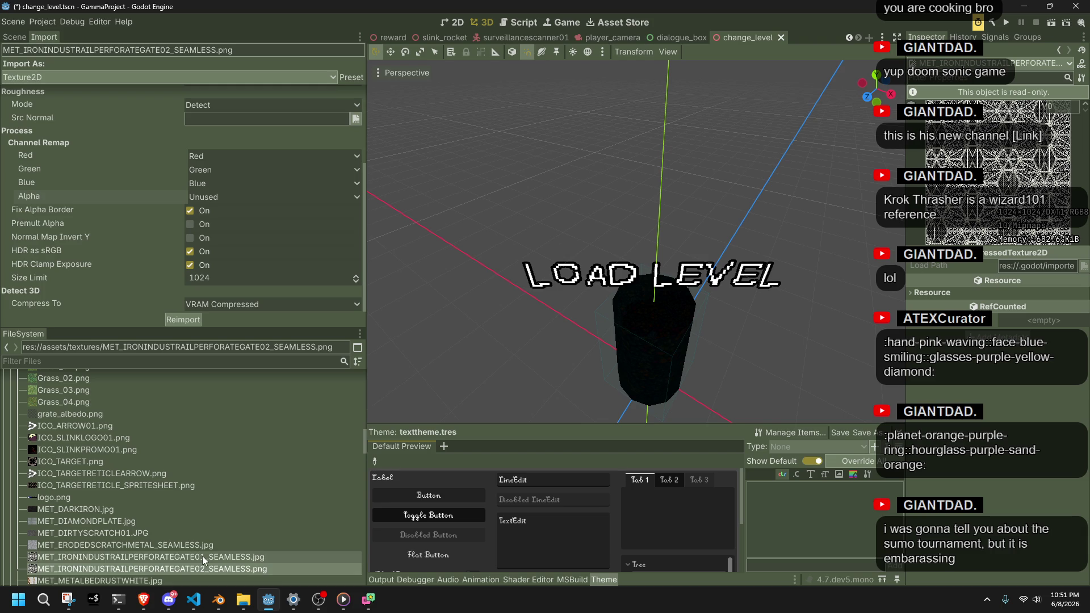
click(256, 557)
click(265, 570)
click(258, 557)
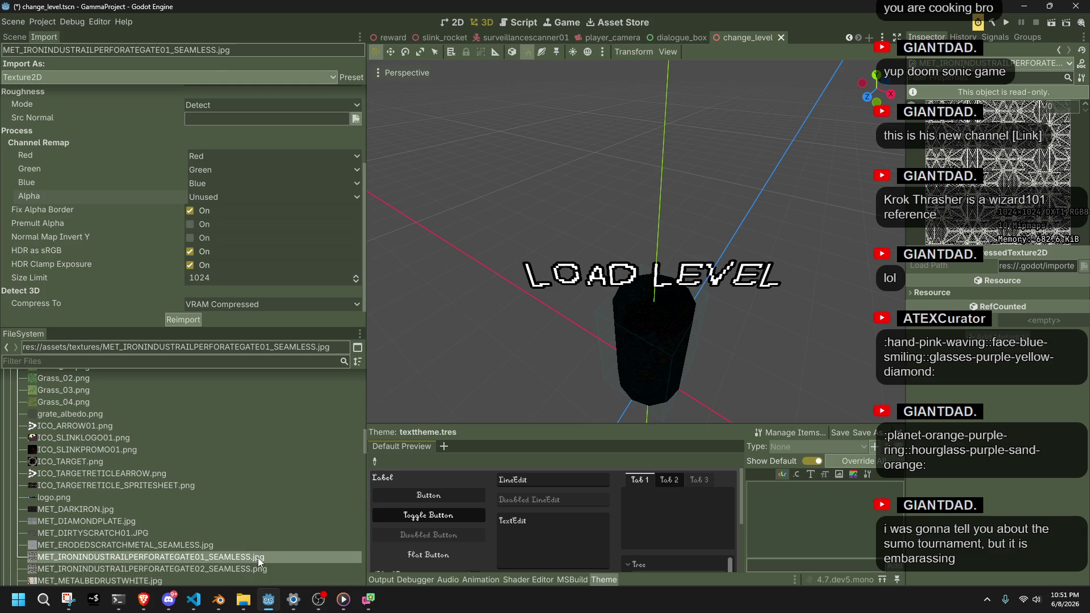
click(267, 568)
click(261, 557)
click(268, 570)
click(262, 558)
click(264, 570)
click(261, 557)
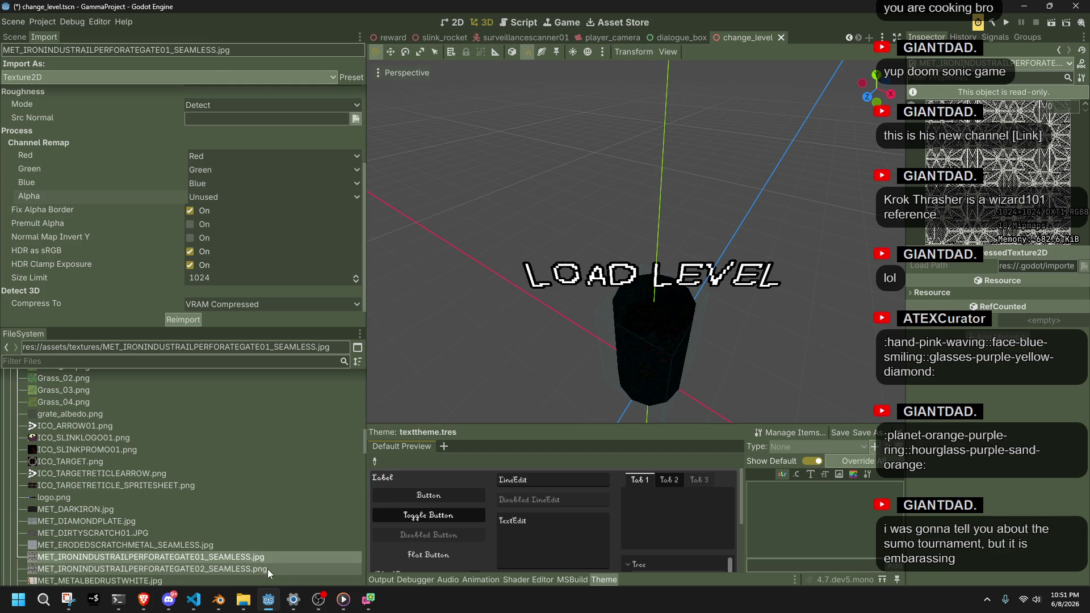
Remap the GATE02 texture's alpha channel to Alpha and reimport it
mouse_move(268, 568)
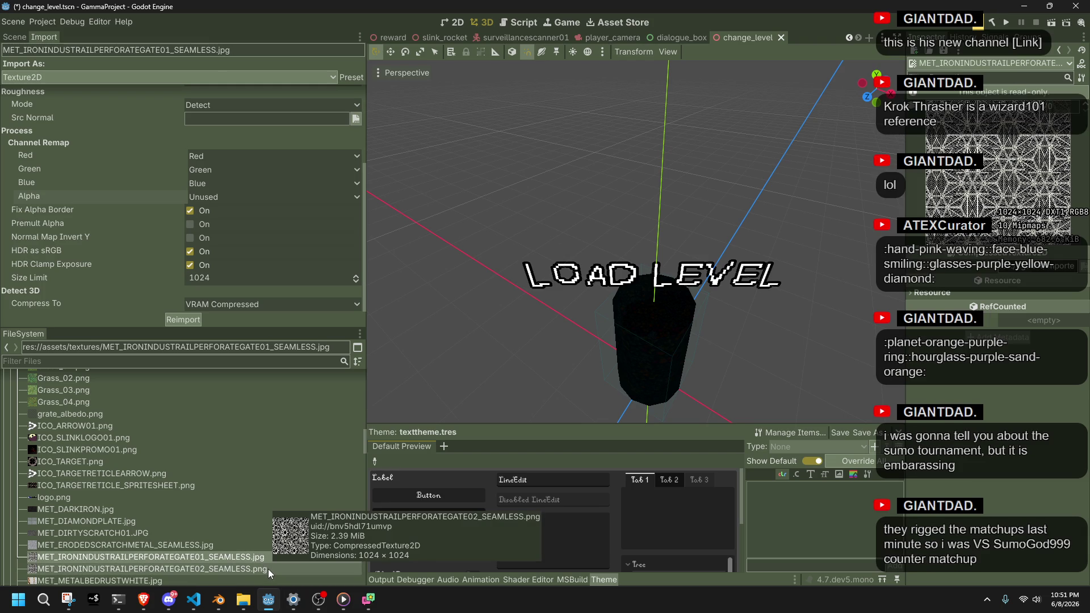
click(268, 568)
click(237, 199)
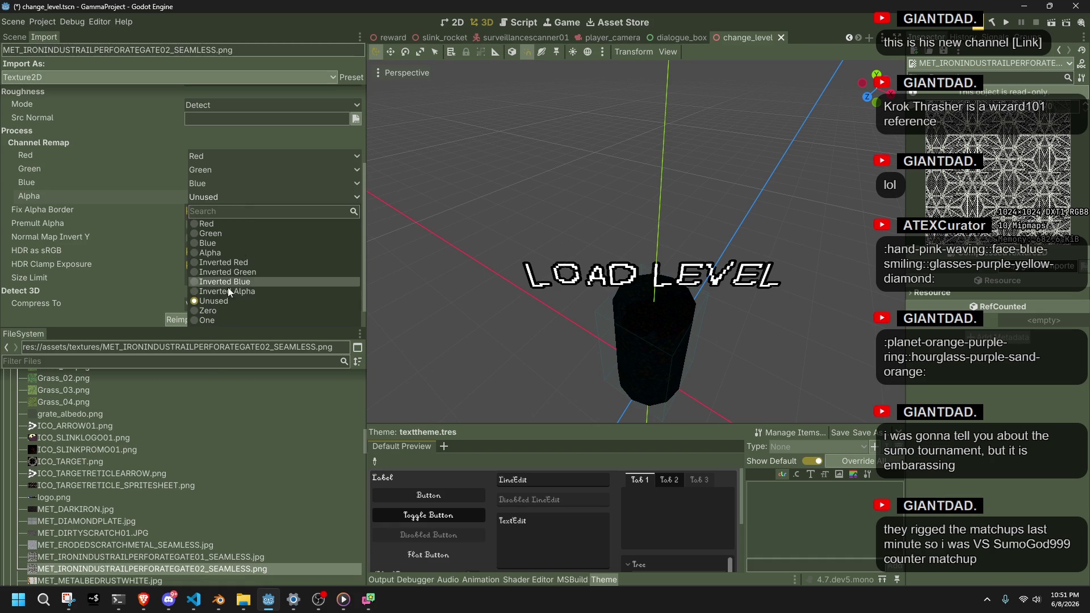
click(224, 257)
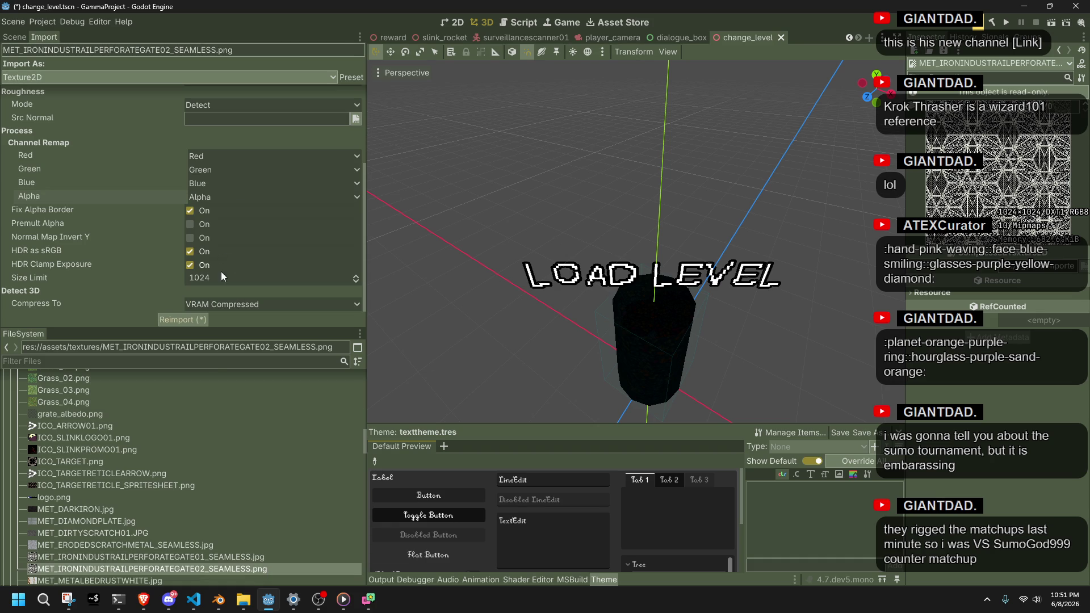
click(192, 318)
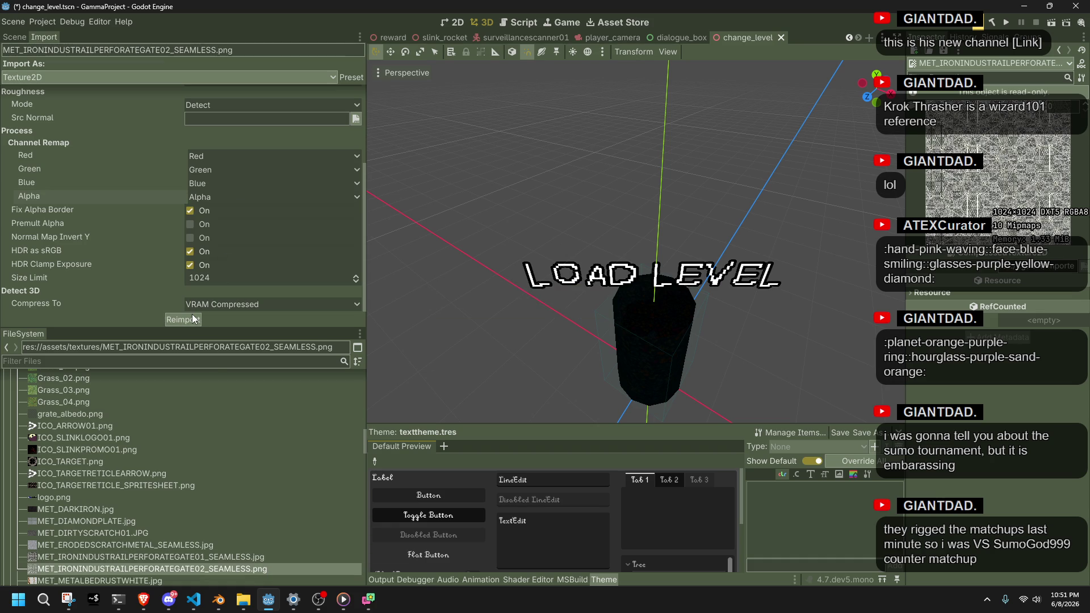
Select GATE01 and step through neighbouring textures to compare their import settings
click(202, 557)
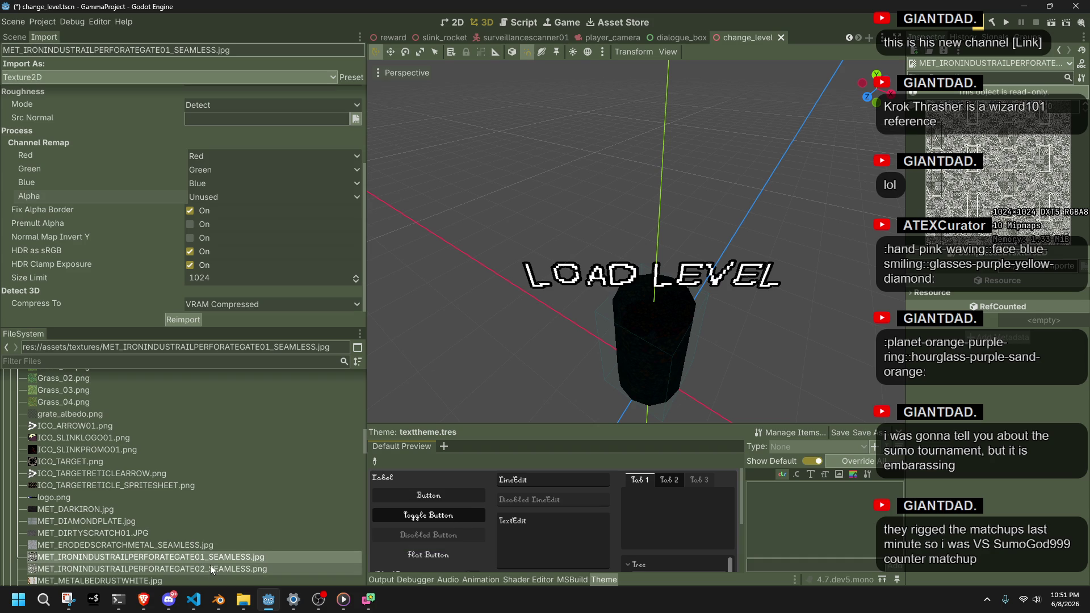
key(Up)
key(Down)
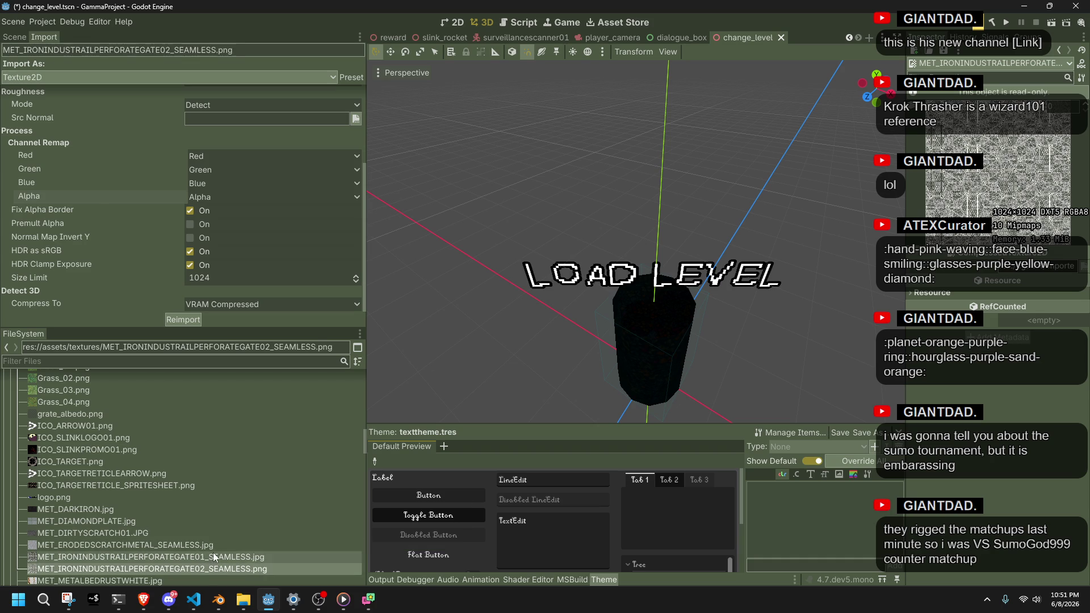
key(Down)
key(Up)
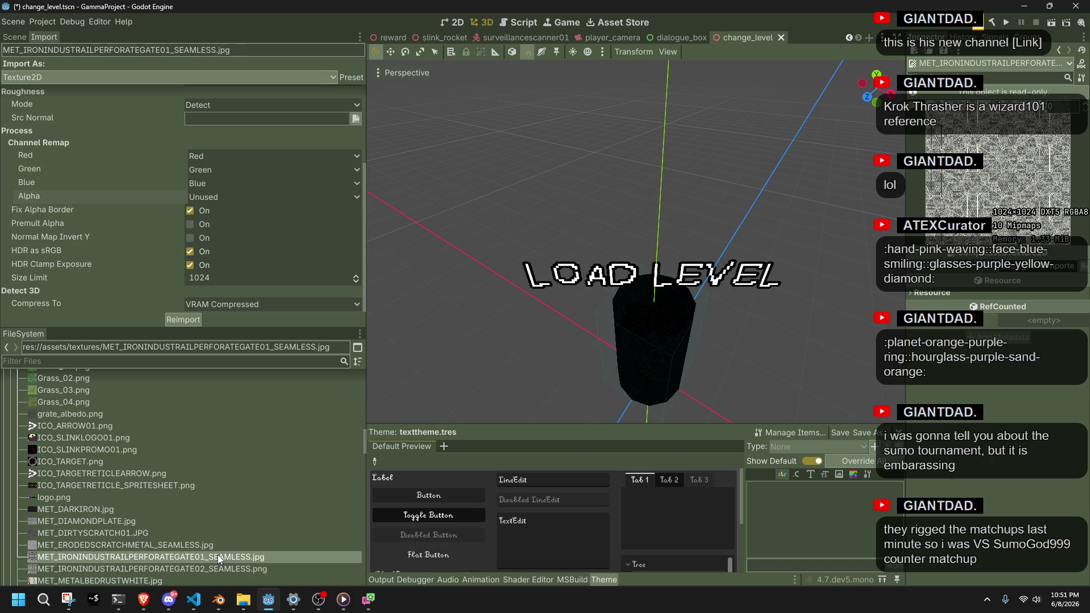
key(Down)
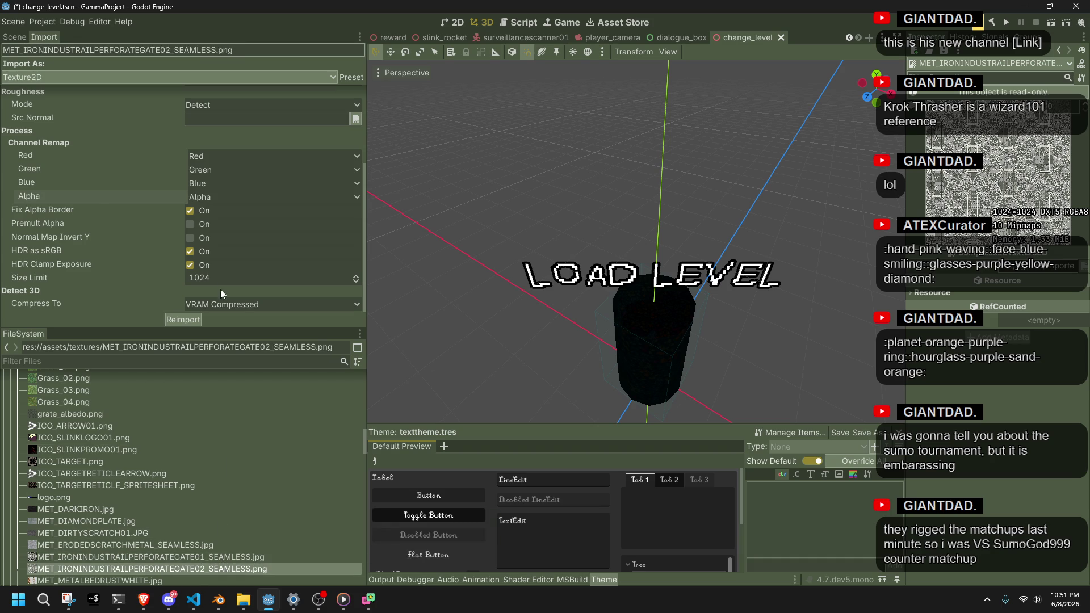
Remap the GATE01 texture's alpha channel to Alpha and reimport it
click(258, 556)
click(218, 199)
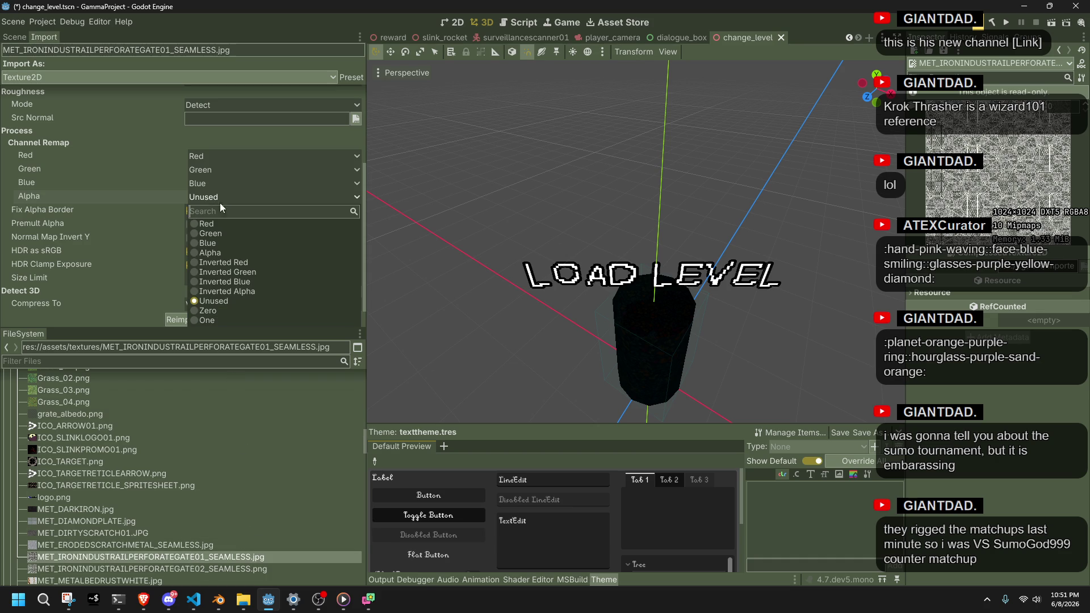
click(217, 254)
click(183, 319)
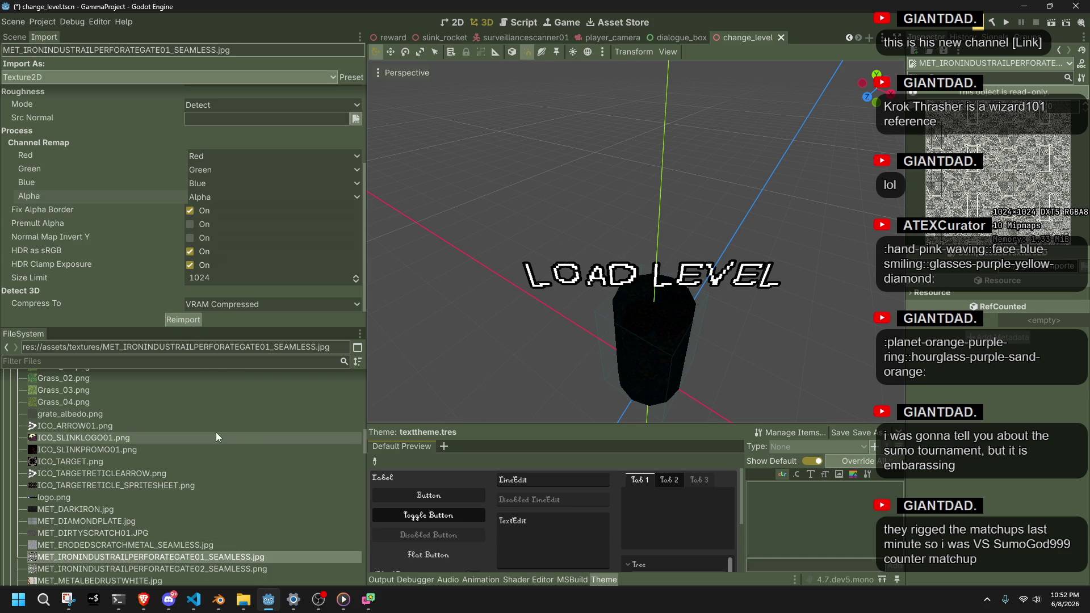
Try a 512 size limit, then restore it to 1024 and reimport
click(218, 276)
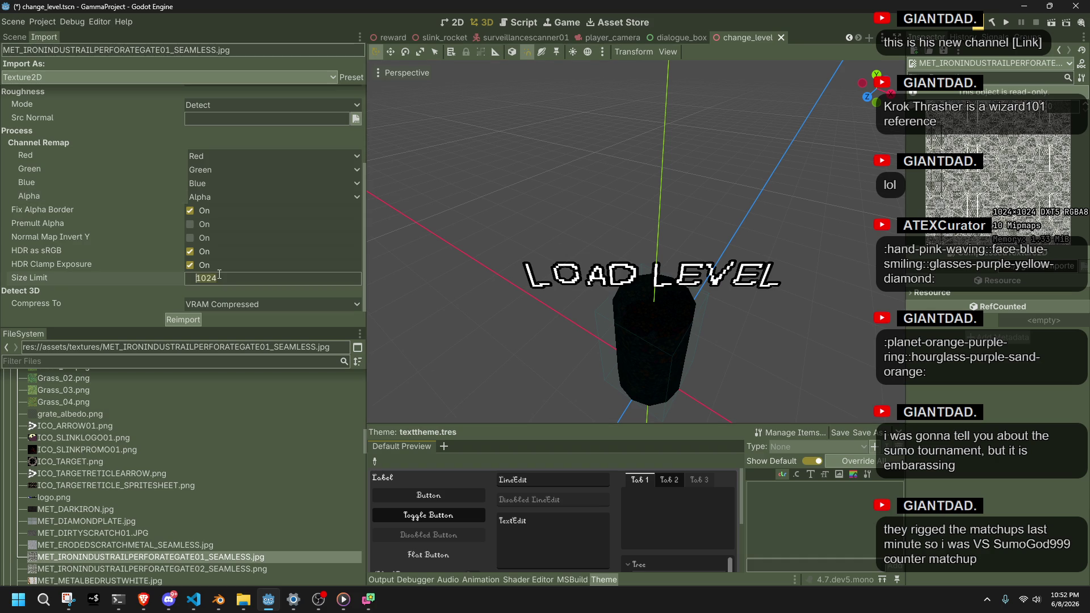
text(5)
click(195, 318)
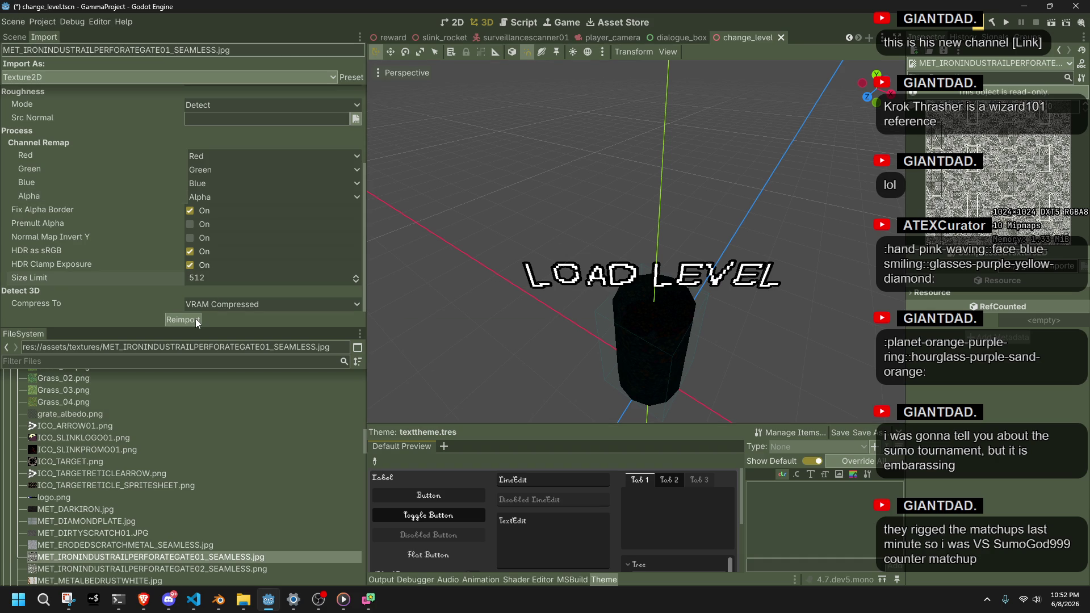
click(207, 280)
text(1)
key(Return)
click(196, 318)
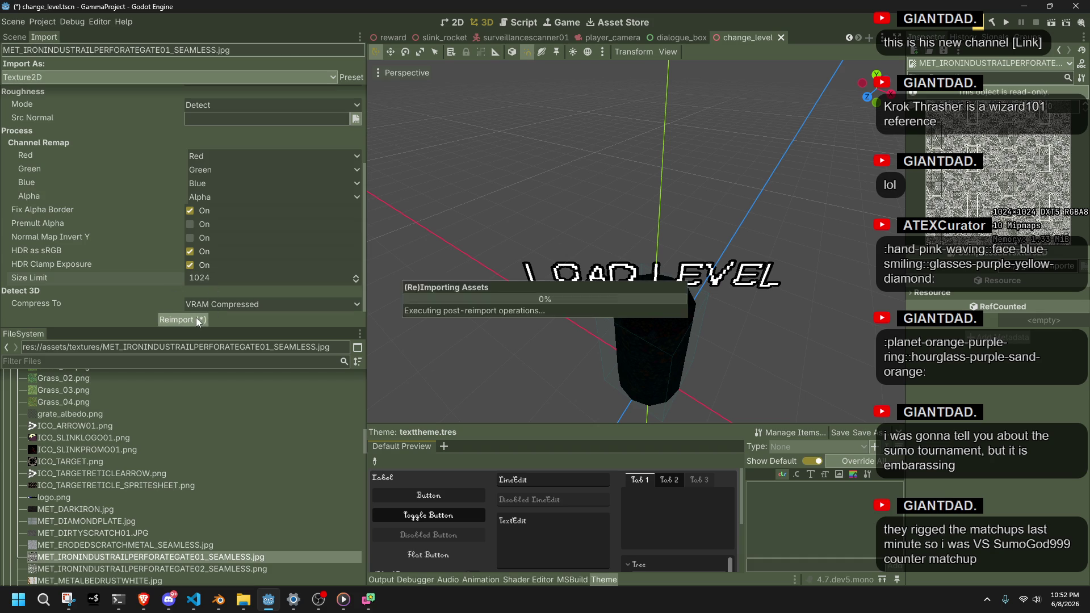
Run the project to test the reimported textures
scroll(144, 275, up, 1)
scroll(144, 274, down, 1)
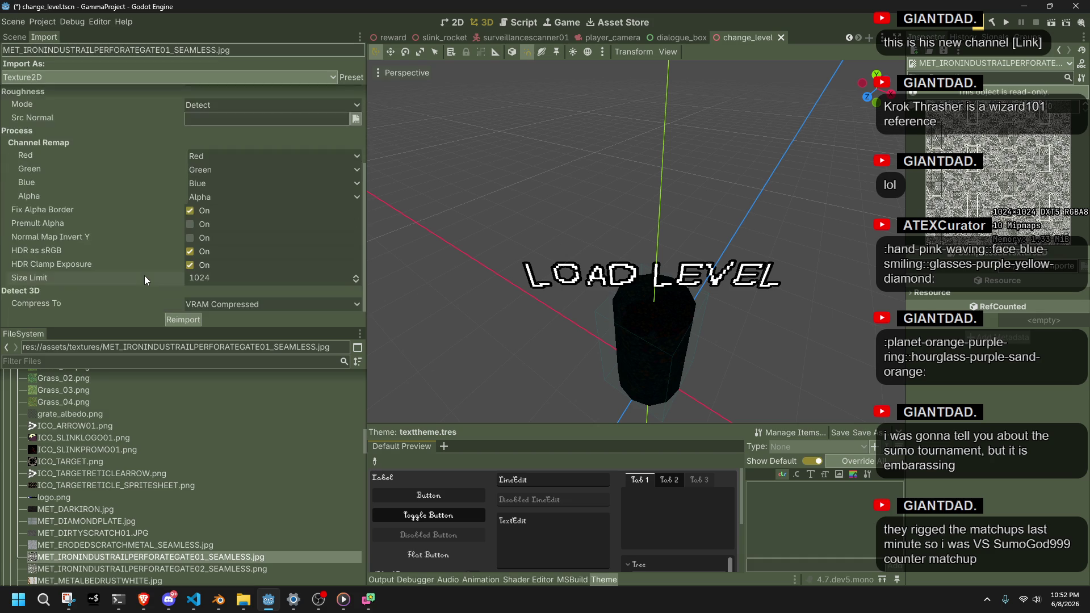
click(1005, 22)
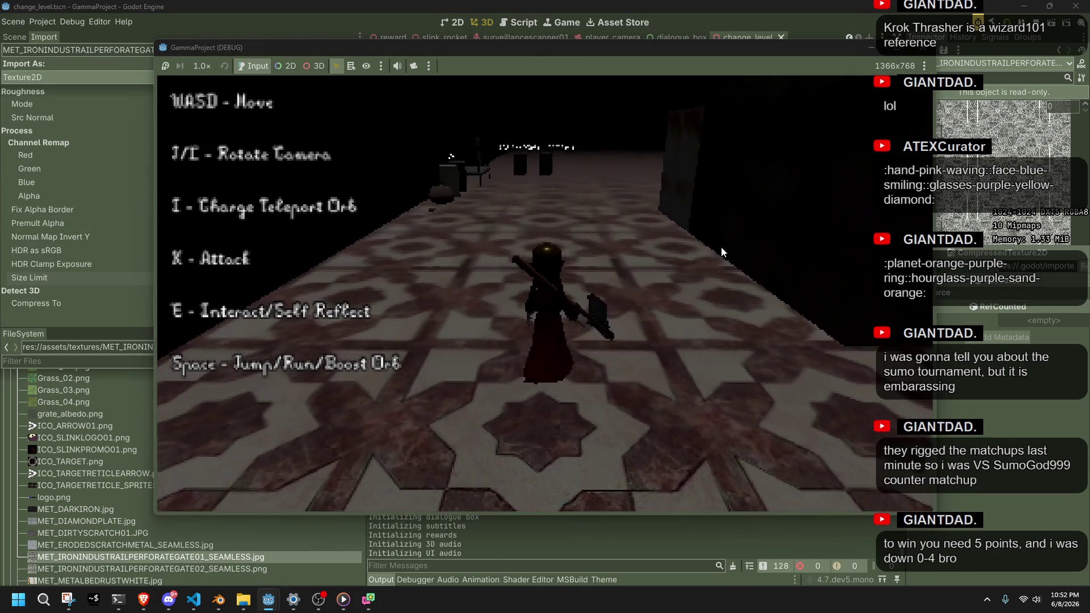
Run the character across the tiled floor to the stone area, then stop the game with F8
key(a)
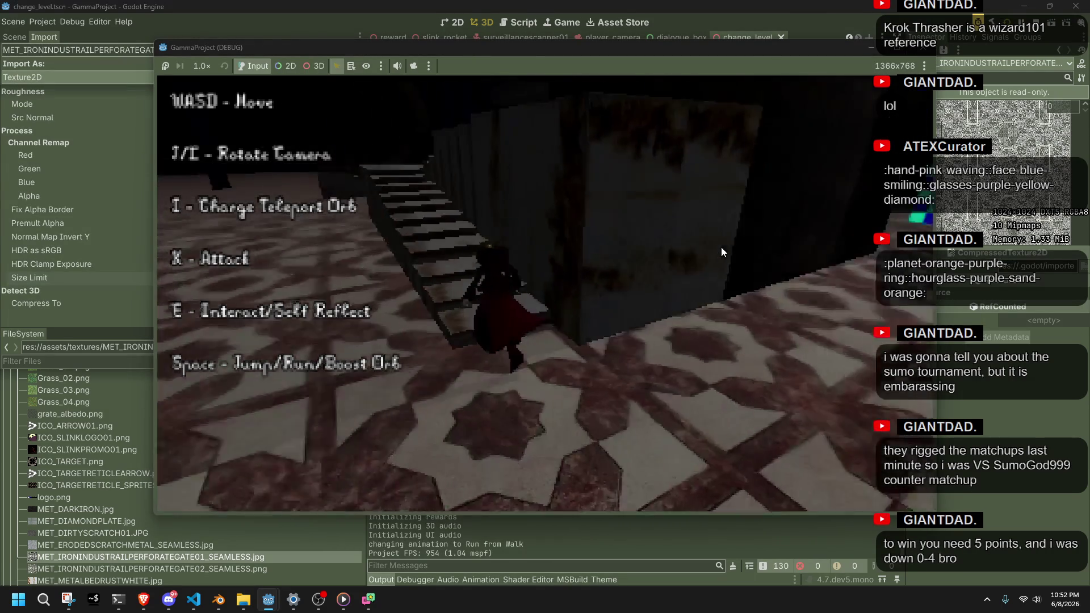
key(space)
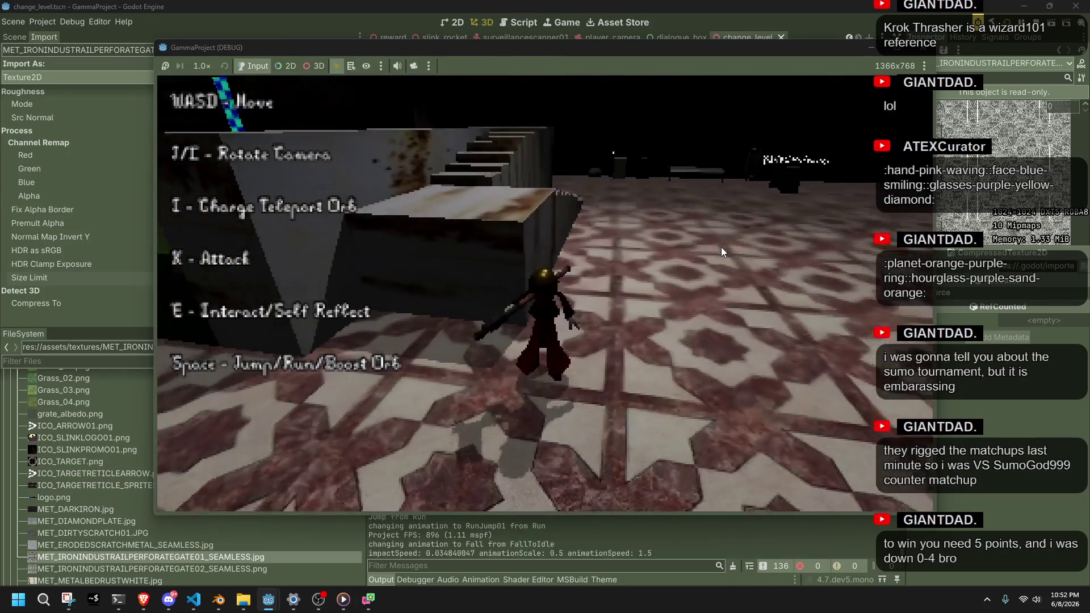
key(w)
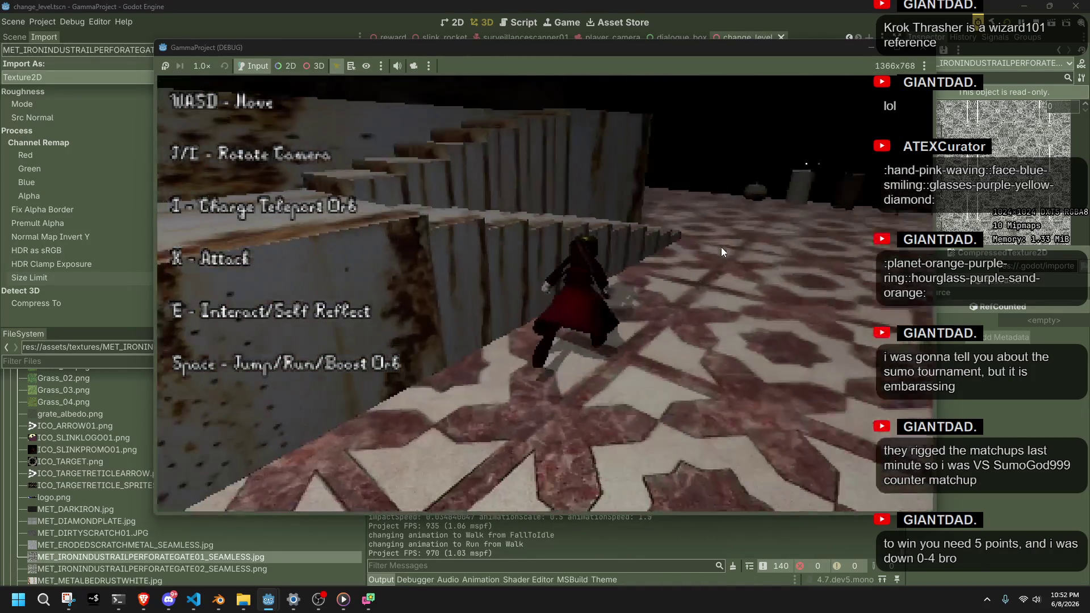
key(w)
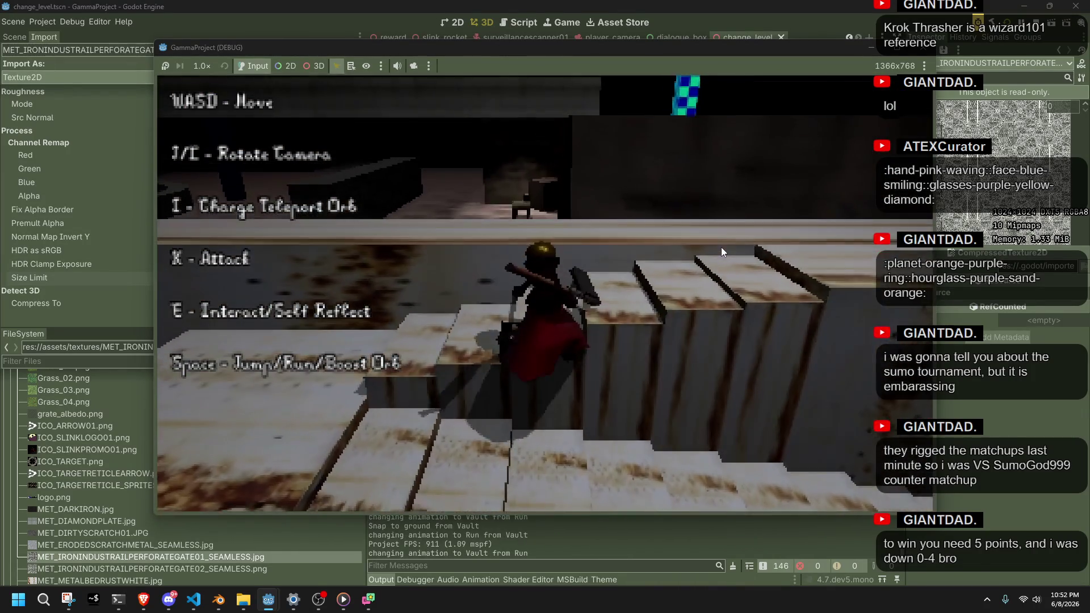
key(w)
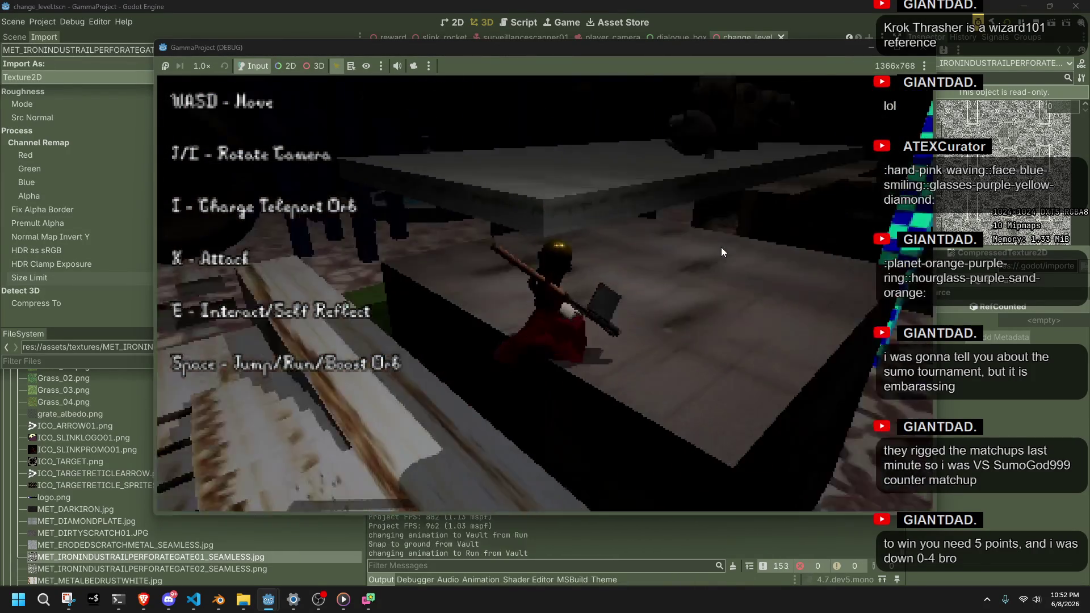
key(w)
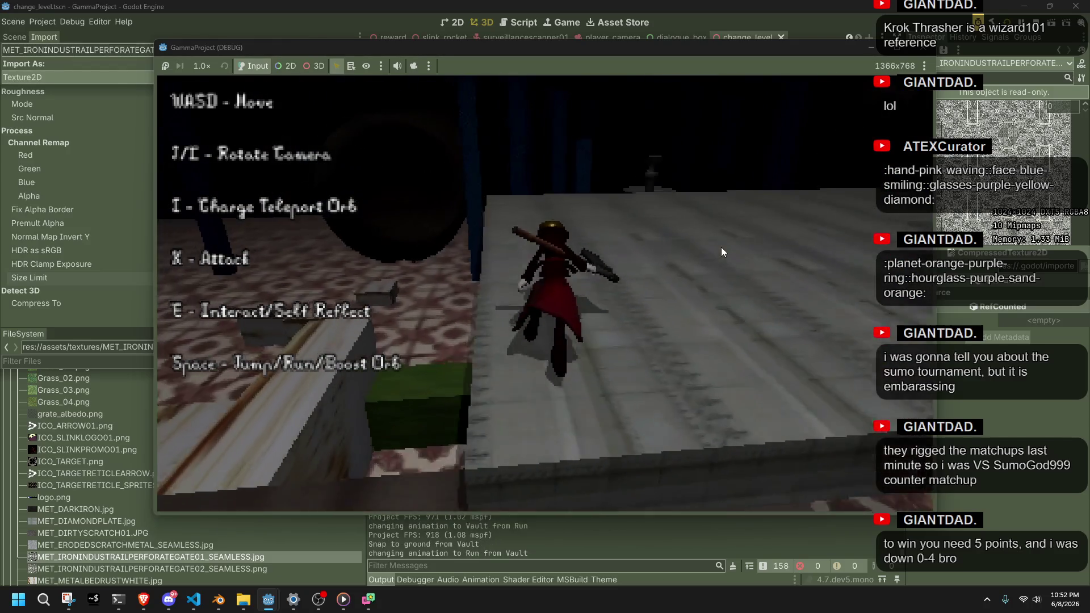
key(w)
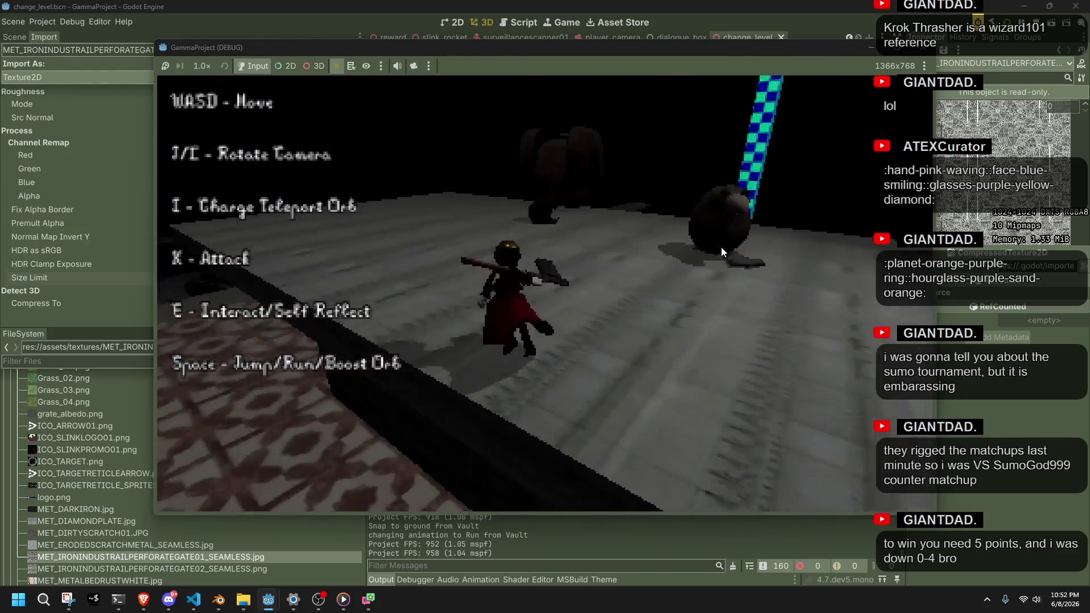
key(w)
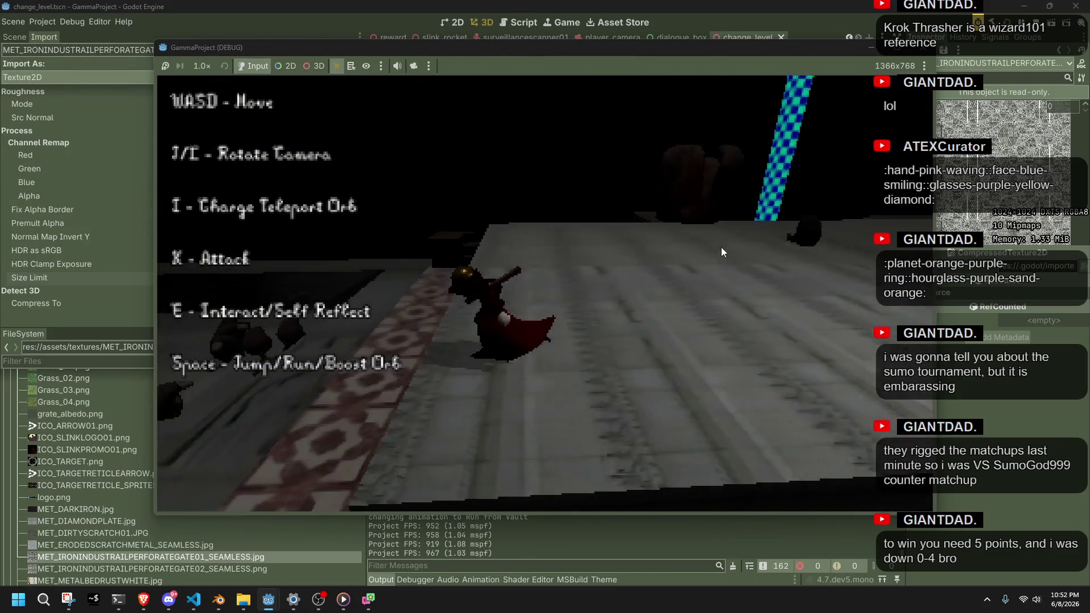
key(w)
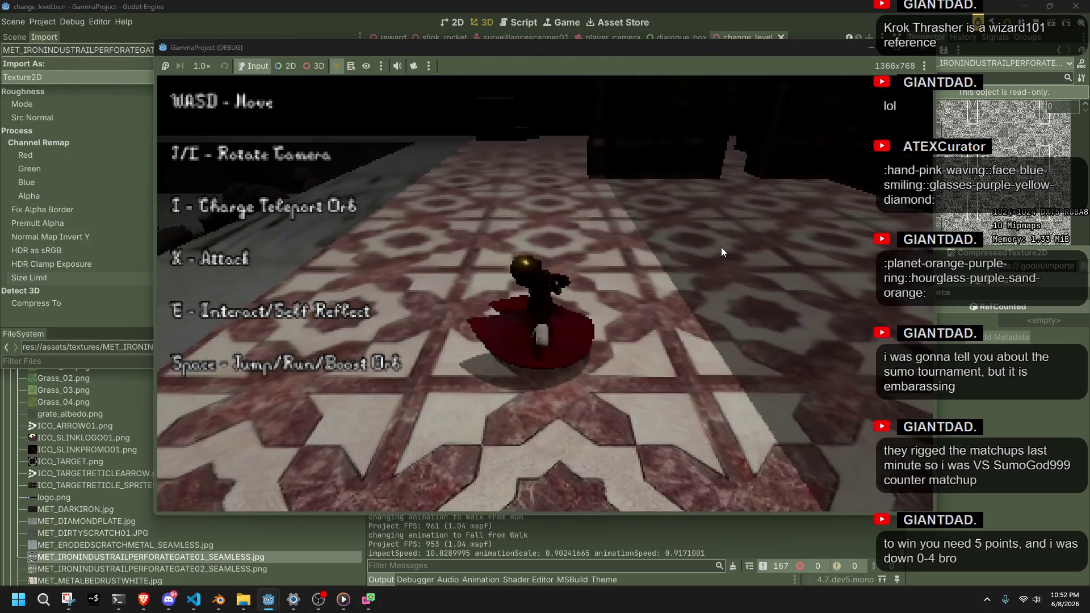
key(w)
key(space)
key(w)
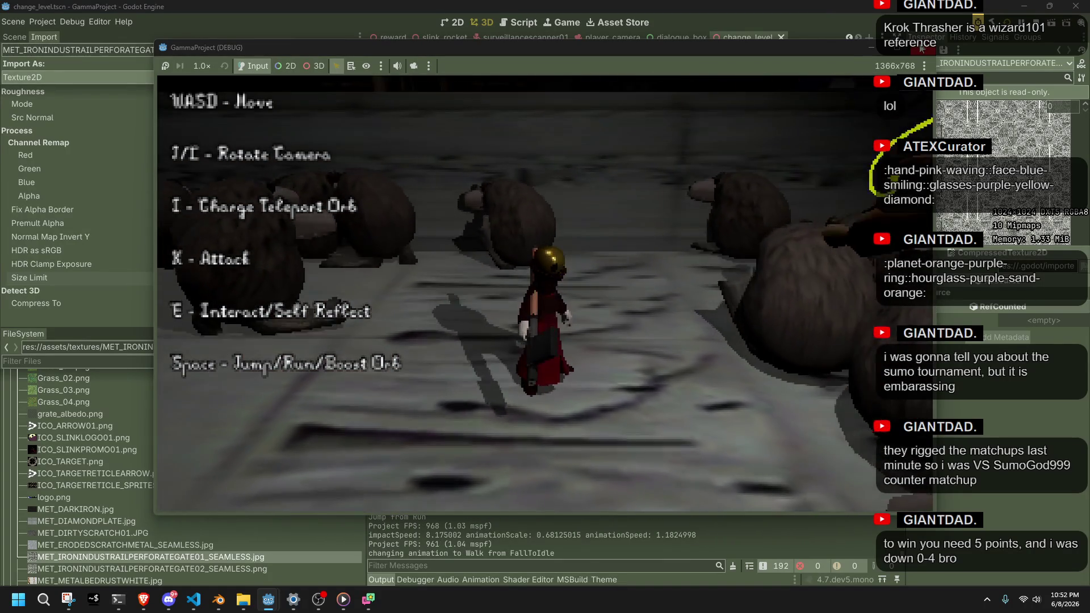
key(F8)
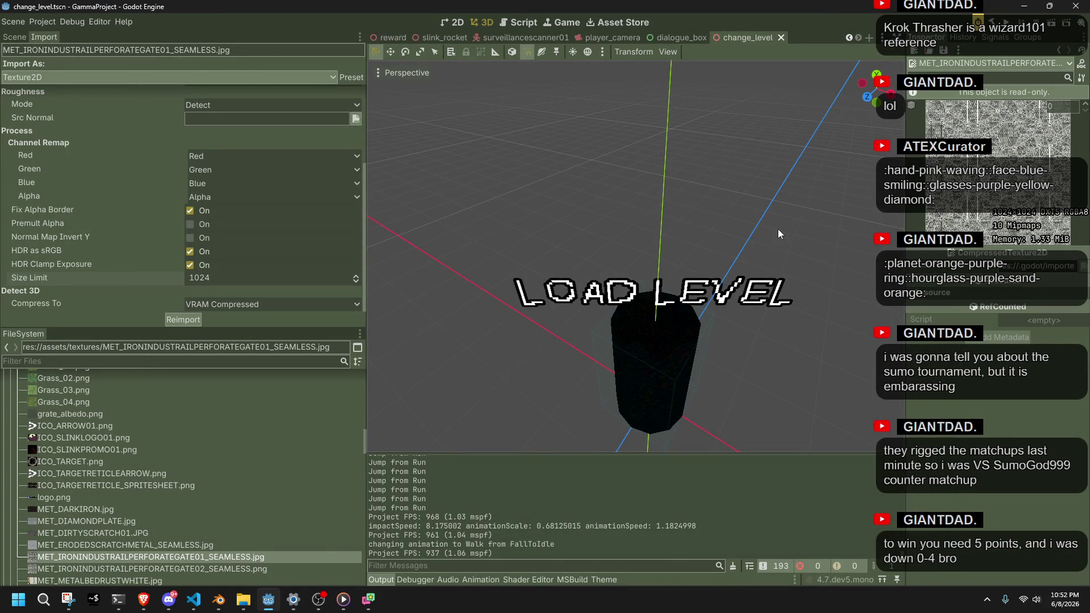
key(alt+Tab)
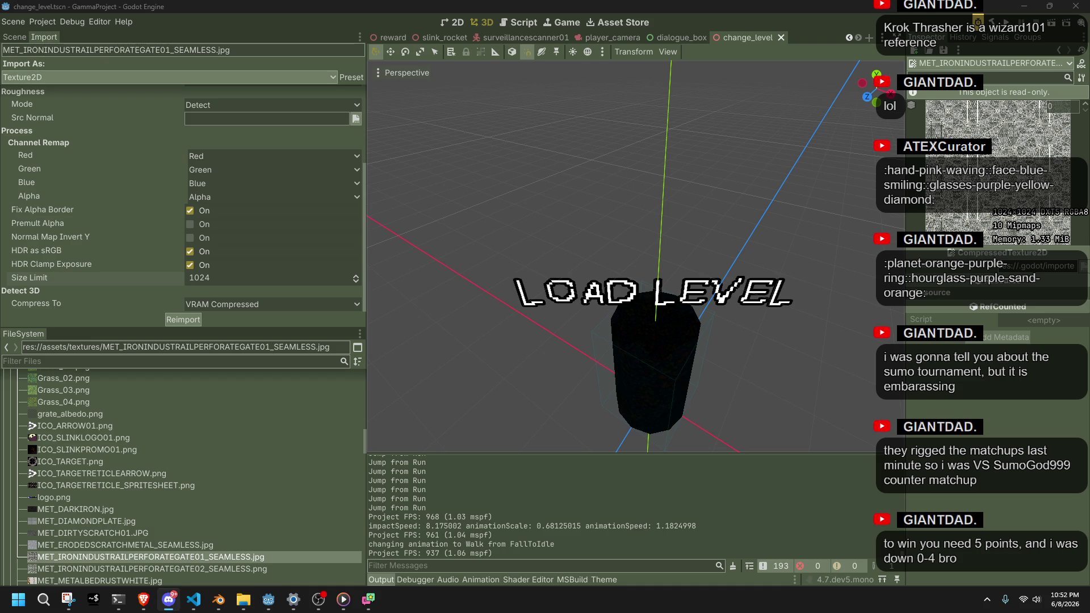
key(alt+Tab)
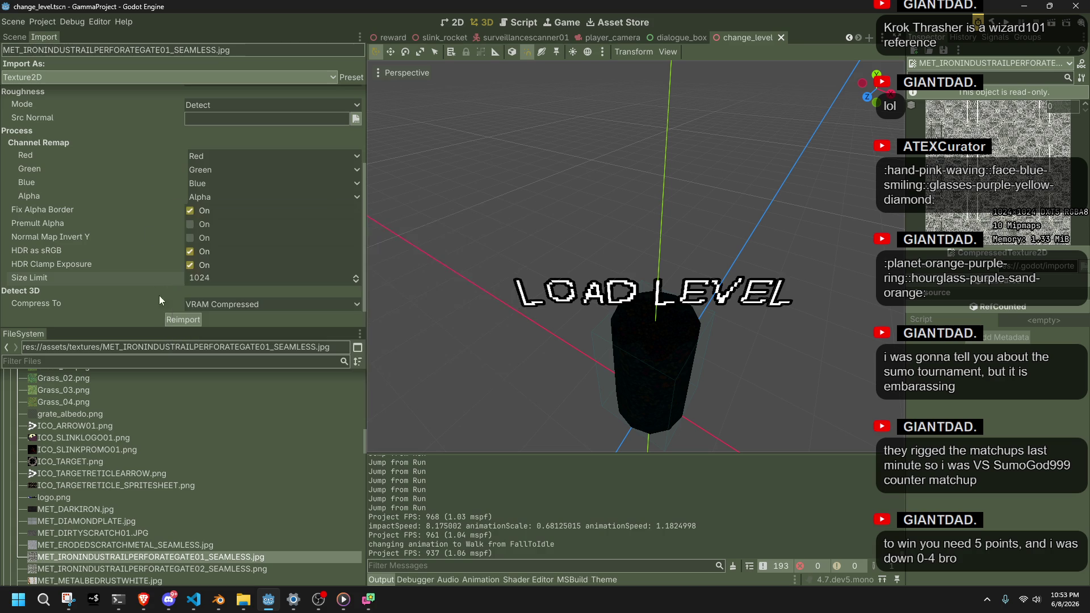
scroll(140, 252, up, 4)
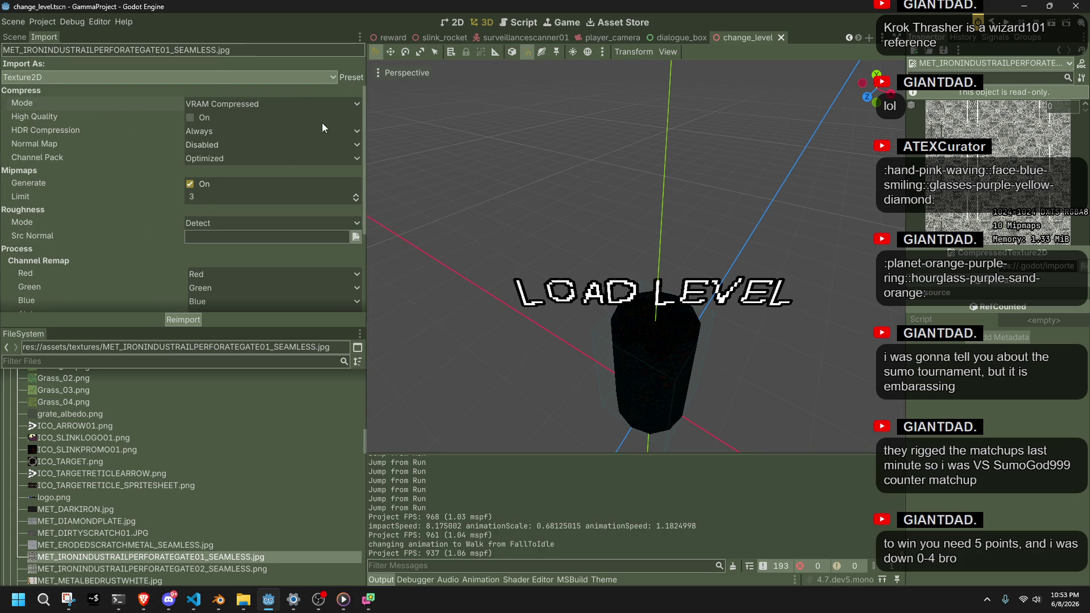
scroll(159, 220, down, 5)
scroll(144, 213, up, 1)
scroll(144, 213, up, 4)
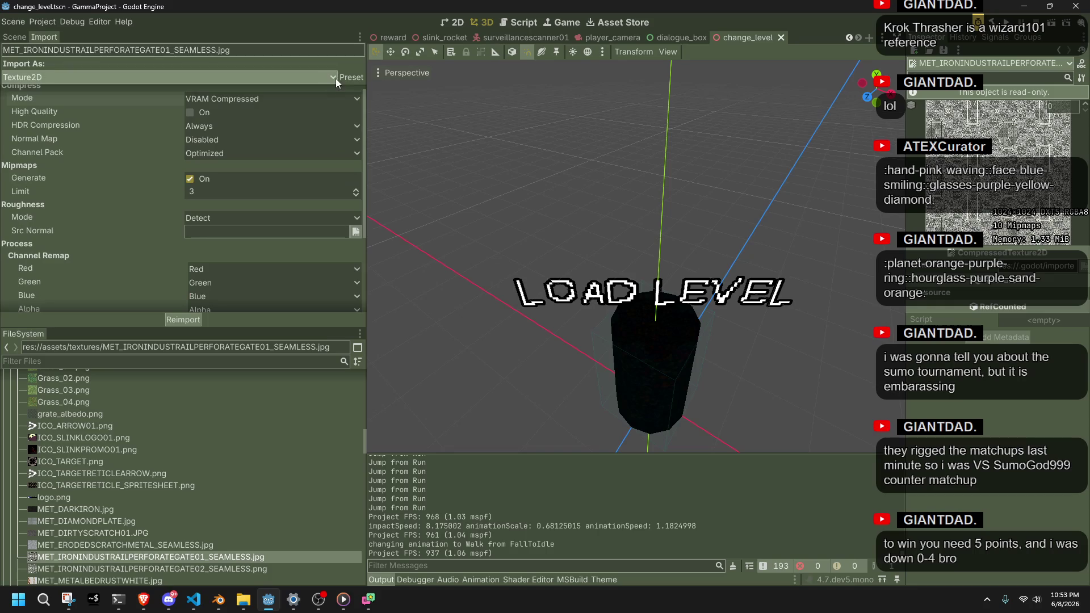
click(343, 77)
click(368, 120)
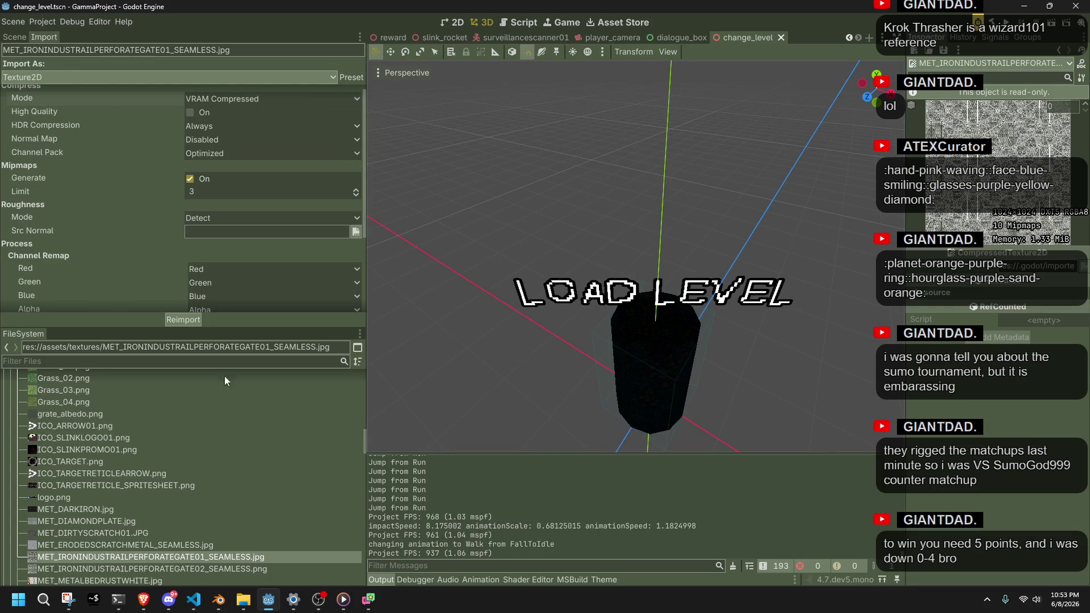
click(242, 599)
Delete all .import files in assets/textures, leaving 74 items, and return to Godot
scroll(596, 431, down, 6)
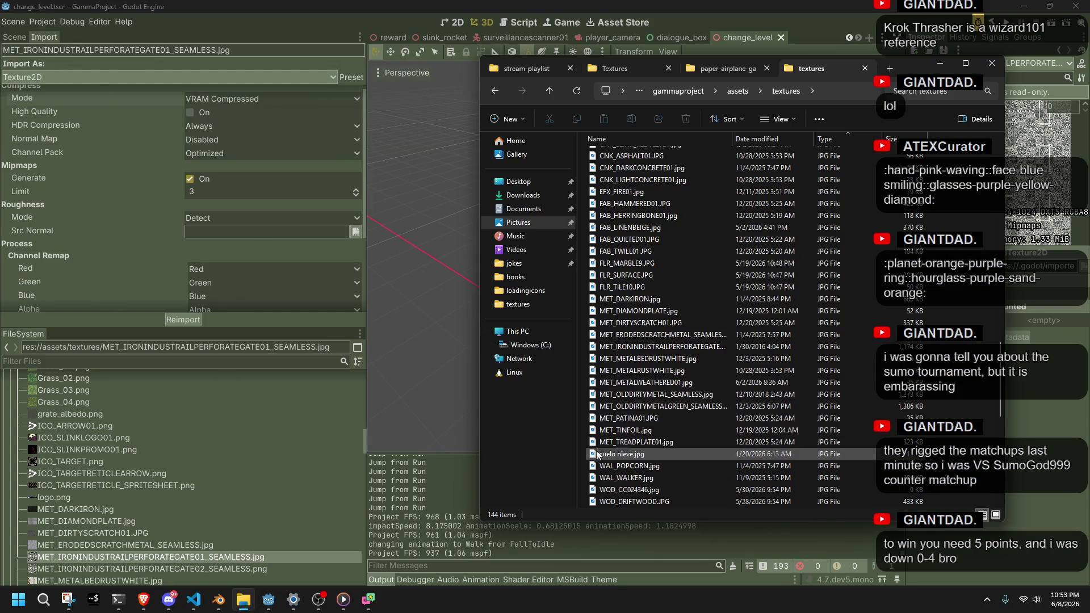
scroll(599, 445, up, 10)
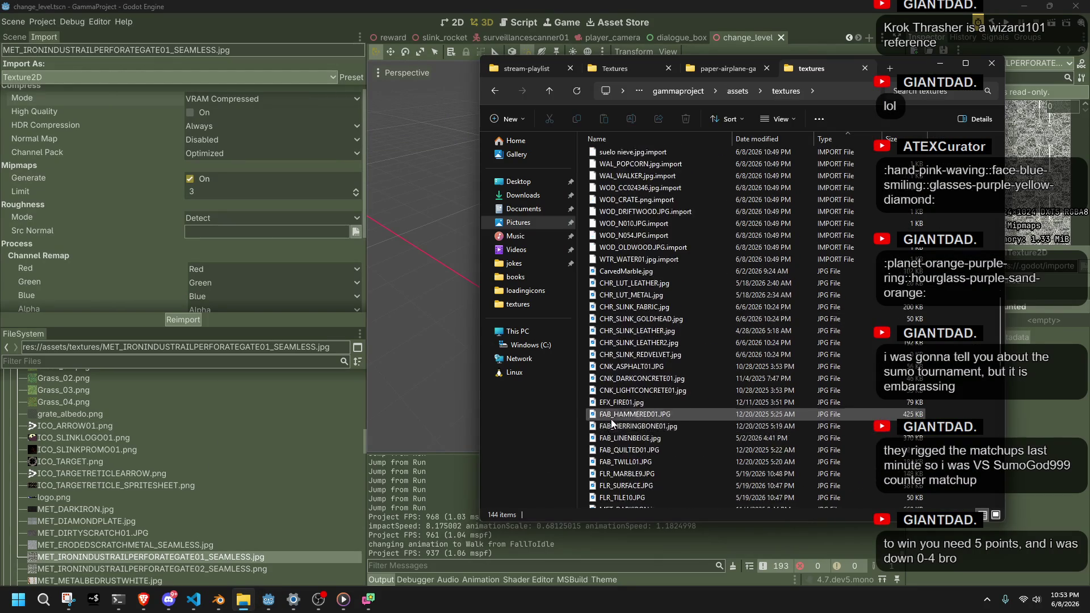
mouse_move(586, 441)
mouse_down()
mouse_move(588, 409)
mouse_move(622, 400)
mouse_move(615, 215)
mouse_move(633, 191)
mouse_up()
key(Delete)
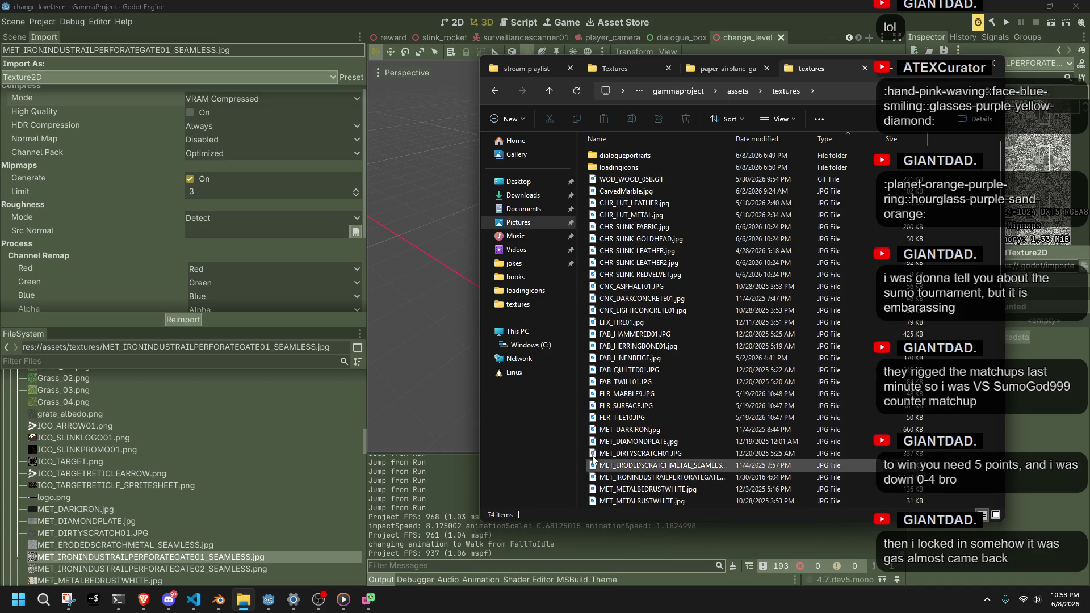
click(142, 322)
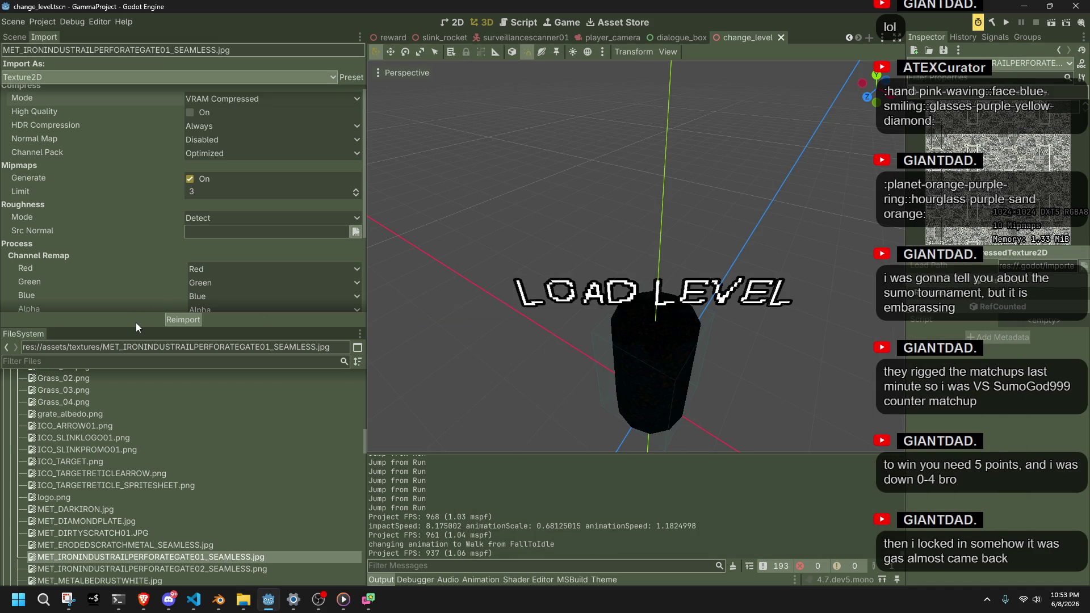
Inspect the import settings of MET_TREADPLATE01, OBJ_GRAYBALL, NA_MISSINGTEXTURE, MET_DARKIRON and other MET_ textures
scroll(148, 476, down, 5)
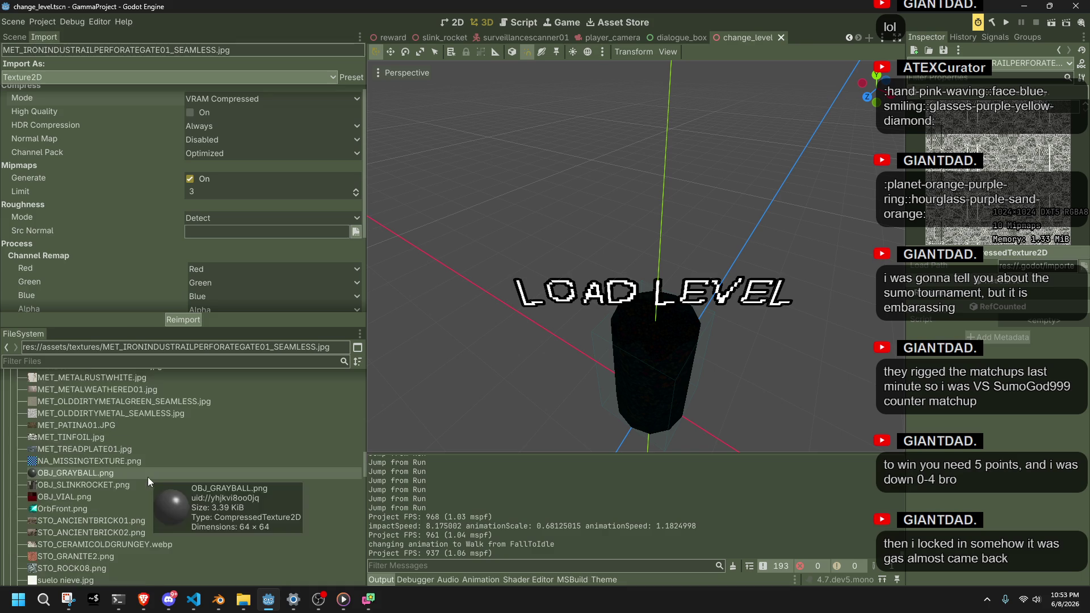
click(97, 449)
click(84, 472)
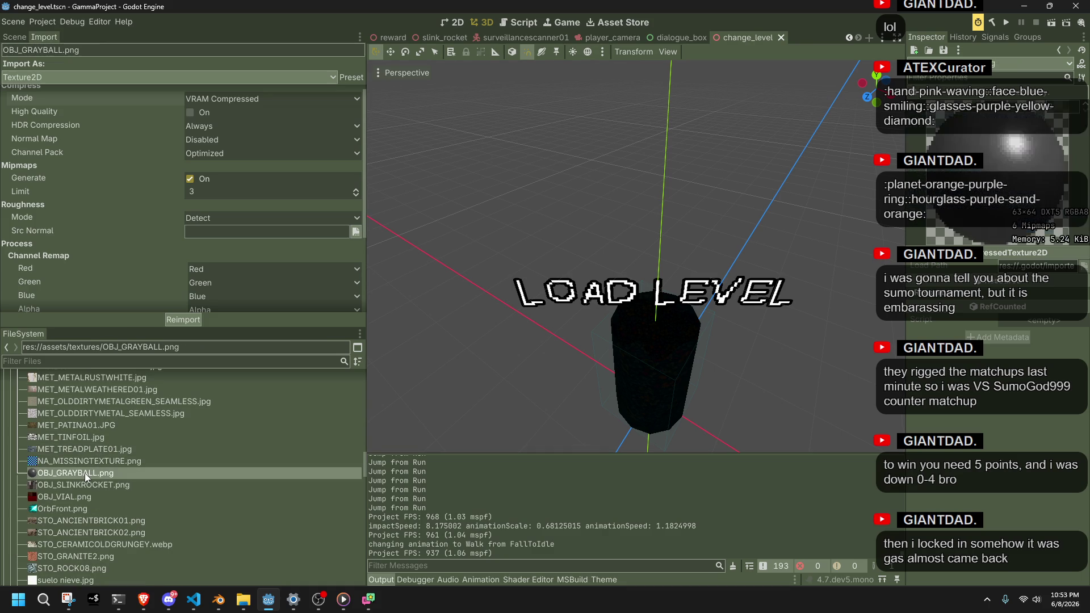
click(118, 456)
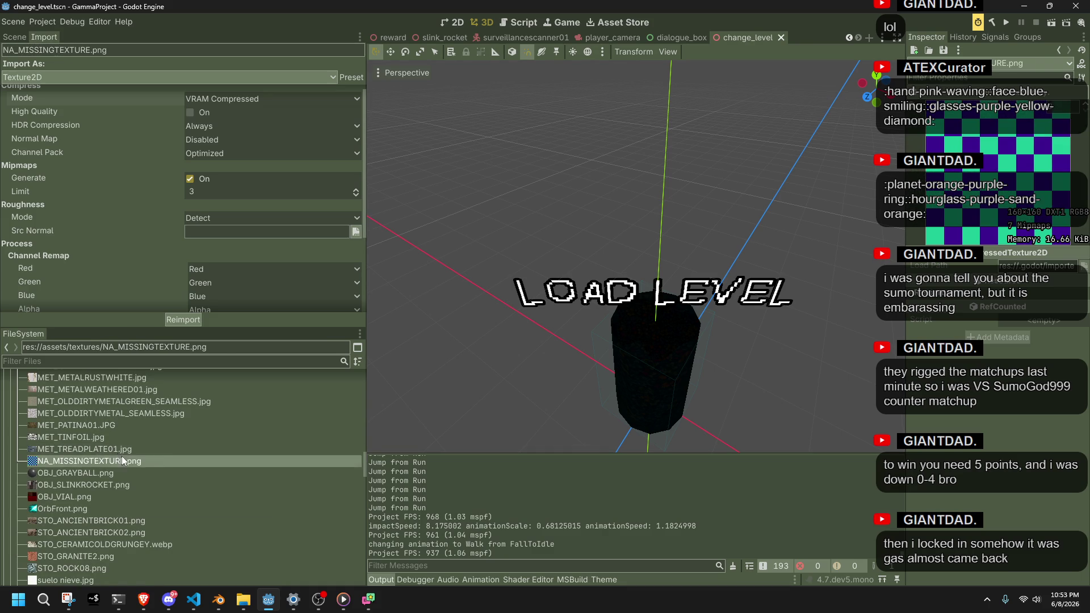
scroll(119, 456, up, 2)
click(121, 456)
scroll(121, 456, up, 3)
click(121, 455)
click(120, 491)
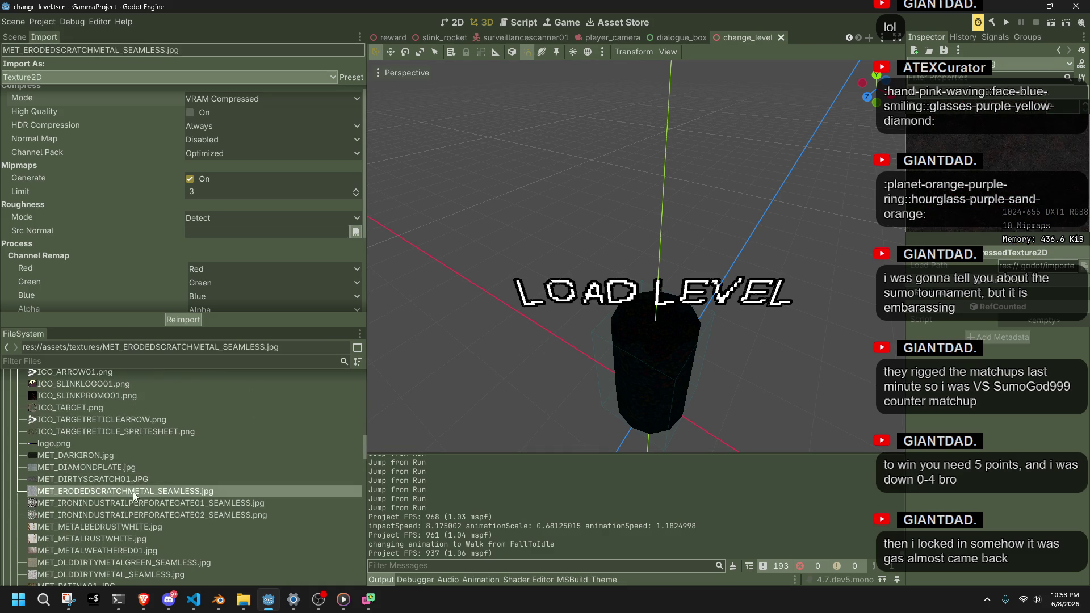
Compare logo.png, ICO_SLINKPROMO01.png and ICO_ARROW01.png import settings, then run the project
click(120, 449)
scroll(120, 448, up, 2)
click(120, 449)
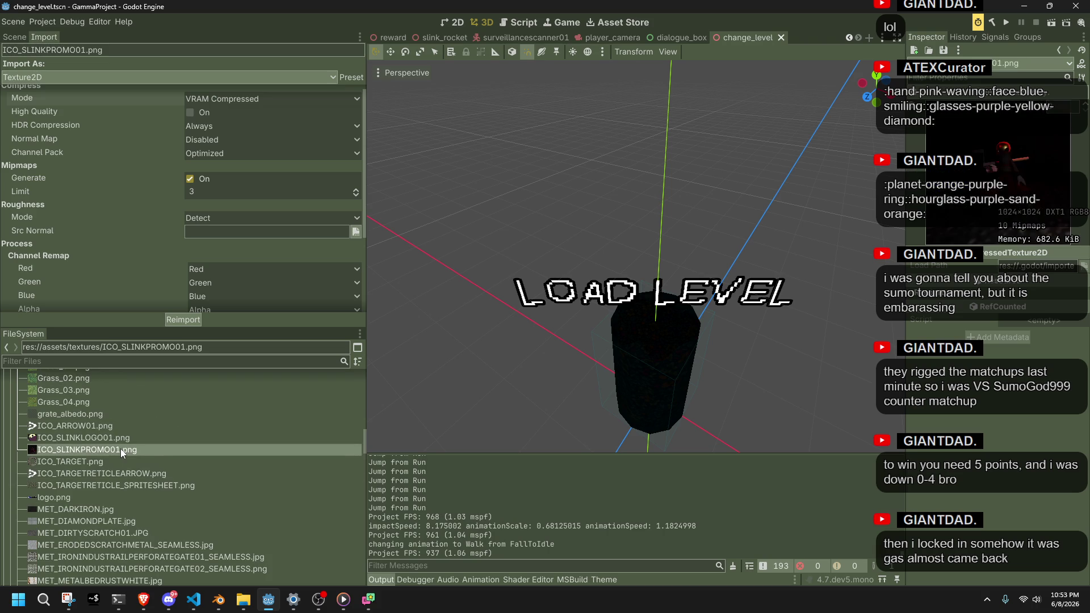
click(121, 427)
click(134, 449)
click(122, 423)
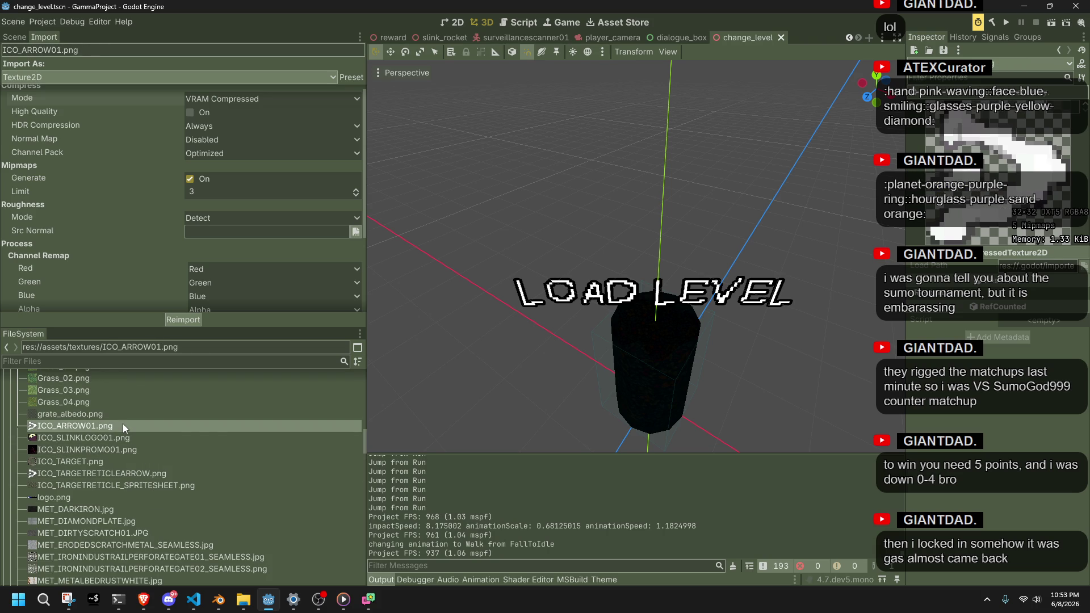
click(1006, 26)
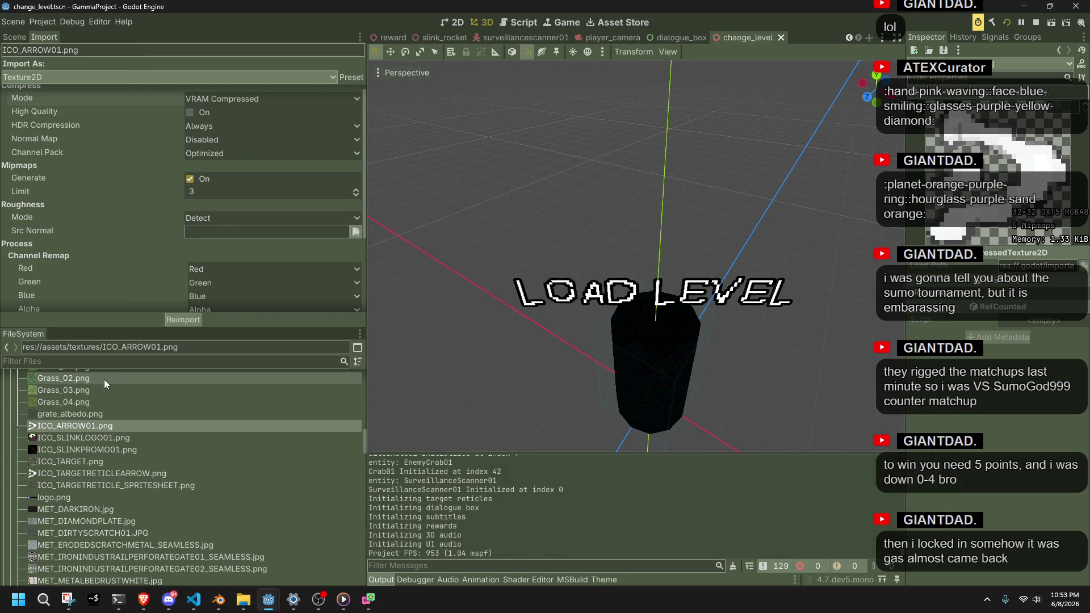
Show the Video RAM list totalling 14.76 MiB and disable mipmap generation for the texture
click(413, 580)
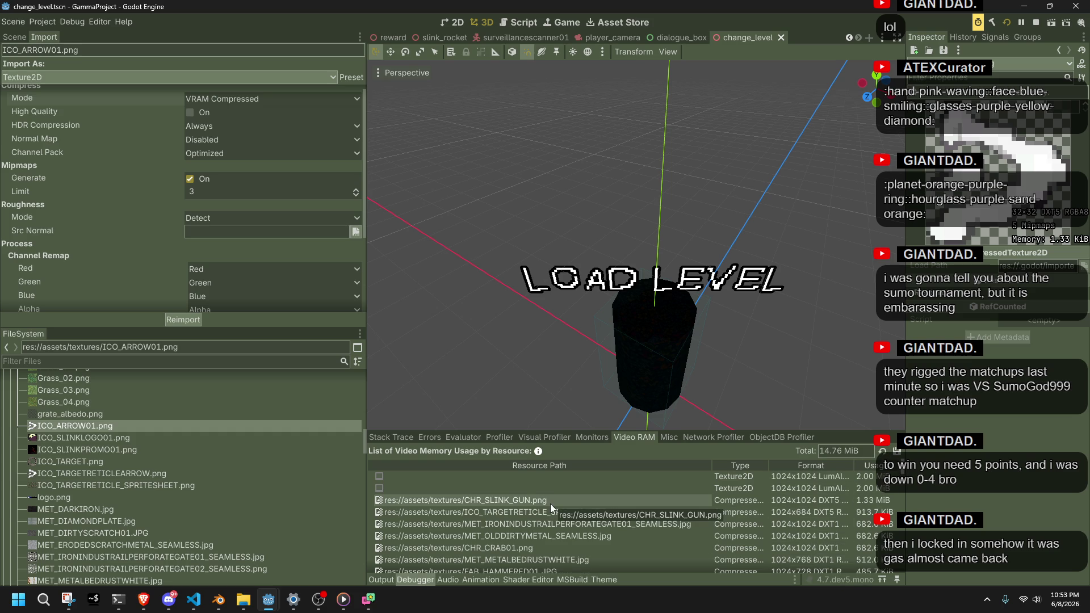
click(191, 179)
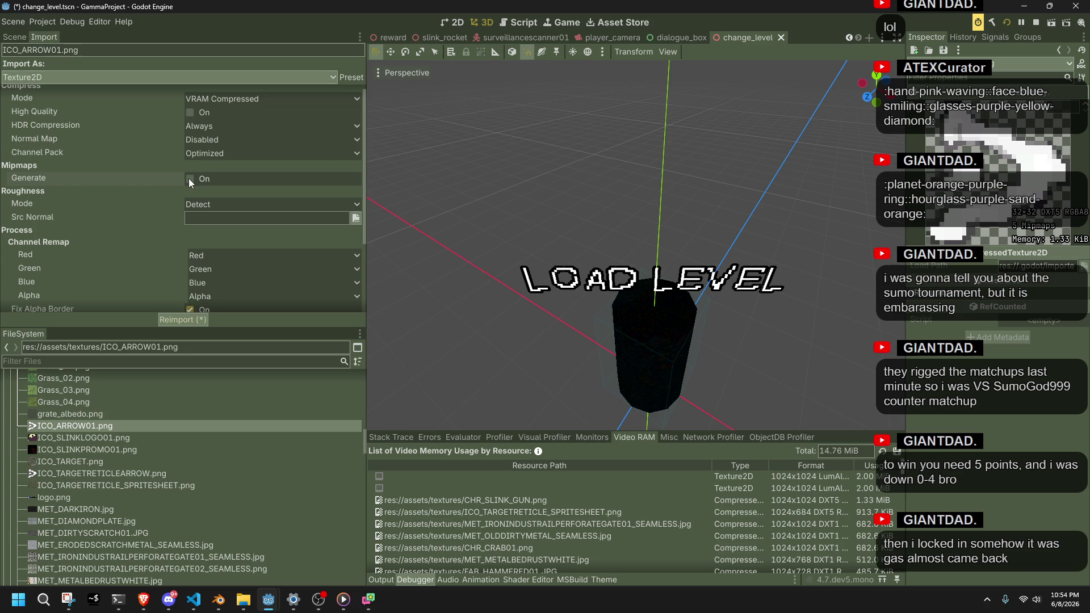
click(353, 79)
click(380, 122)
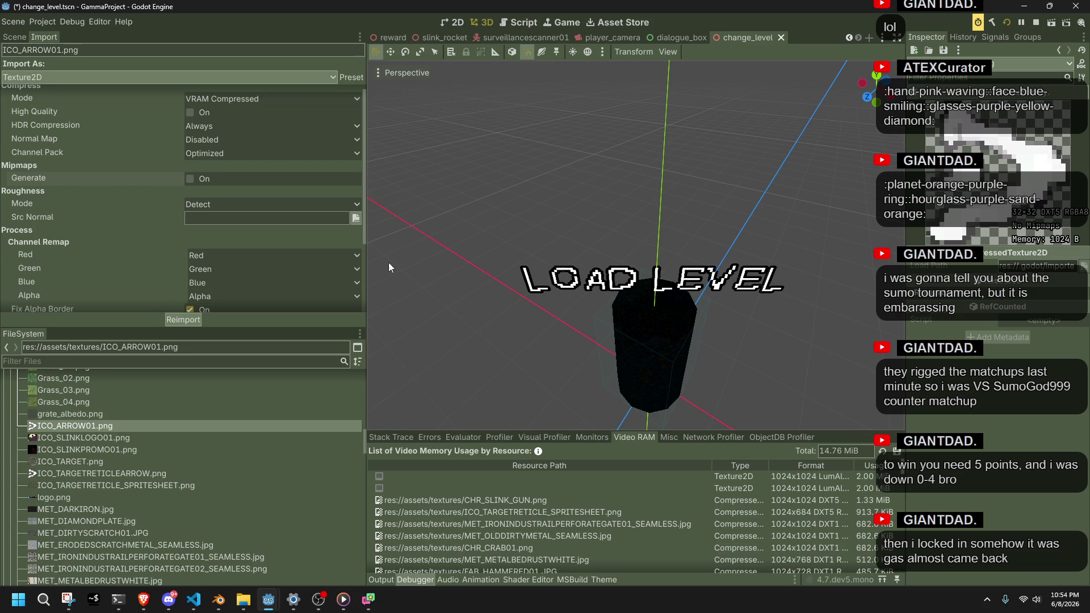
Delete the 70 .import files in the textures folder again and return to Godot
click(235, 606)
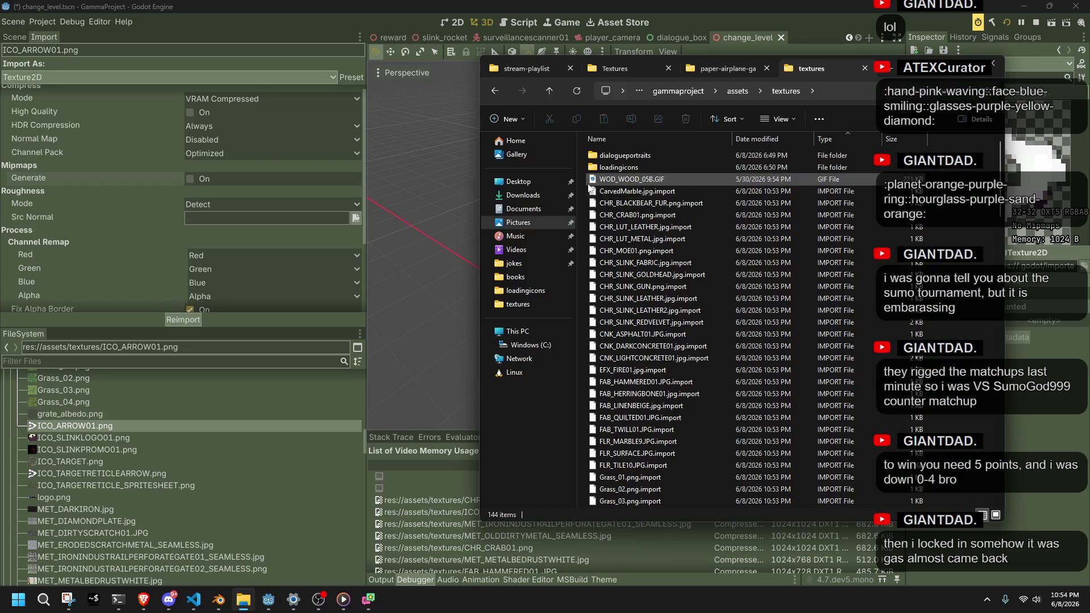
mouse_move(591, 194)
mouse_down()
mouse_move(731, 263)
mouse_move(748, 457)
mouse_move(704, 407)
mouse_move(705, 470)
mouse_up()
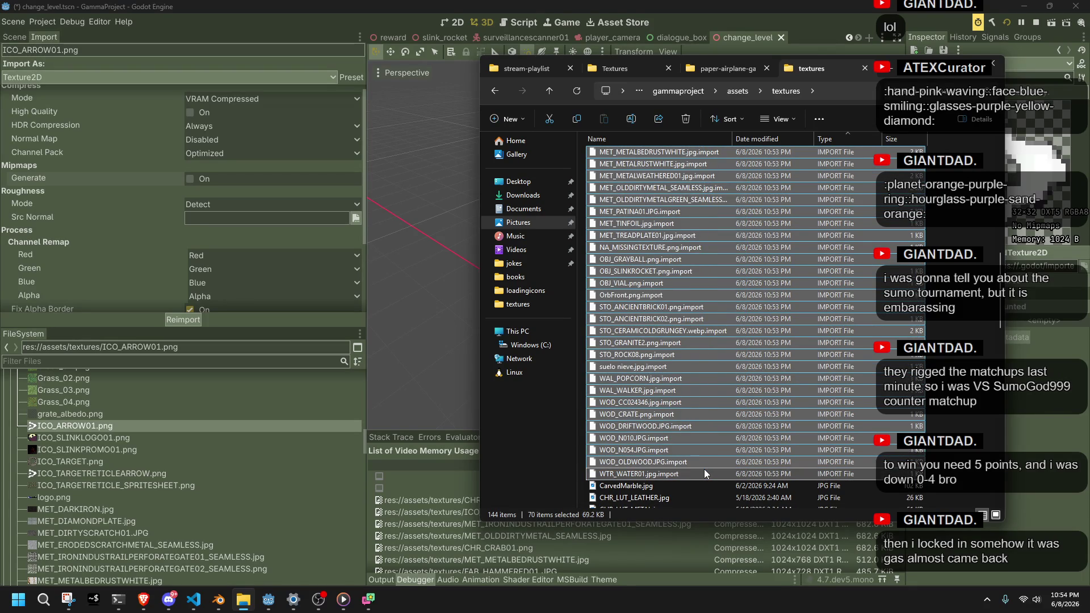
key(Delete)
click(1040, 479)
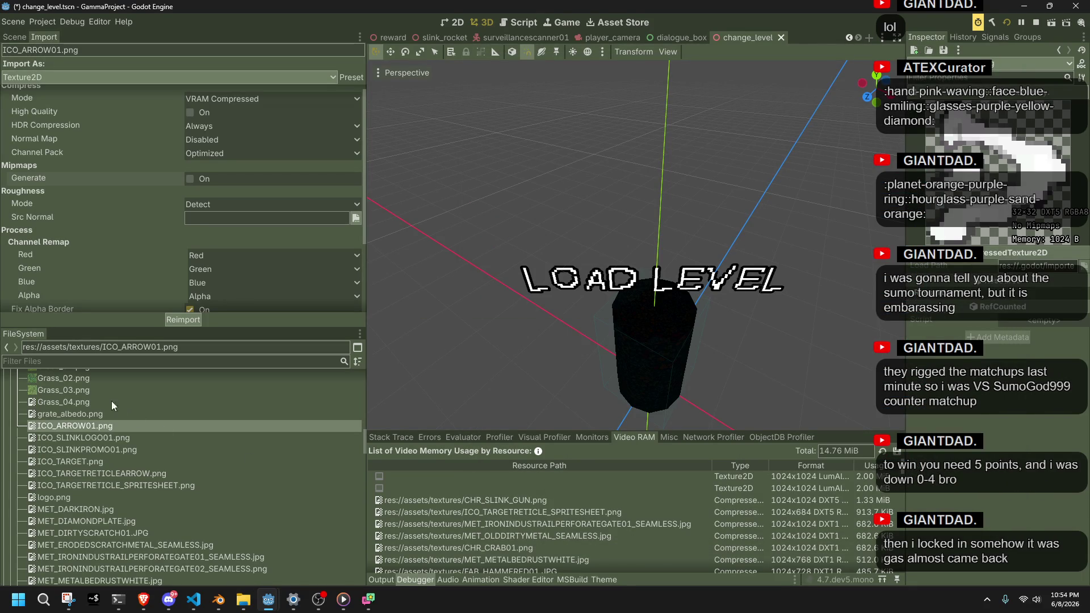
Check the reimported Grass_03.png texture and run the project again
click(84, 391)
mouse_move(84, 394)
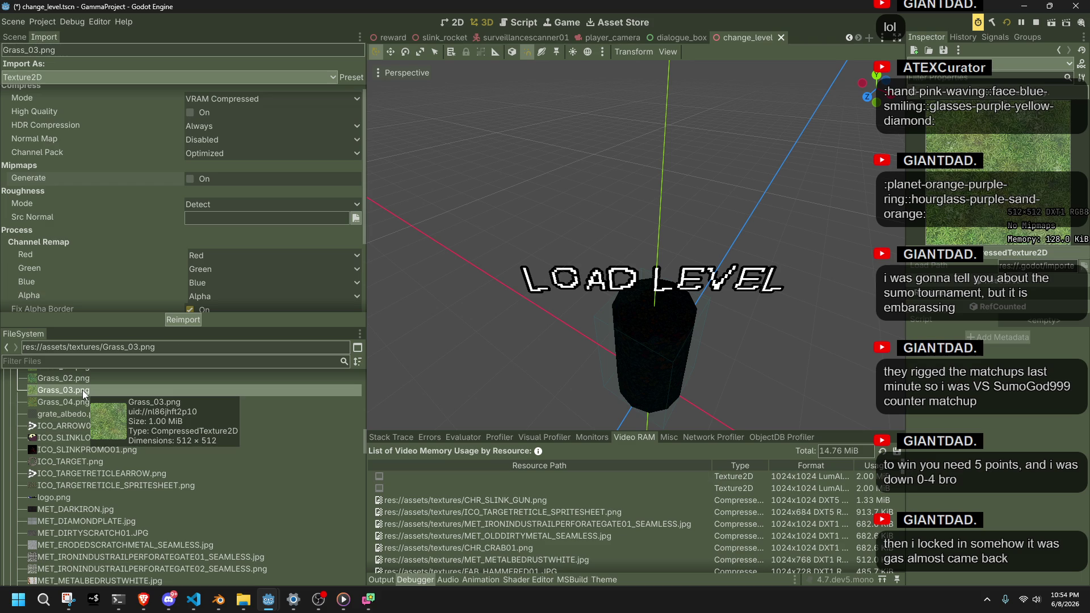
click(1009, 23)
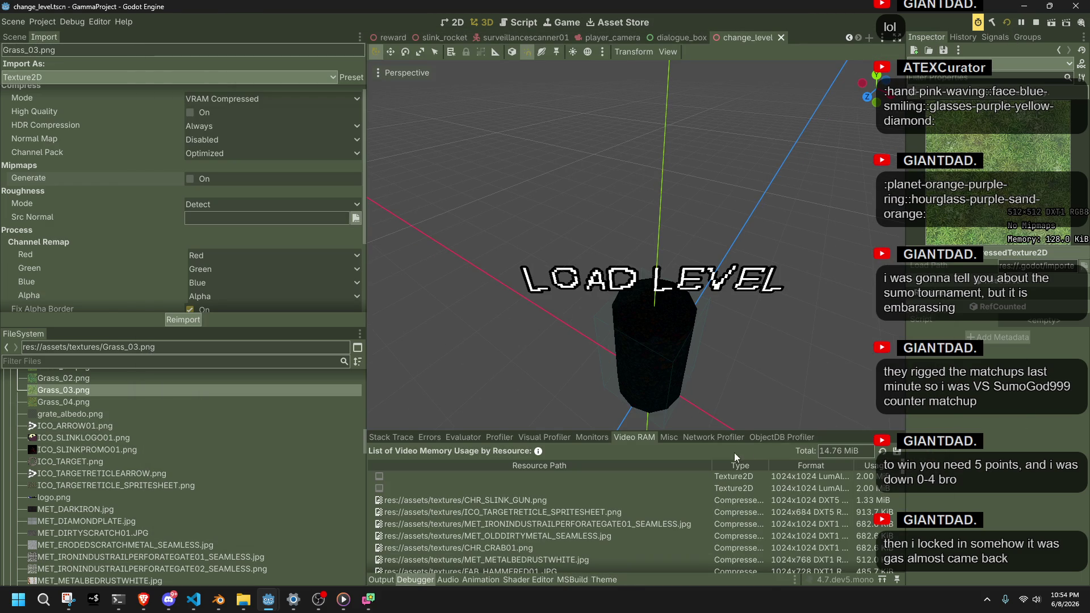
Refresh the Video RAM list, now 12.60 MiB, and select the GATE01 memory entry
click(884, 453)
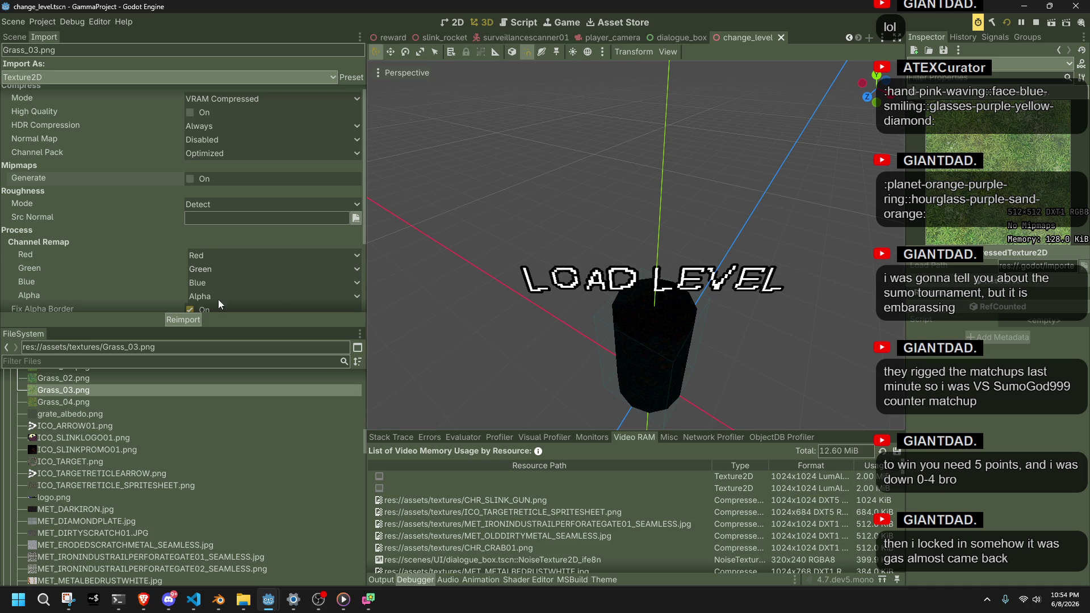
scroll(134, 449, up, 3)
scroll(132, 445, up, 4)
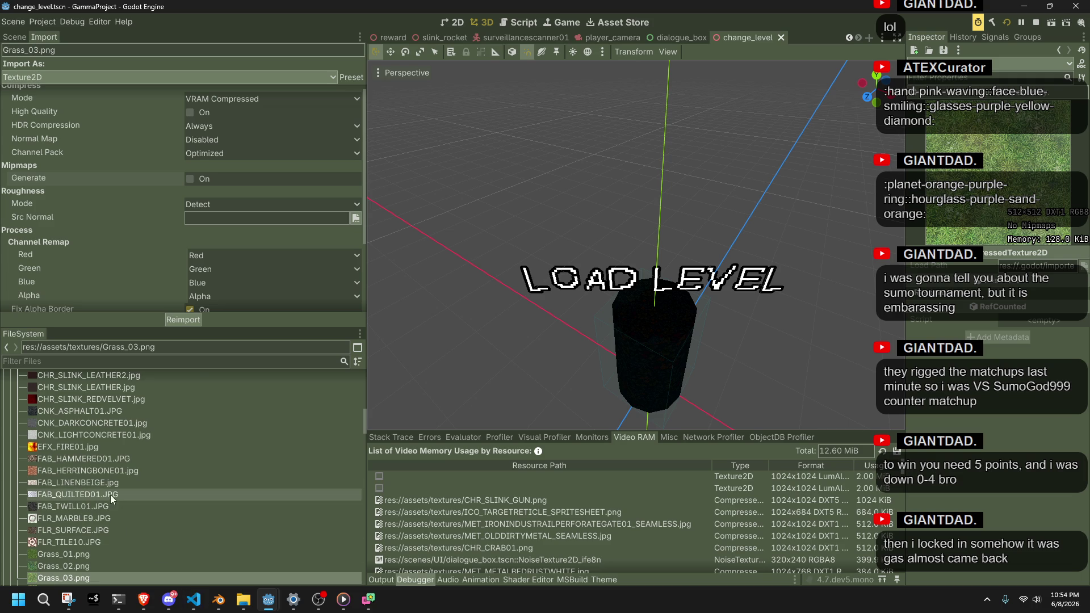
scroll(114, 499, up, 10)
scroll(109, 491, down, 3)
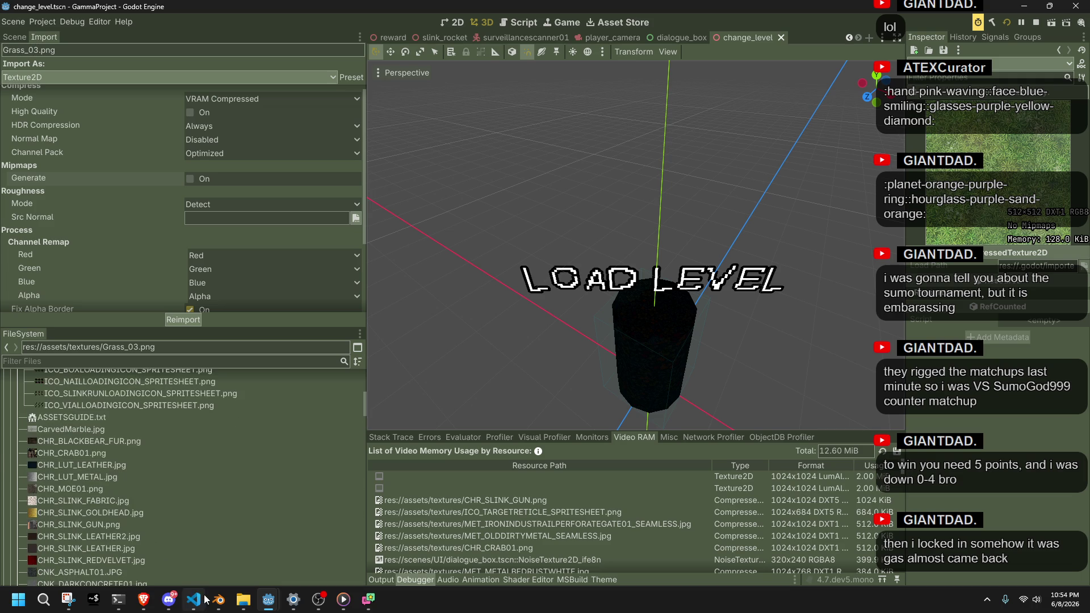
mouse_move(218, 599)
click(612, 522)
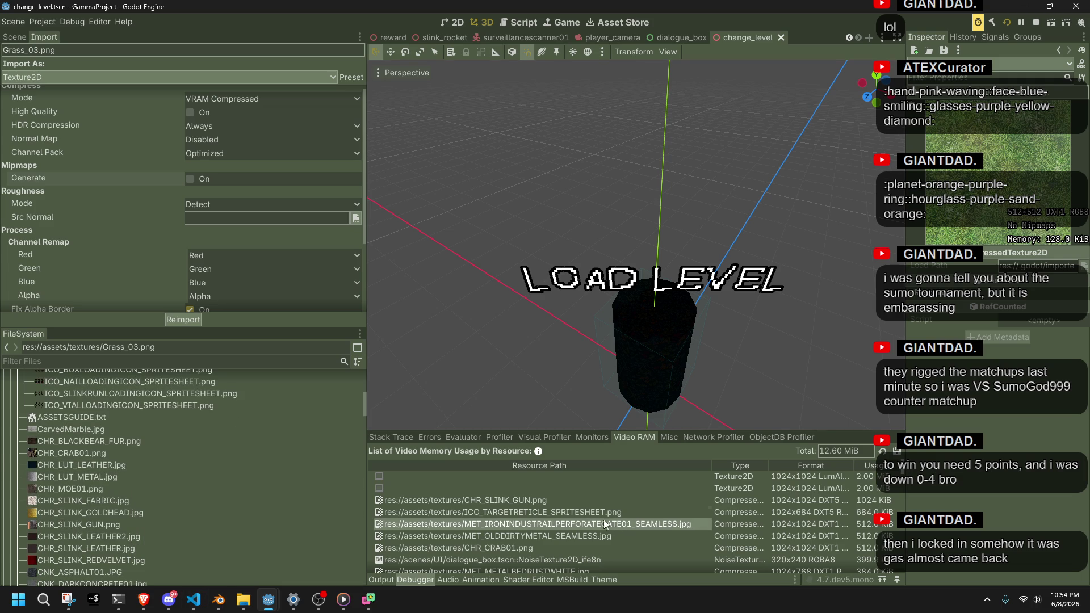
mouse_move(539, 454)
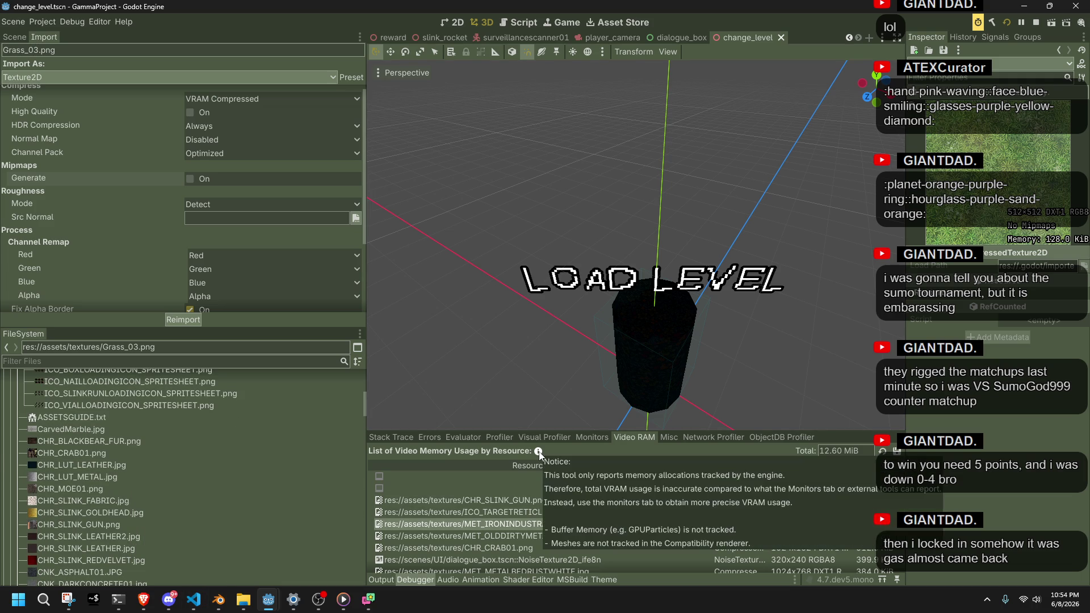
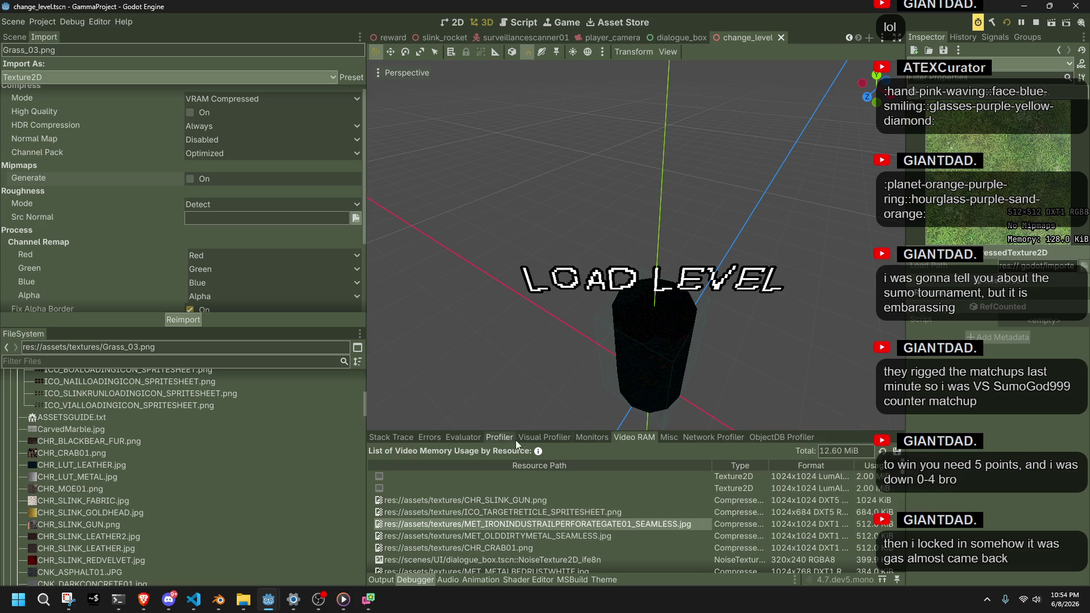
Graph the Static, Static Max and Msg Buf Max memory monitors in Debugger Monitors
click(587, 434)
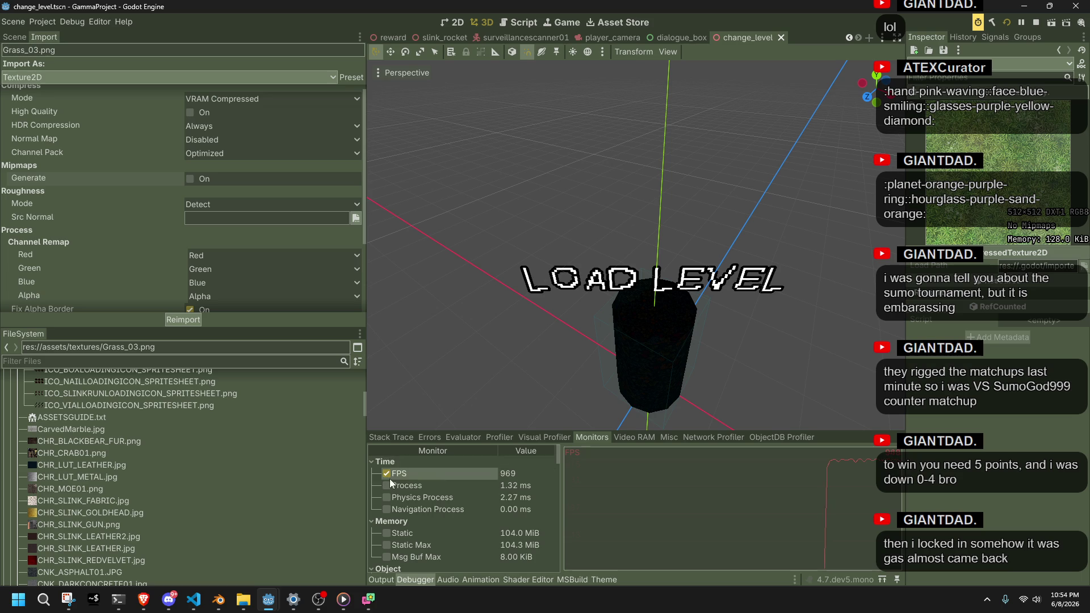
click(386, 535)
click(386, 535)
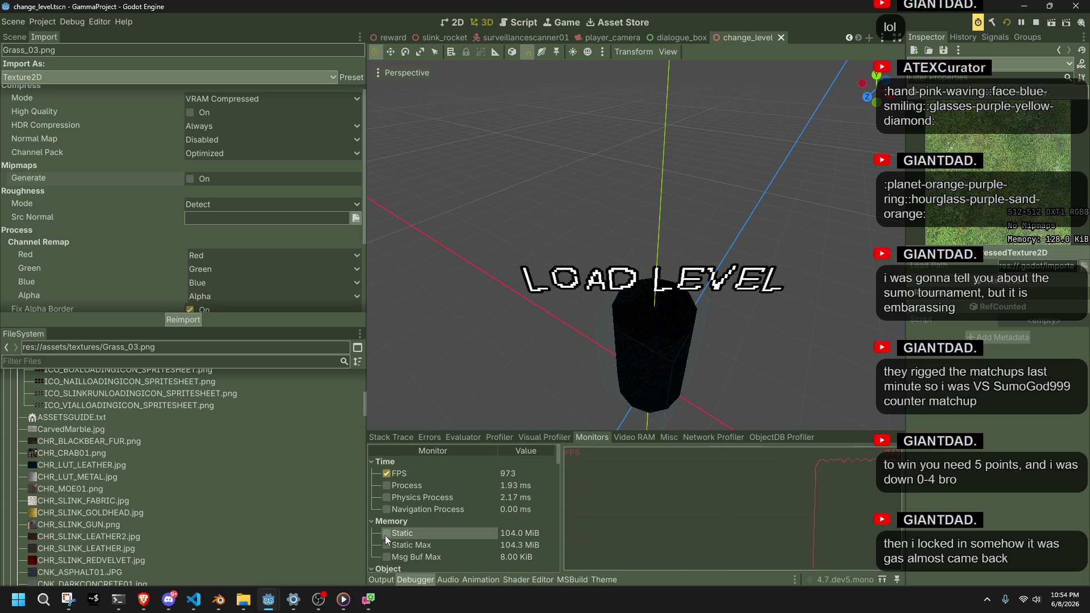
click(387, 556)
click(387, 545)
click(386, 534)
Launch the game in a debug window with Run Project
scroll(502, 550, down, 3)
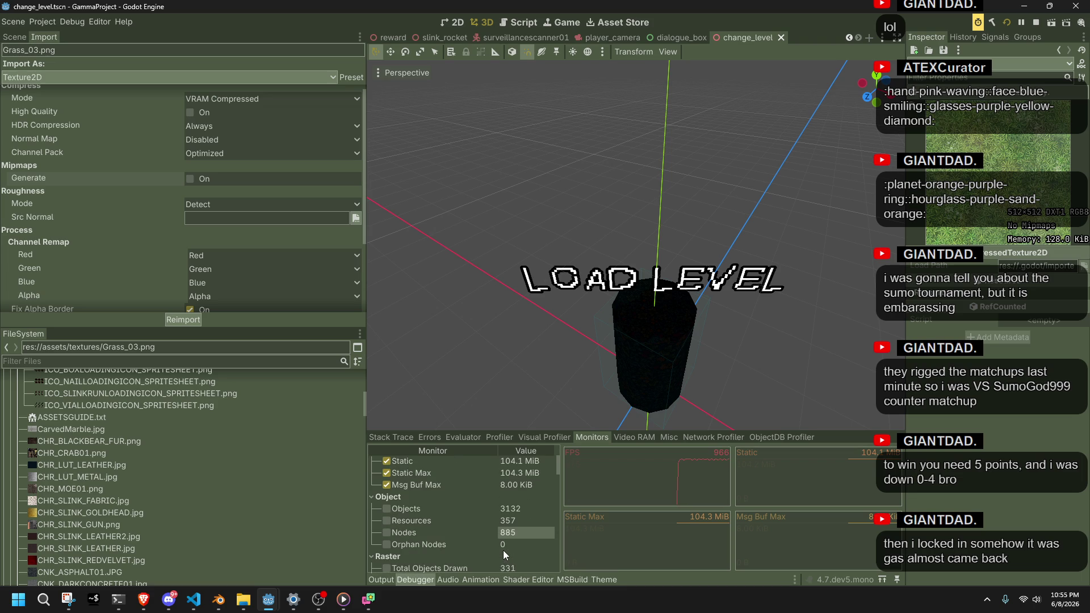
scroll(503, 550, down, 1)
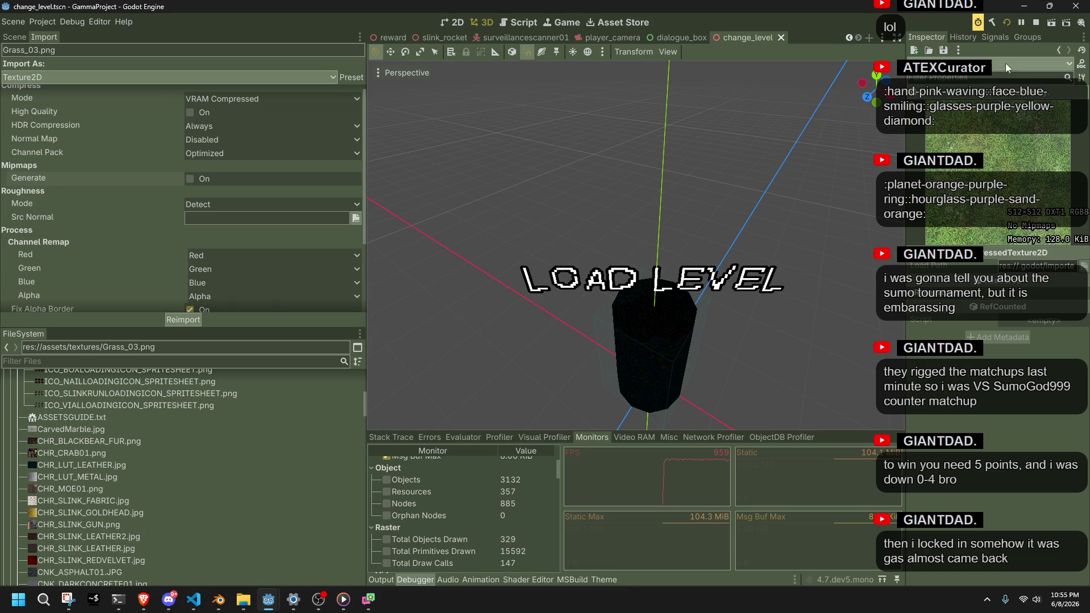
click(1007, 22)
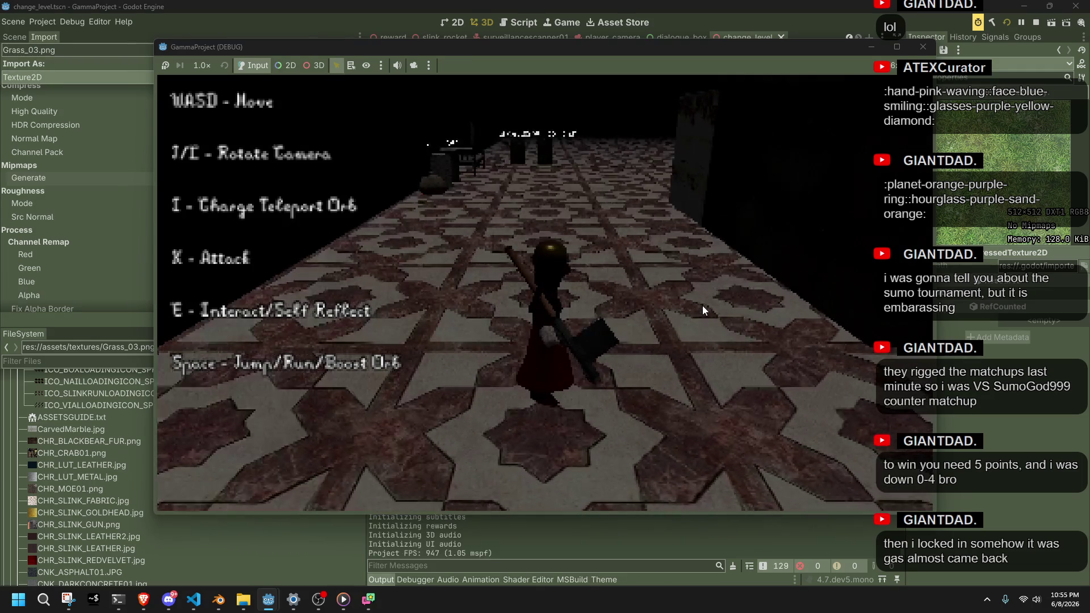
Run the character forward, turn the camera with L, then stop the debug game
key(w)
key(l)
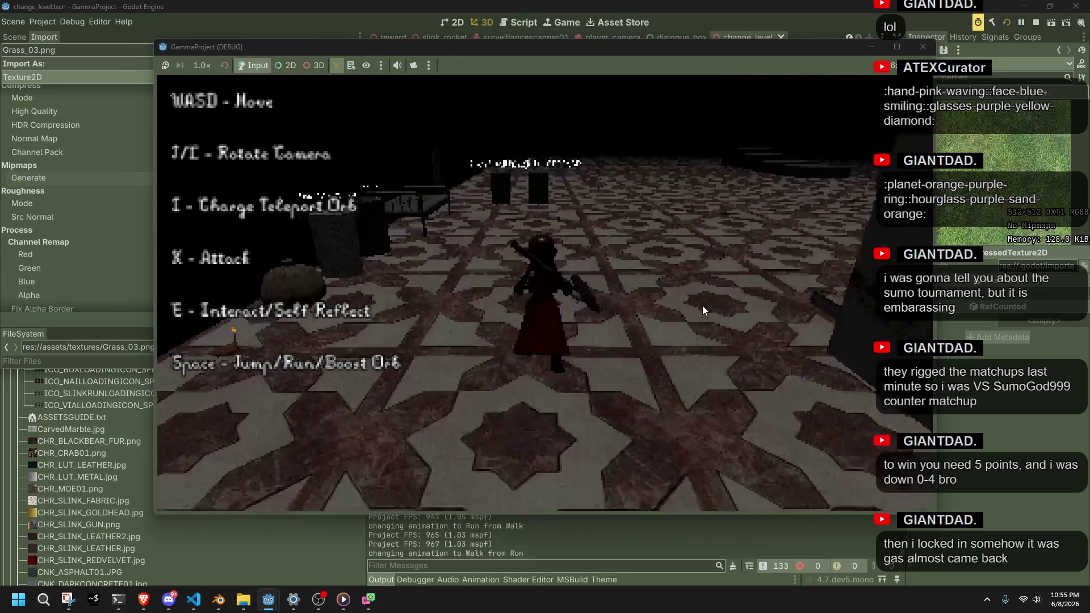
key(l)
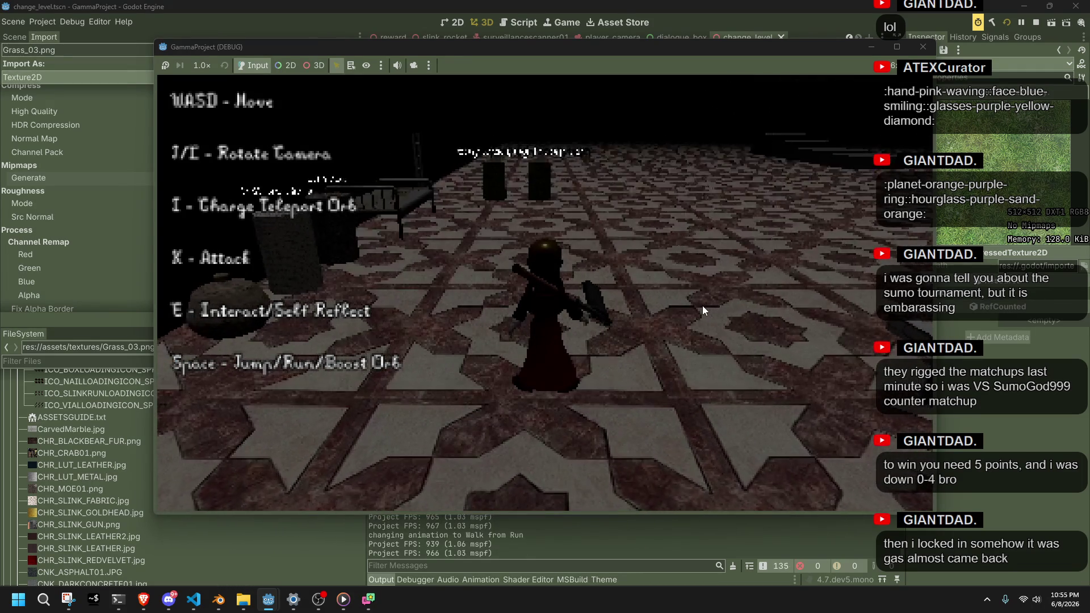
key(l)
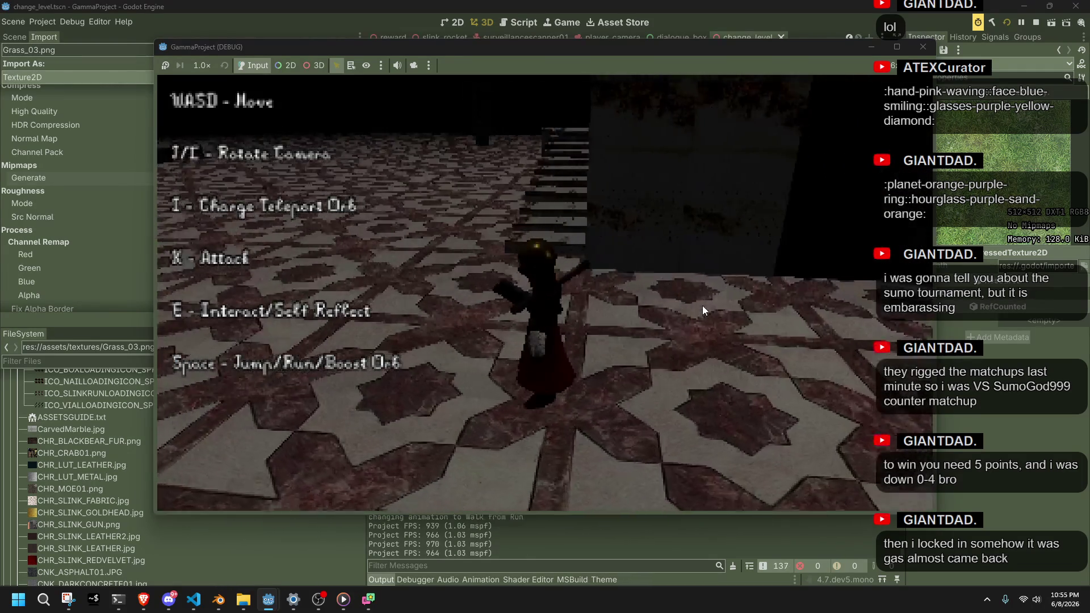
key(l)
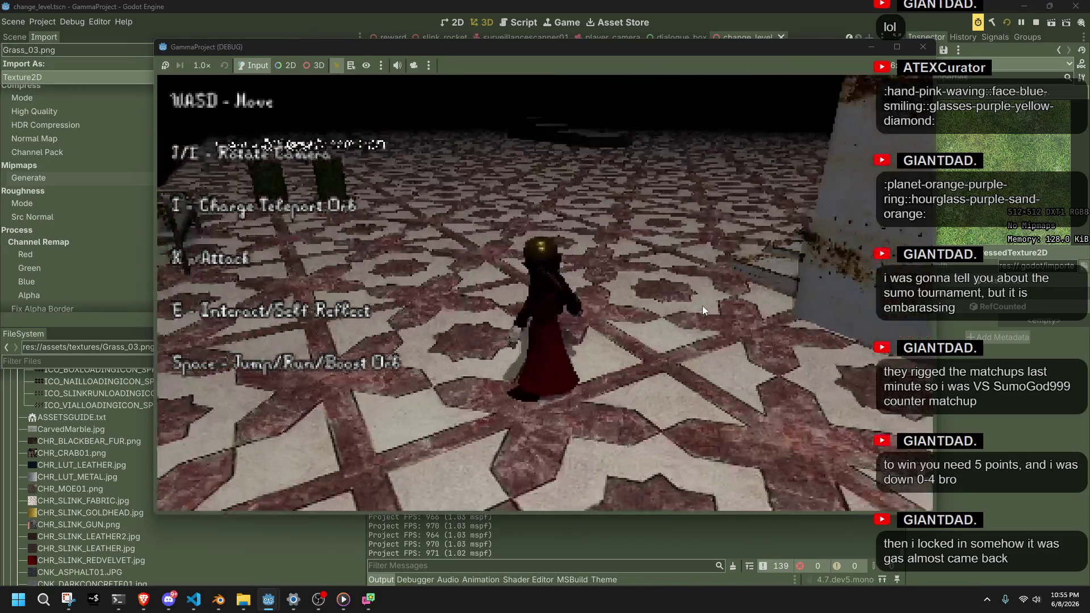
key(l)
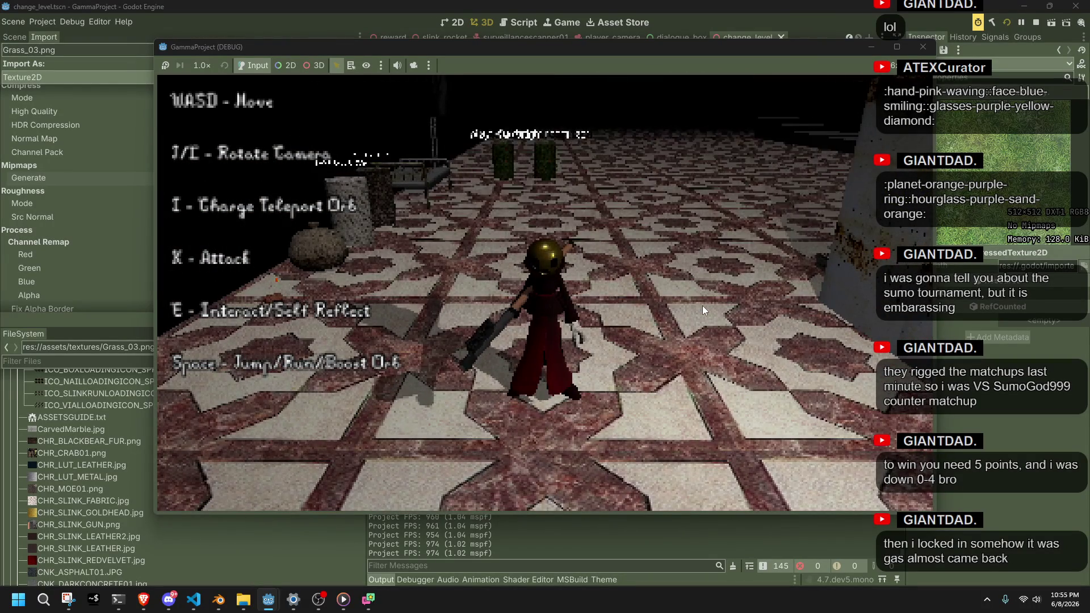
key(w)
key(w)
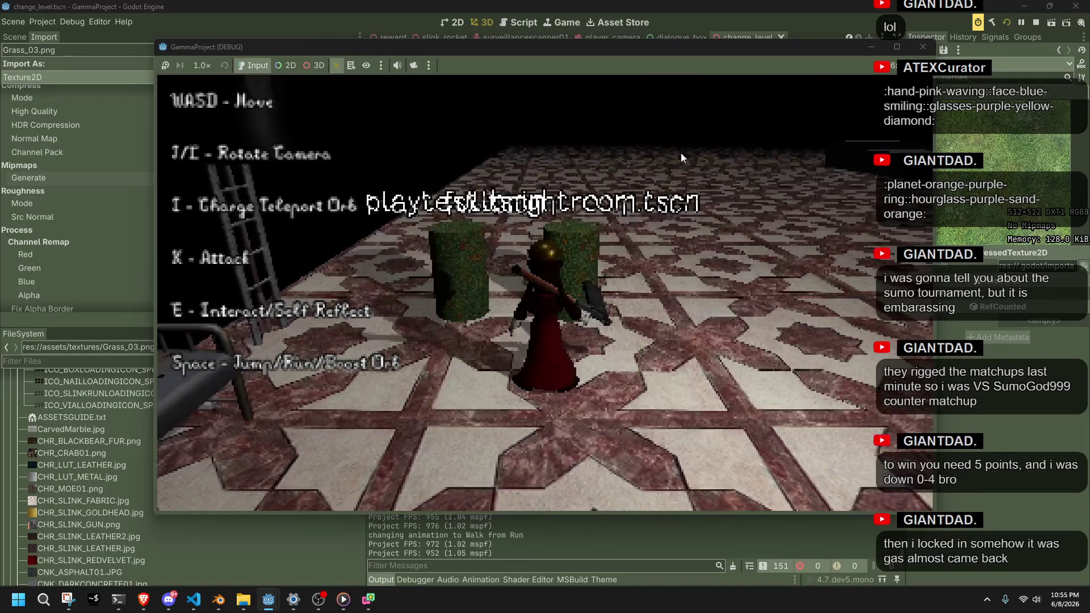
click(922, 46)
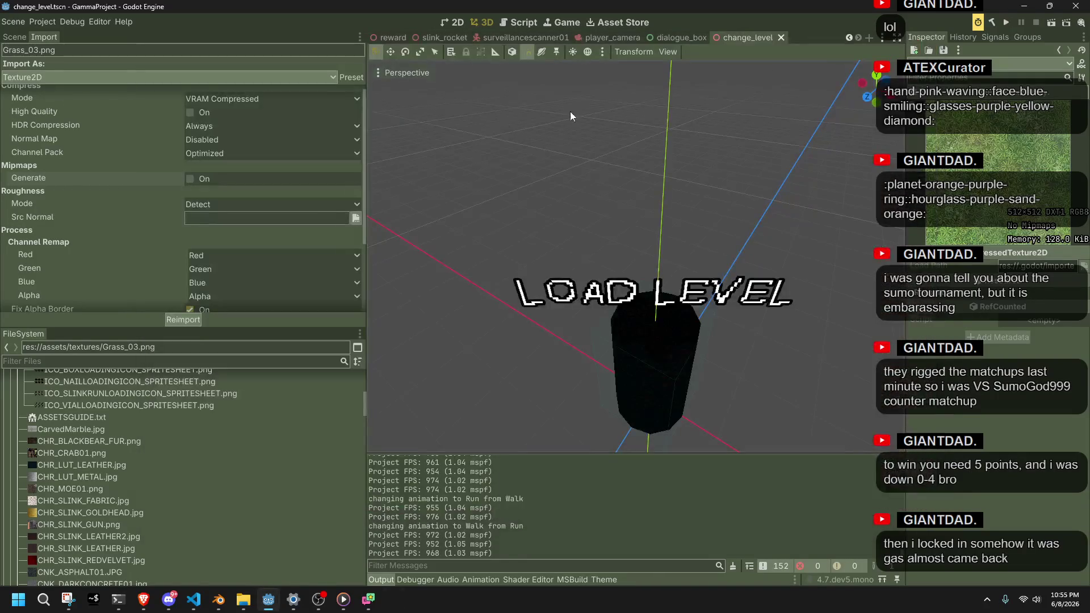
Reimport Grass_03.png with Generate Mipmaps on and make that preset the Texture2D default
click(193, 178)
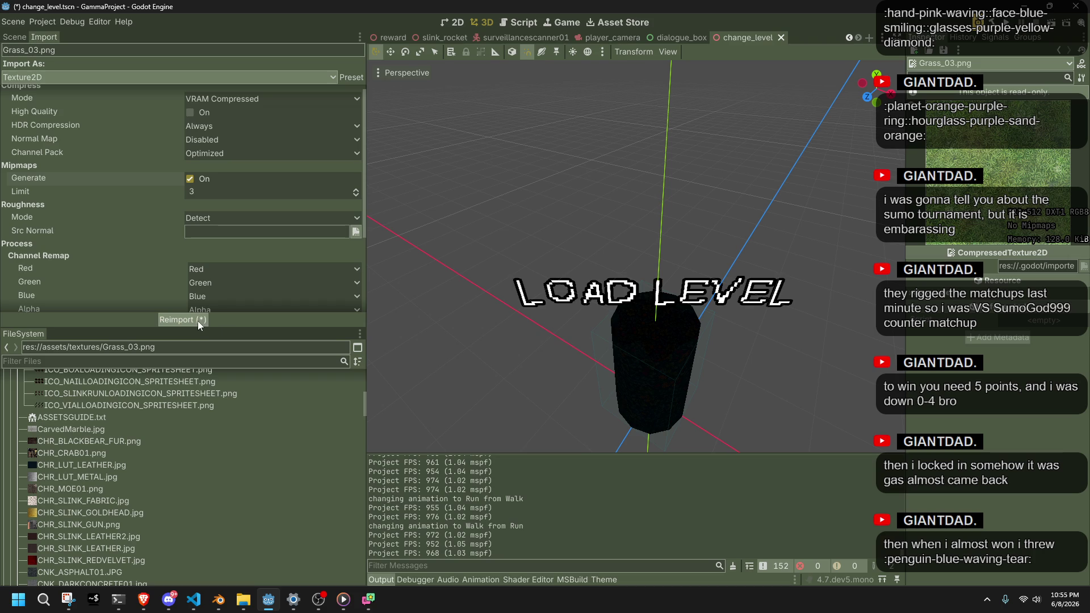
scroll(193, 272, down, 4)
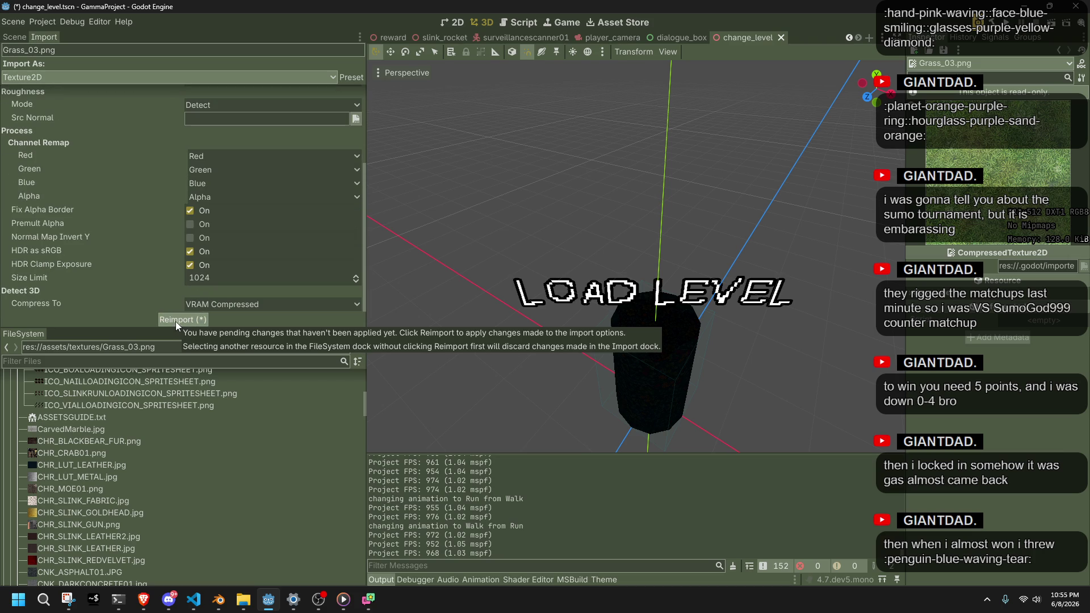
key(alt+Tab)
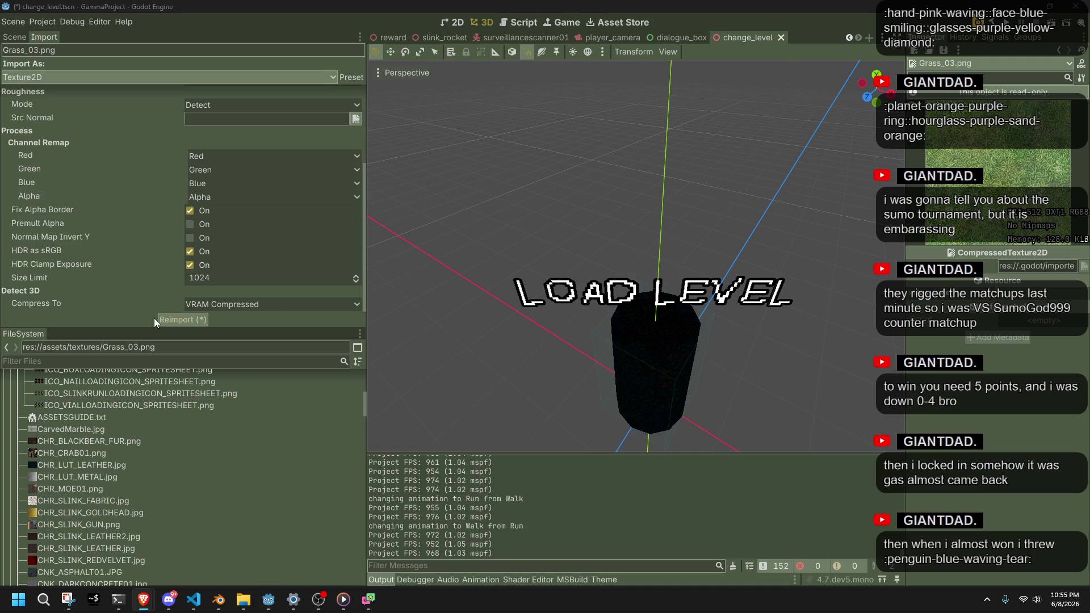
click(185, 318)
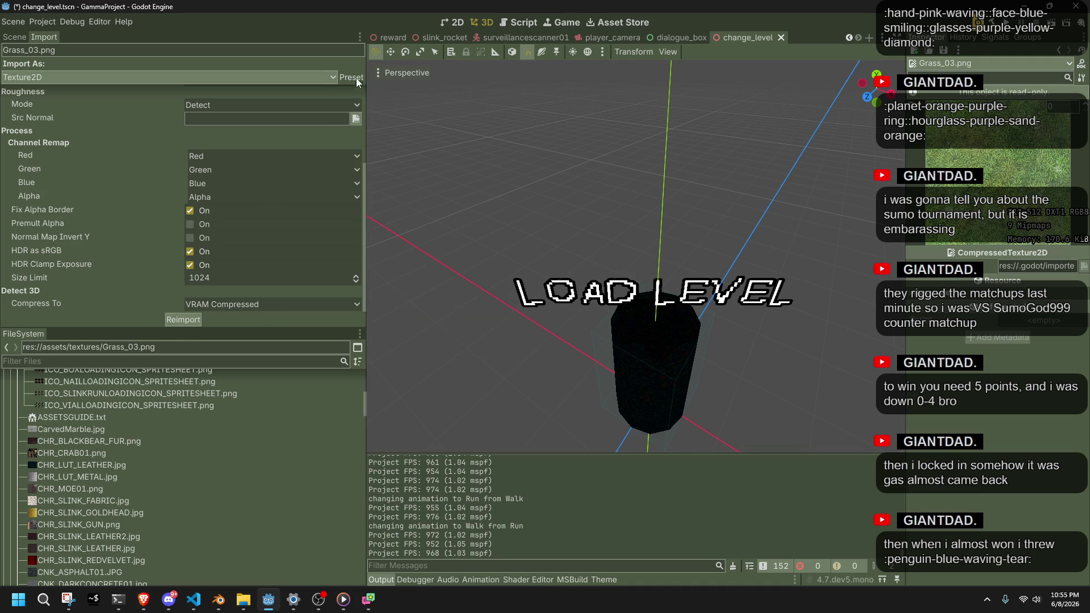
click(353, 79)
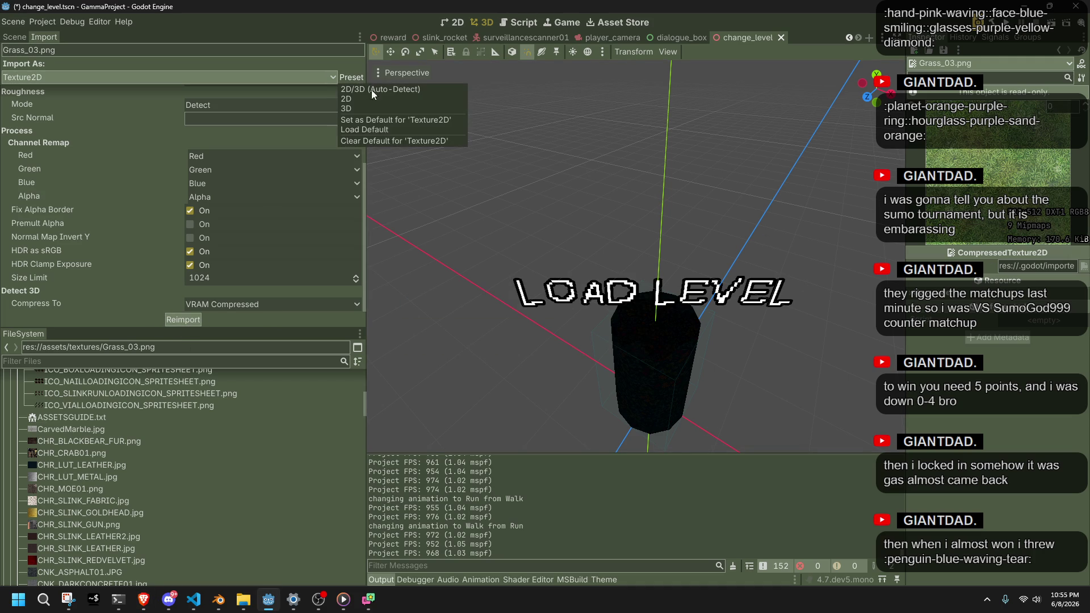
click(386, 121)
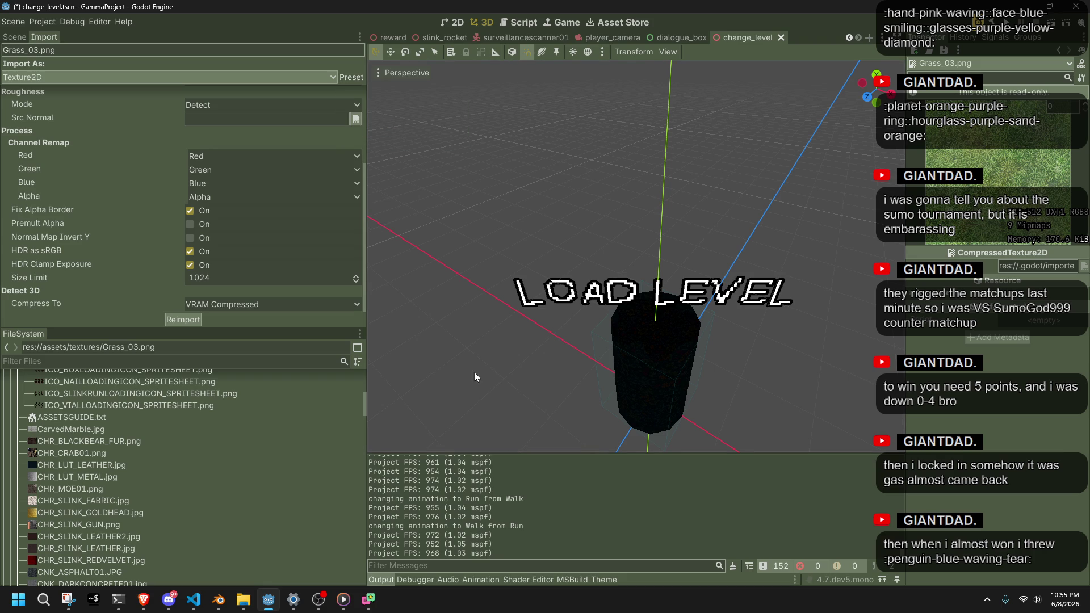
Rubber-band select the .import files in the textures folder and delete them
click(239, 601)
scroll(590, 162, up, 5)
scroll(592, 163, up, 5)
mouse_move(584, 190)
mouse_down()
mouse_move(708, 413)
mouse_move(683, 388)
mouse_move(663, 405)
mouse_up()
scroll(683, 389, down, 9)
scroll(683, 388, down, 7)
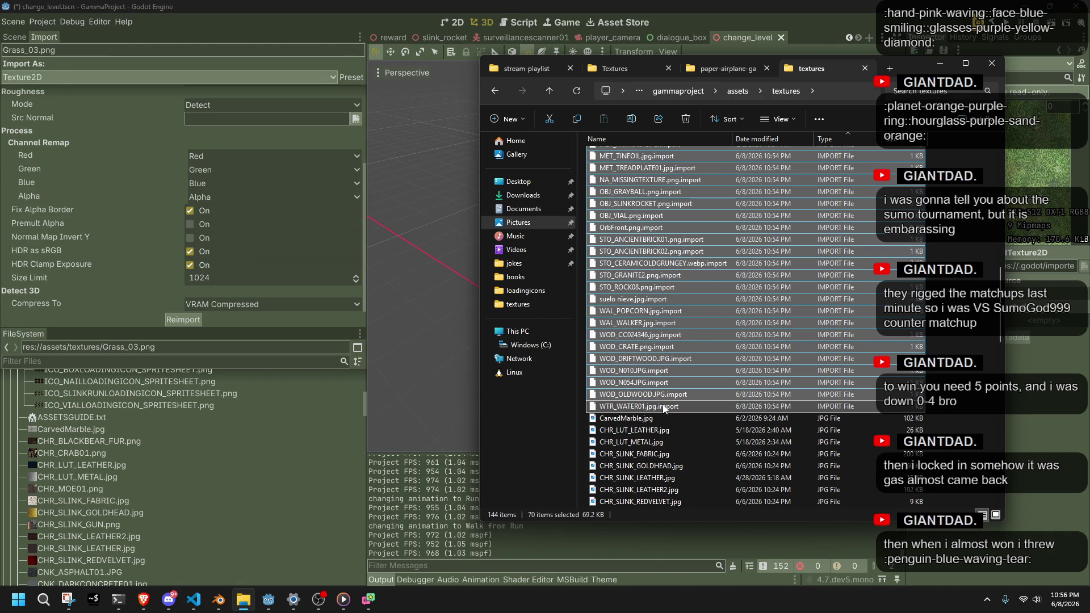
key(Delete)
Check the remaining textures, selecting WOD_WOOD_05B.GIF, then return to Godot
scroll(676, 369, up, 10)
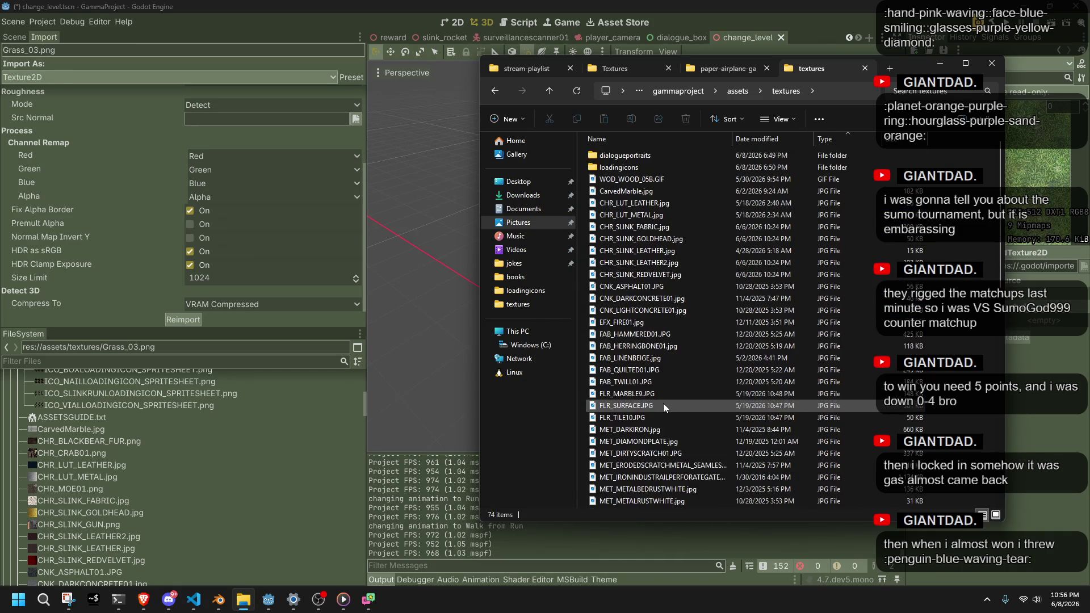
click(617, 183)
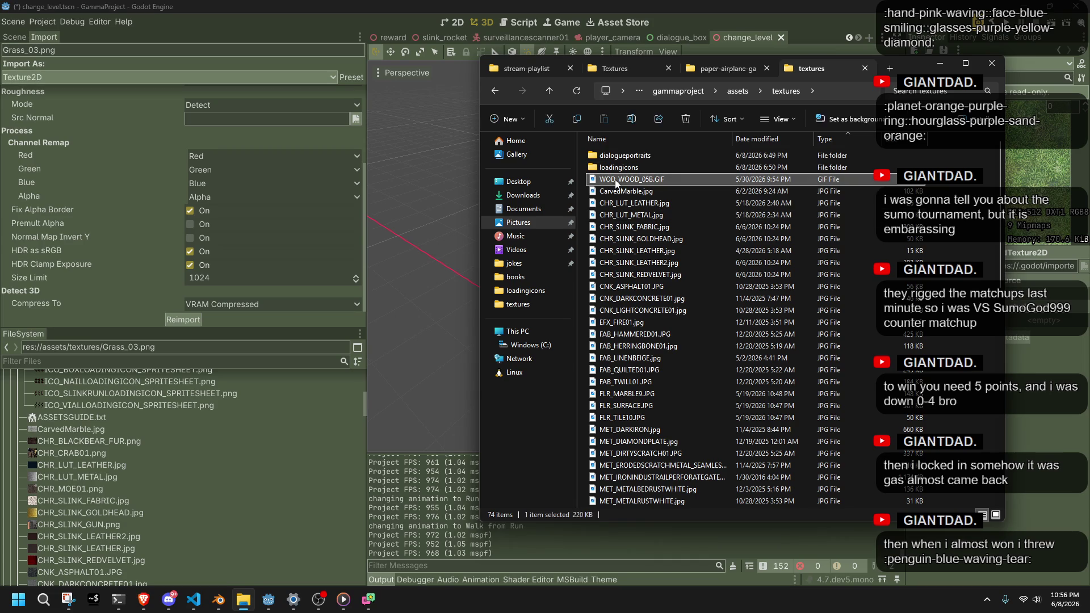
click(229, 319)
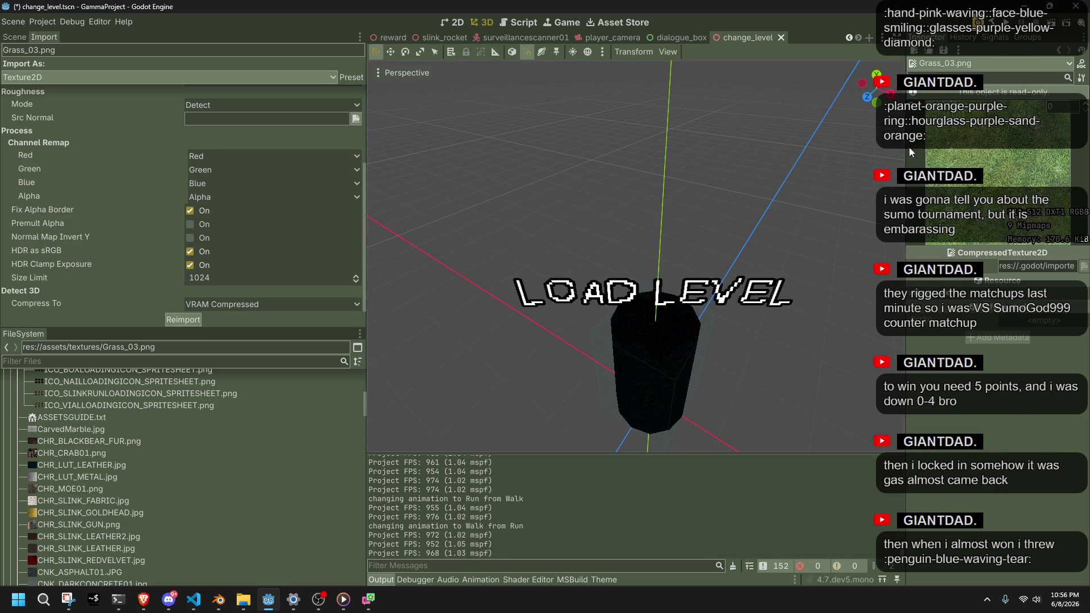
Save and run the game with F5, running and jumping along the plank and corridor
key(F5)
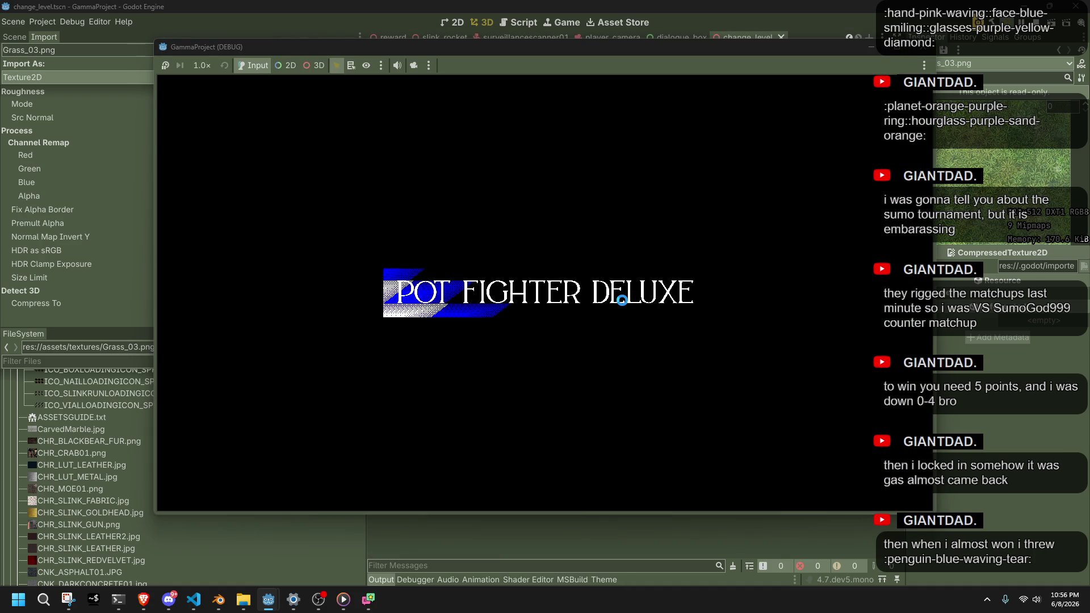
key(a)
key(w)
key(w)
key(w)
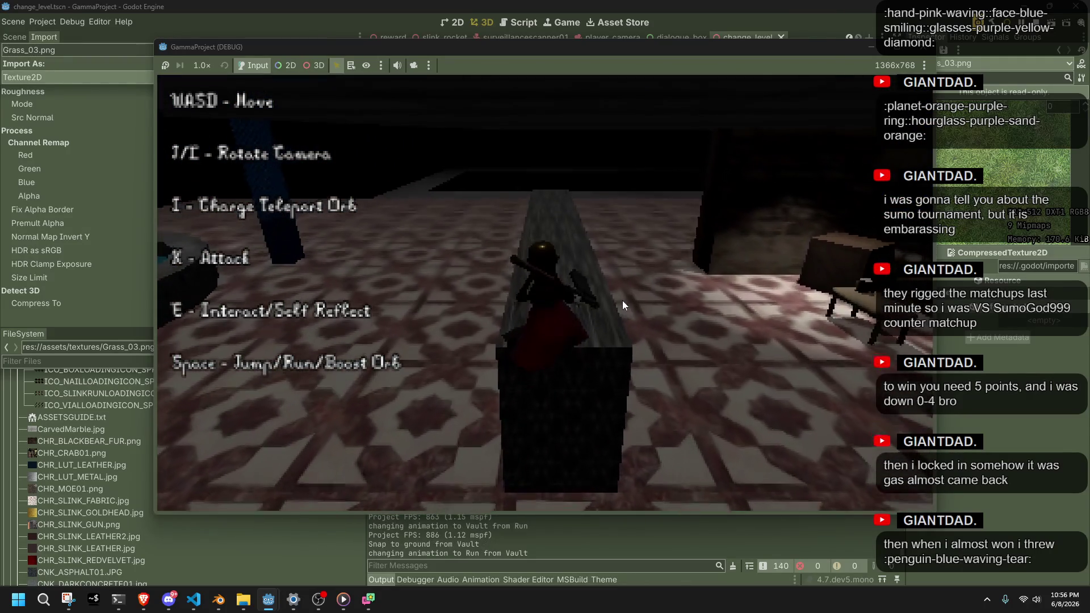
key(w)
key(space)
key(w)
key(w)
key(space)
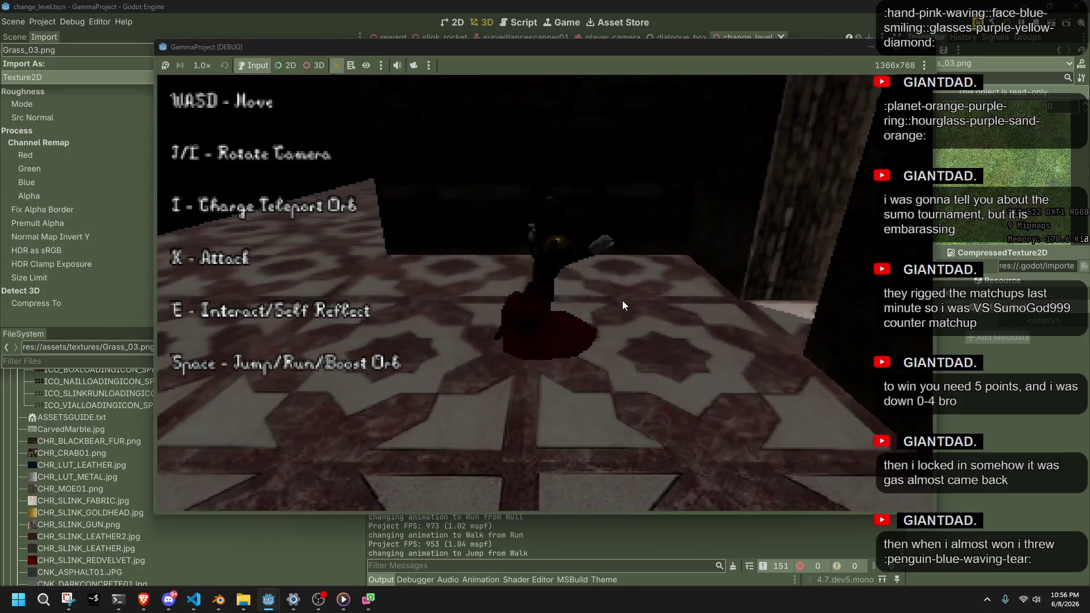
key(w)
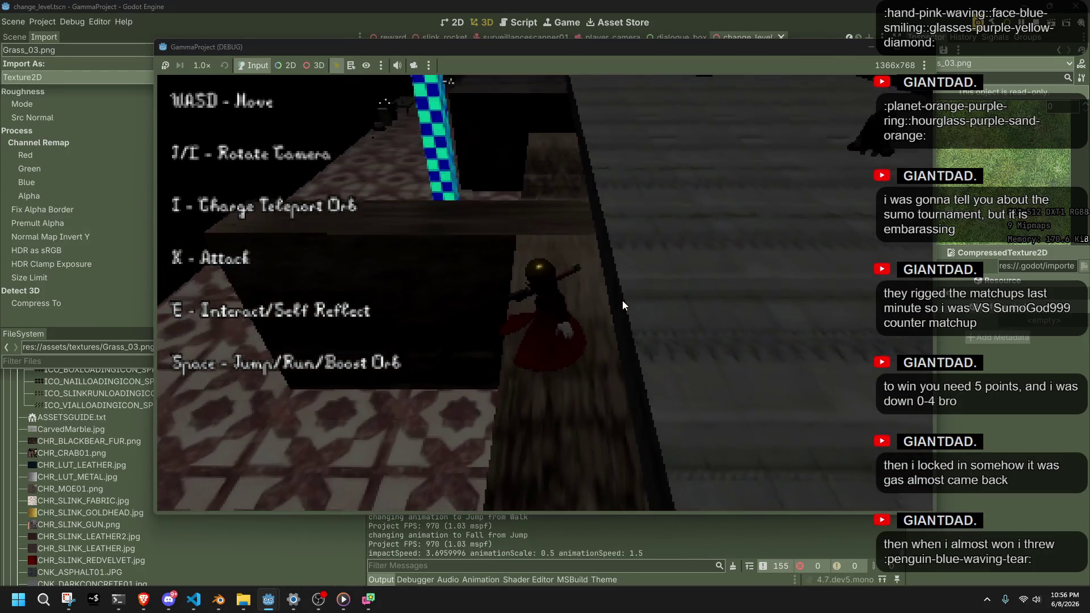
key(w)
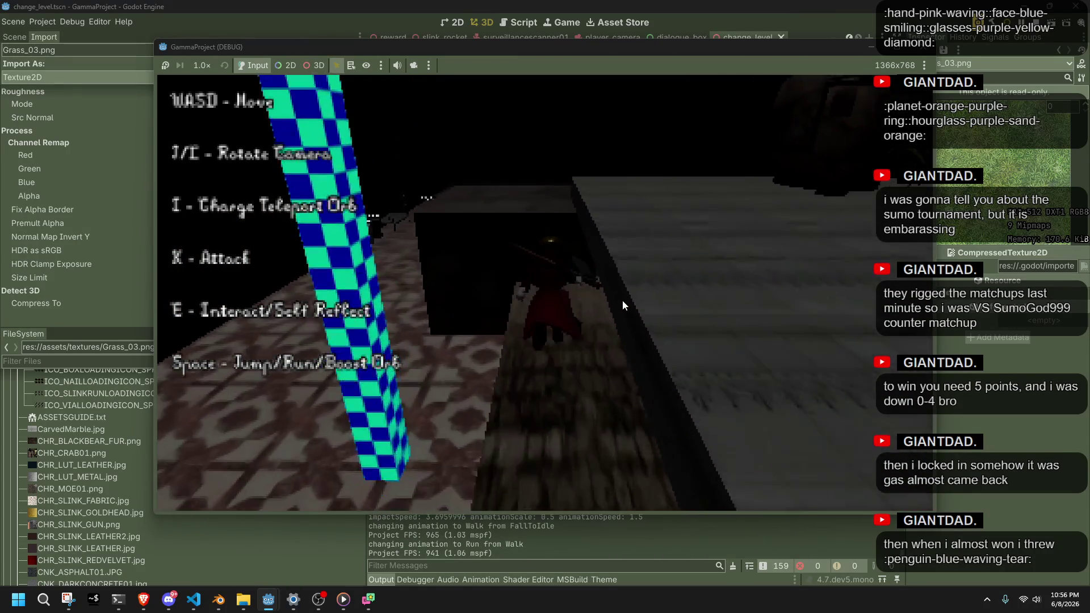
key(w)
key(space)
Vault the barrels, jump toward the bed, orbit the camera, then close the game
key(w)
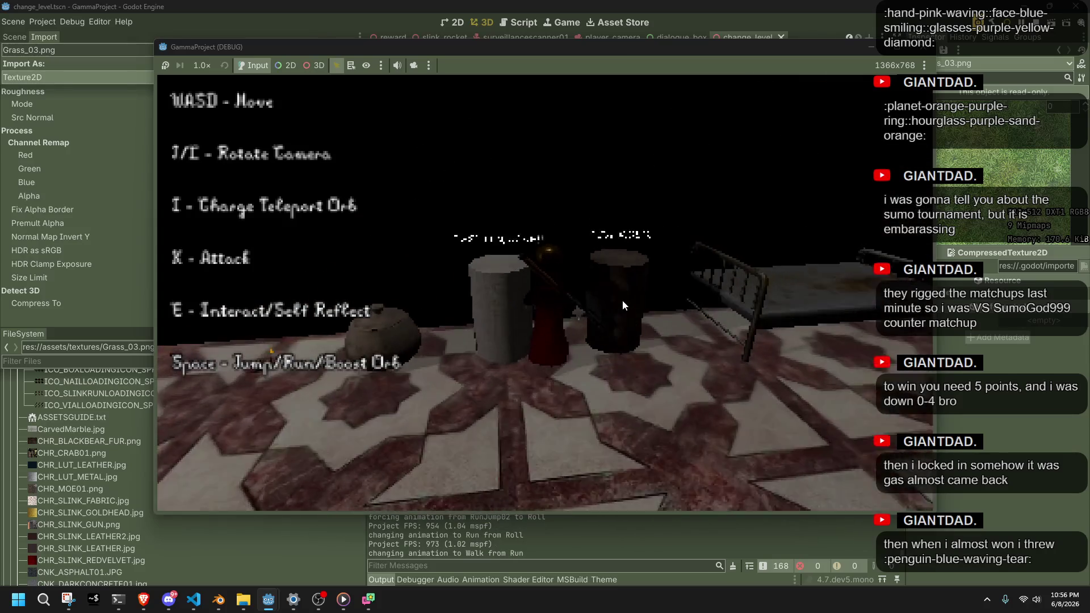
key(w)
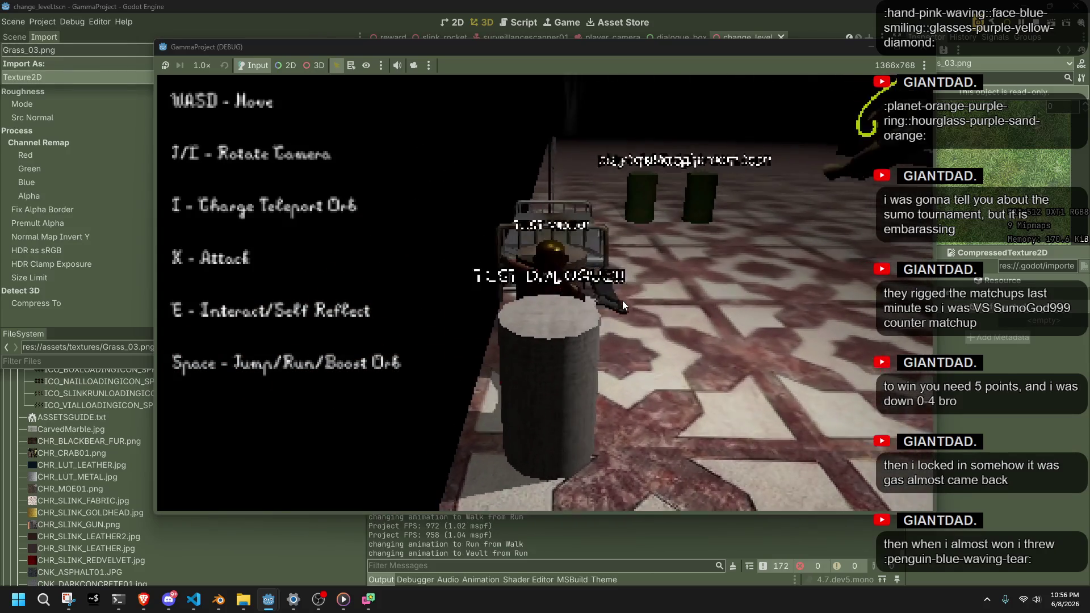
key(w)
key(space)
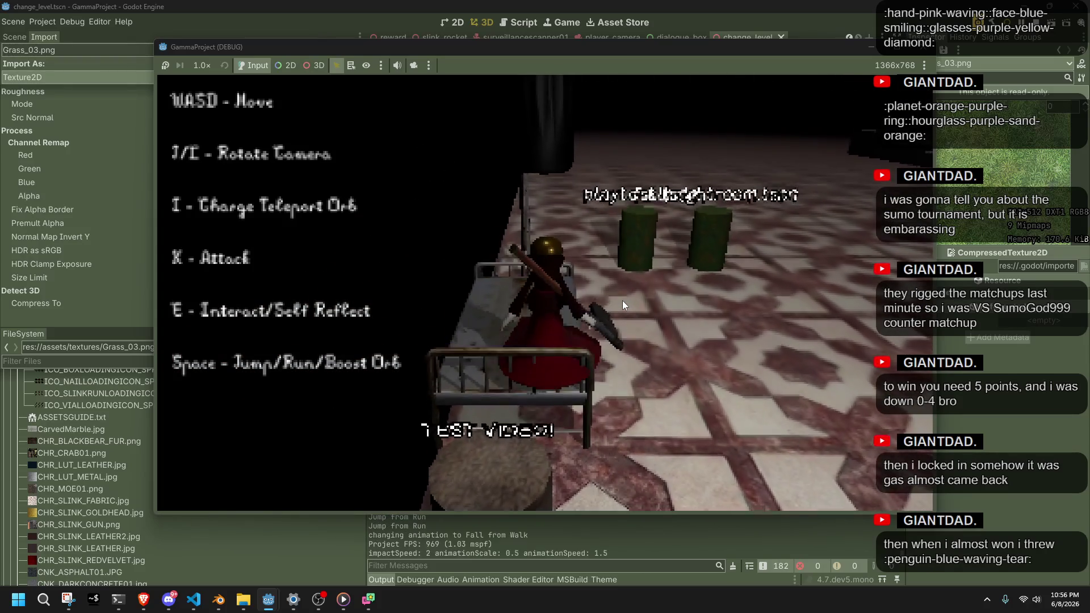
key(w)
key(w)
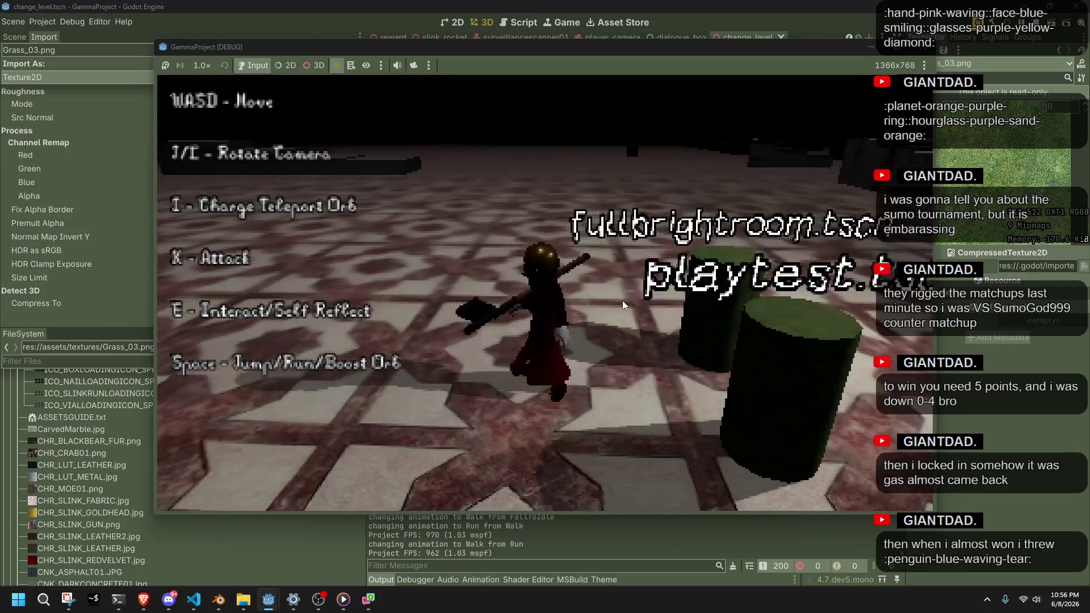
key(w)
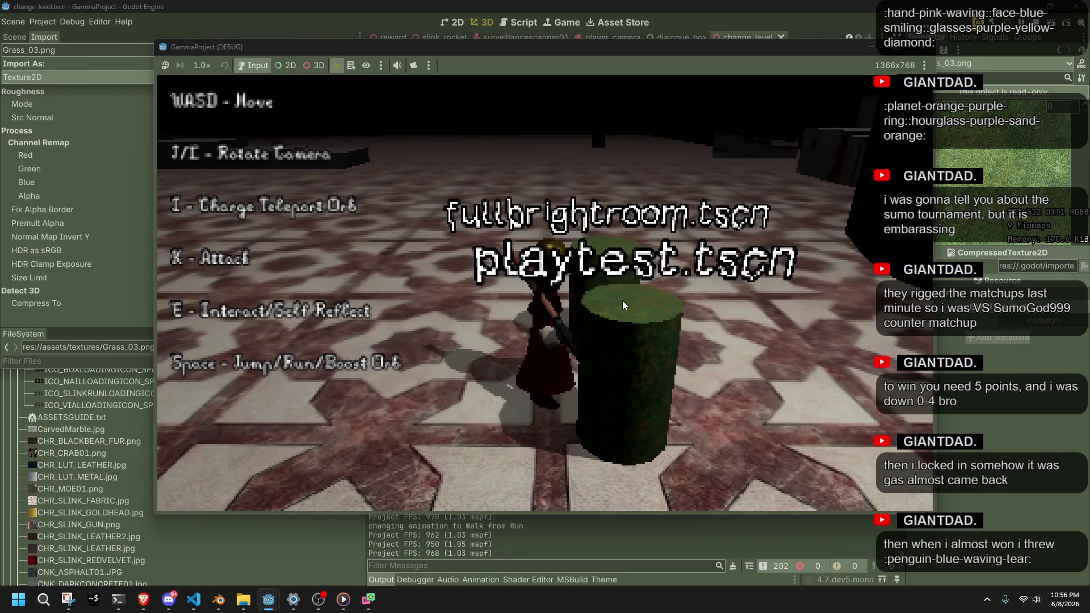
key(j)
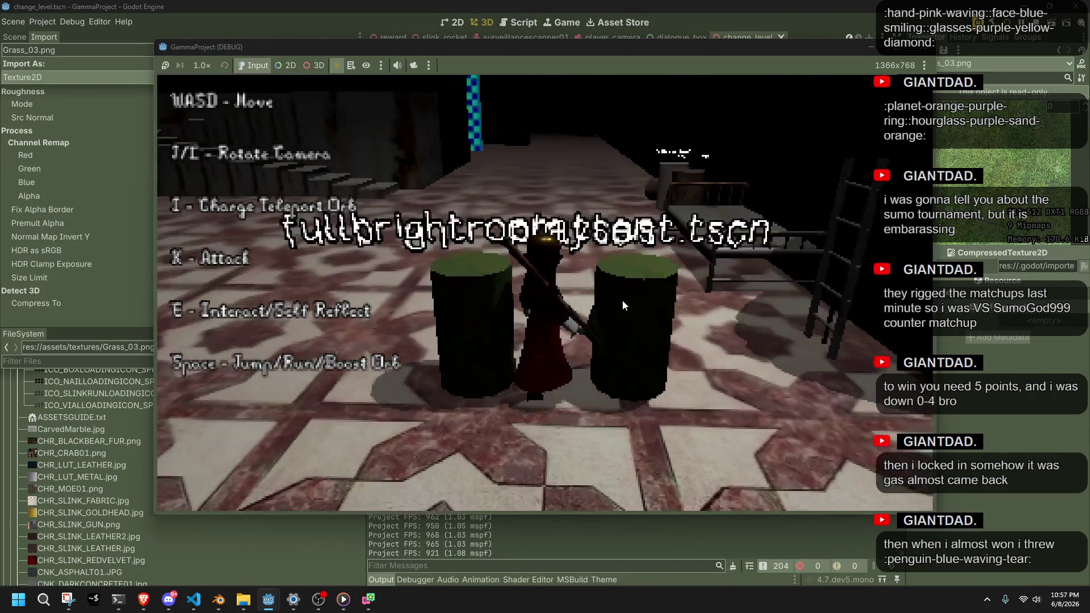
key(j)
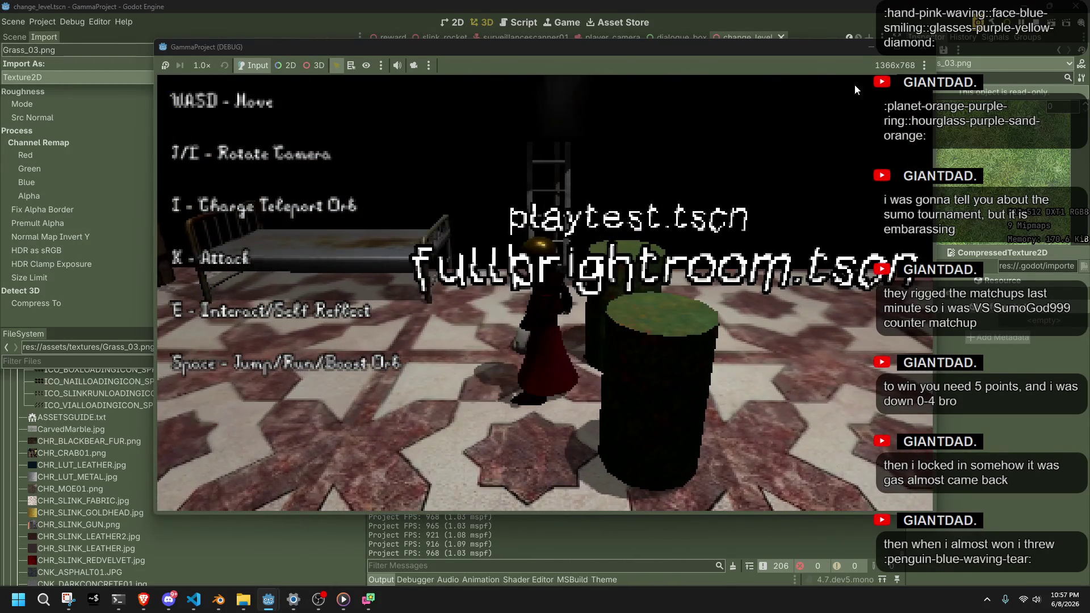
click(925, 51)
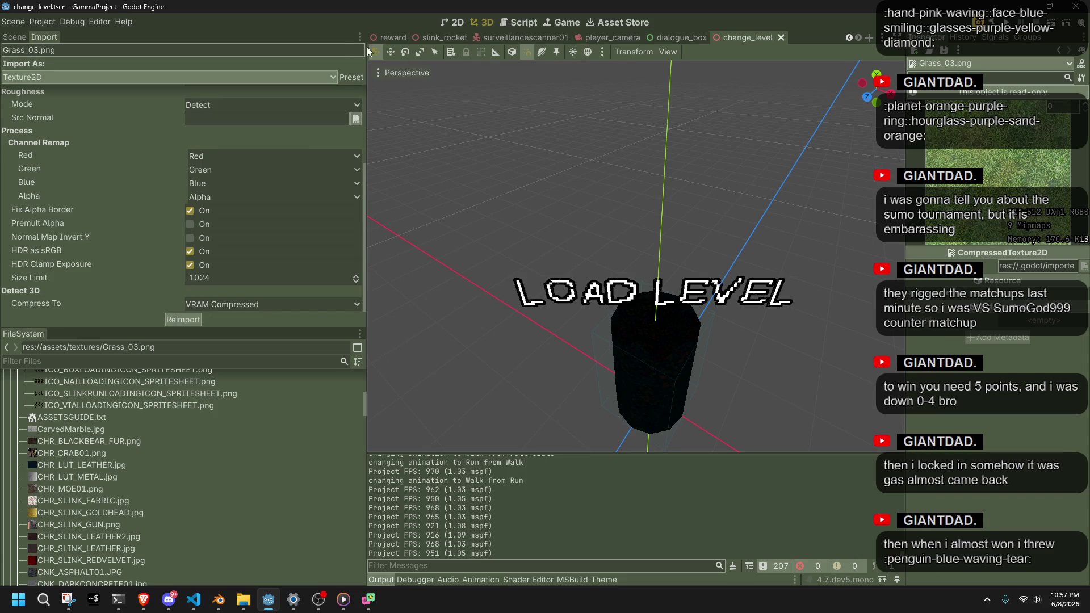
Narrow the left dock, show the Scene tree and select StaticBody3D
drag(366, 62, 161, 62)
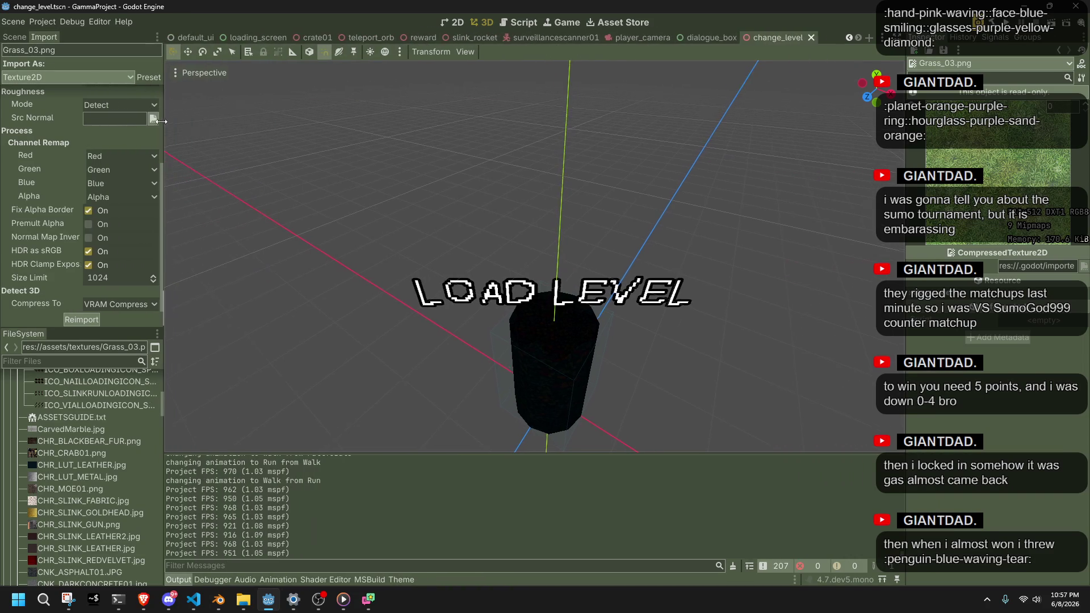
click(23, 37)
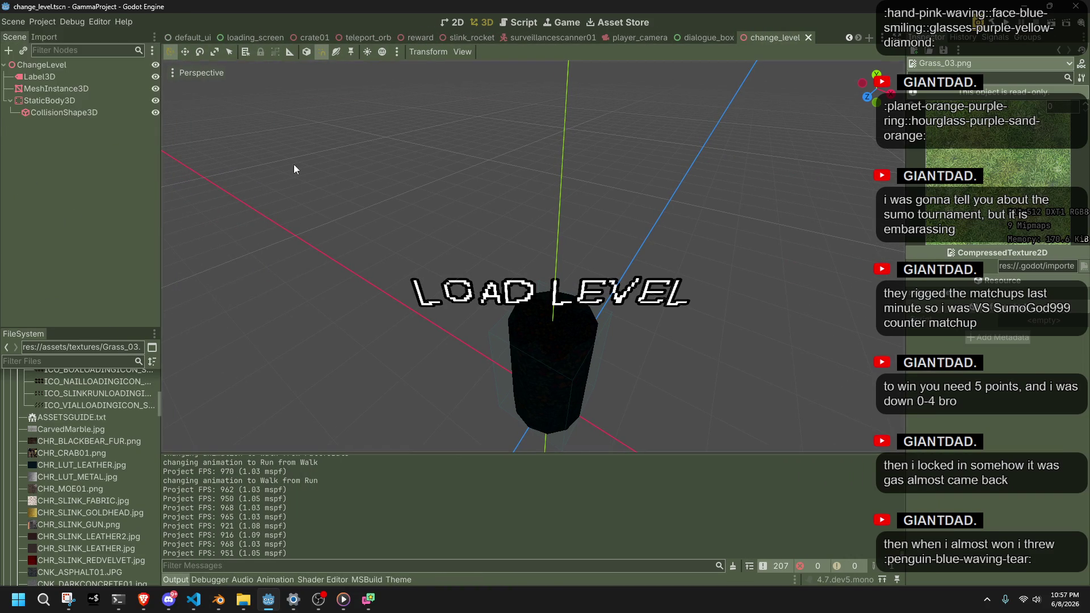
click(74, 101)
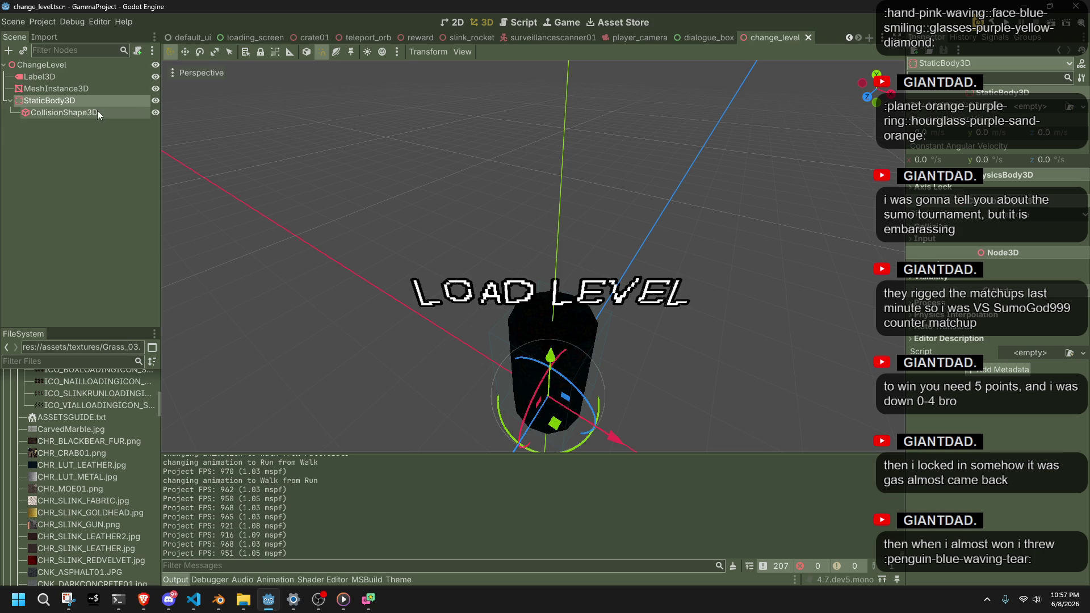
Quick-load the Acme 9 Regular font onto the Label3D's Font property
click(43, 78)
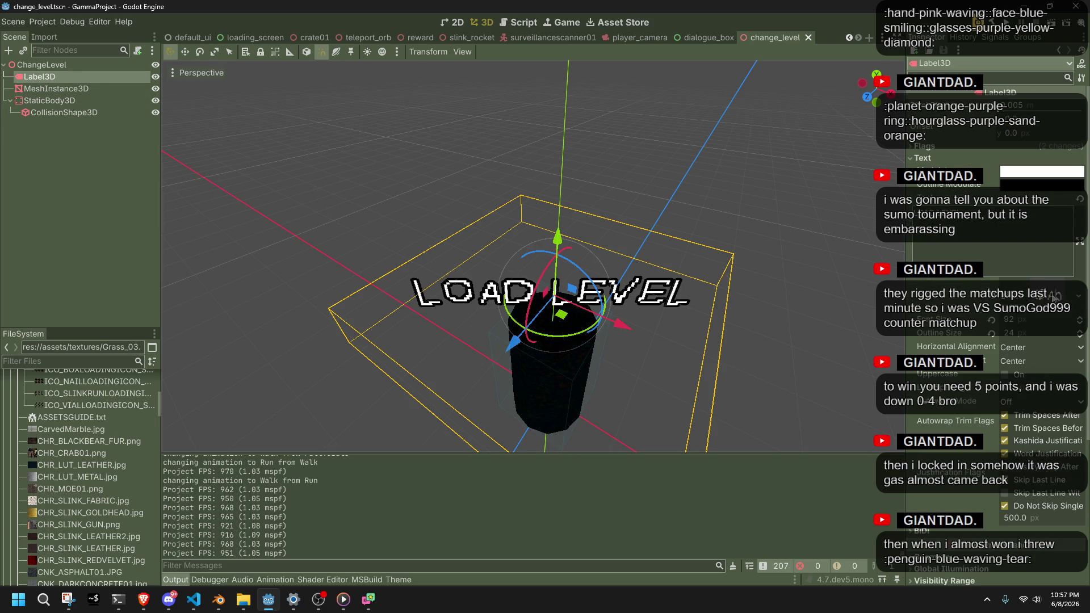
click(1079, 295)
click(1021, 378)
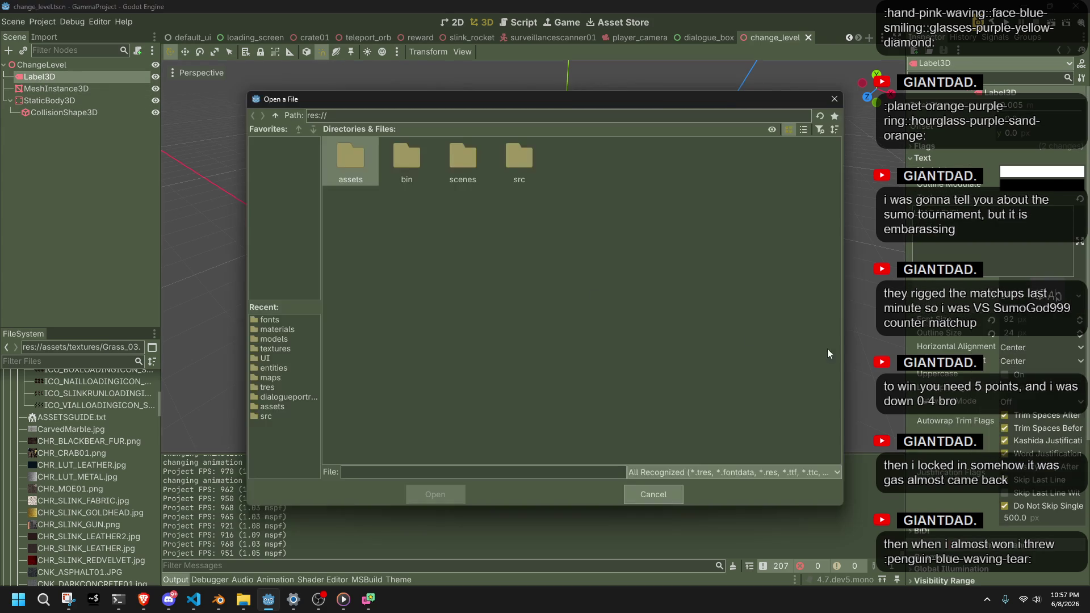
click(677, 493)
click(1077, 295)
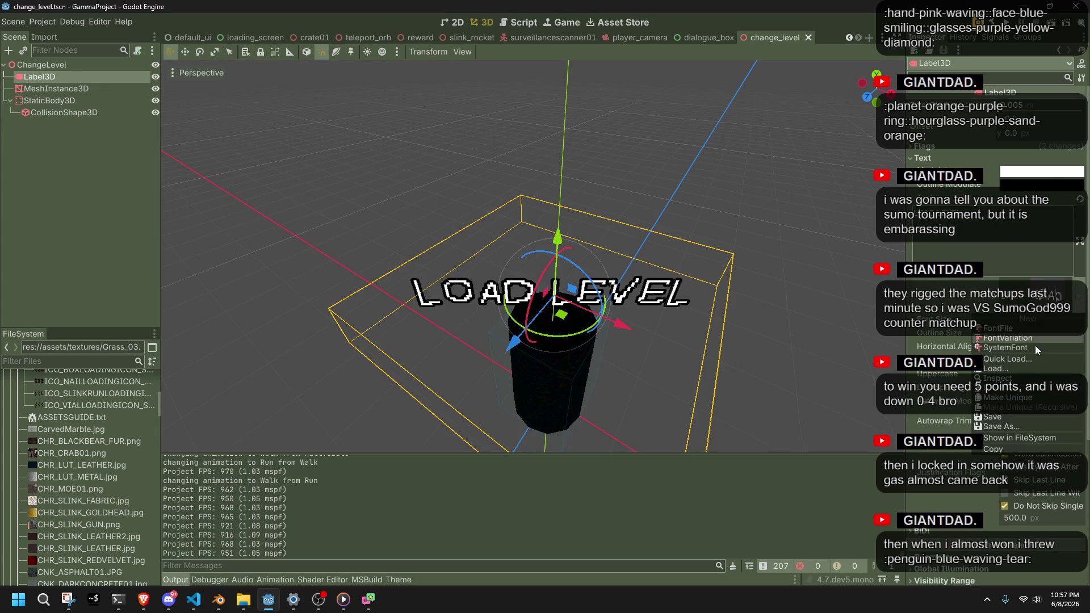
click(995, 365)
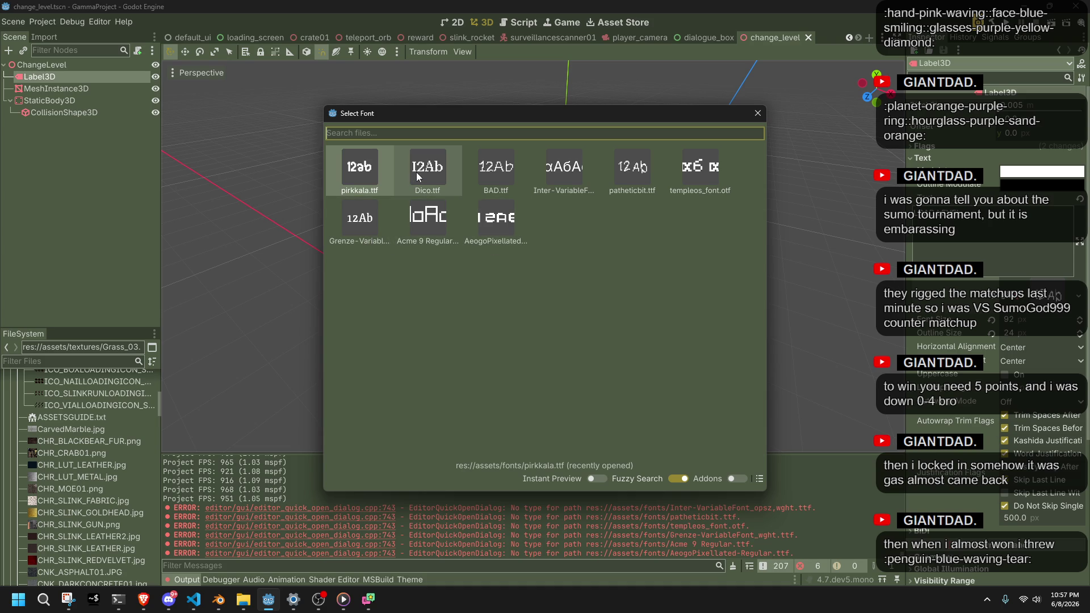
click(417, 228)
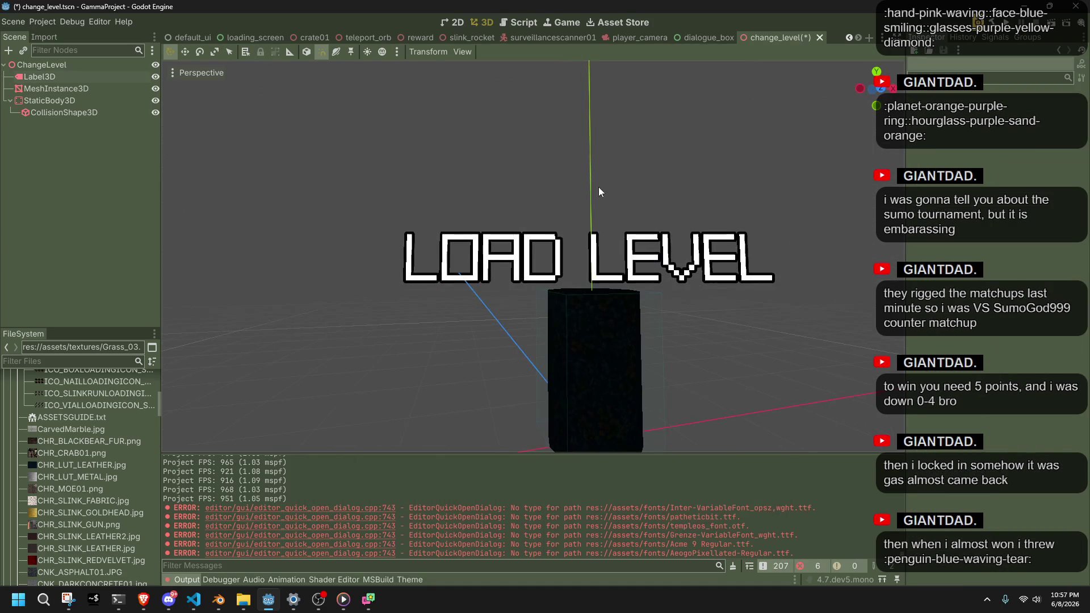
Shrink the LOAD LEVEL label's font size, then save and run with F5
click(502, 262)
click(376, 417)
scroll(389, 427, down, 4)
mouse_move(389, 426)
mouse_down()
mouse_move(553, 332)
mouse_move(508, 281)
mouse_up()
click(508, 281)
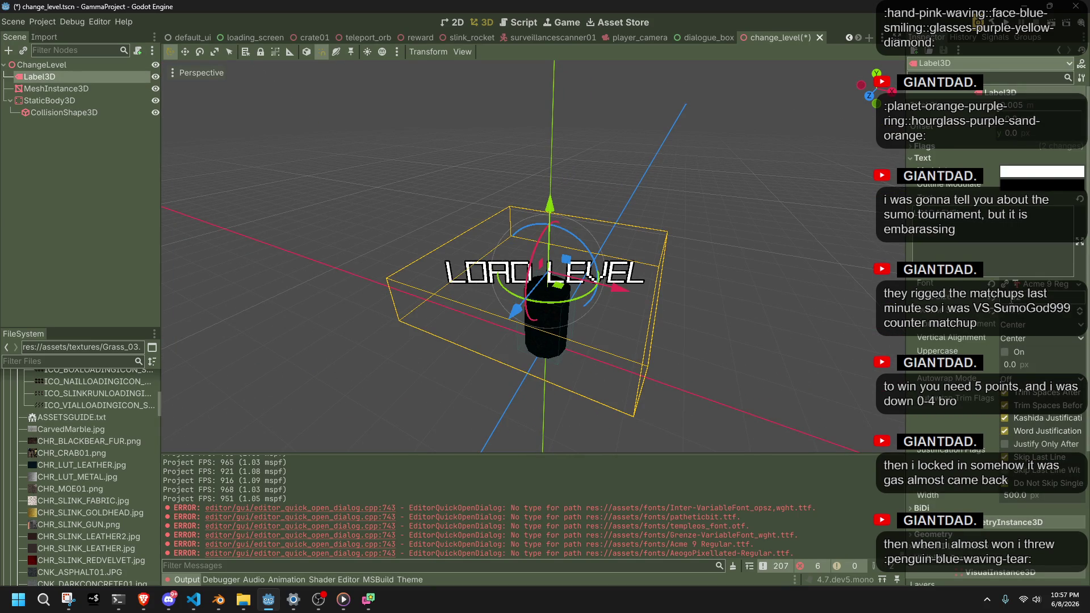
scroll(1070, 297, down, 3)
key(F5)
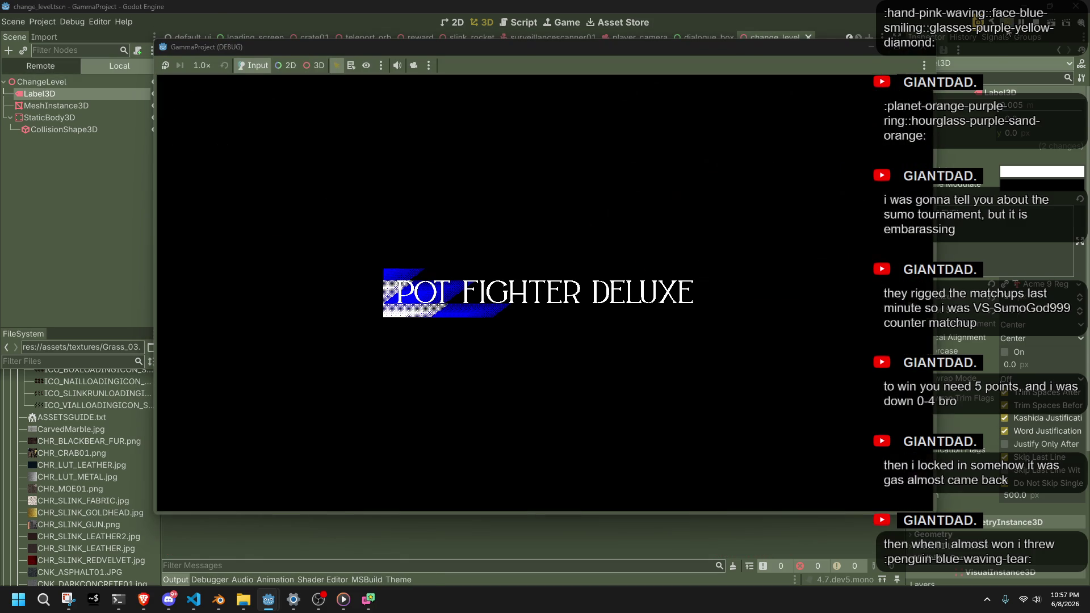
Start from the title screen, walk past the barrels, then return to the 3D editor
key(w)
key(w)
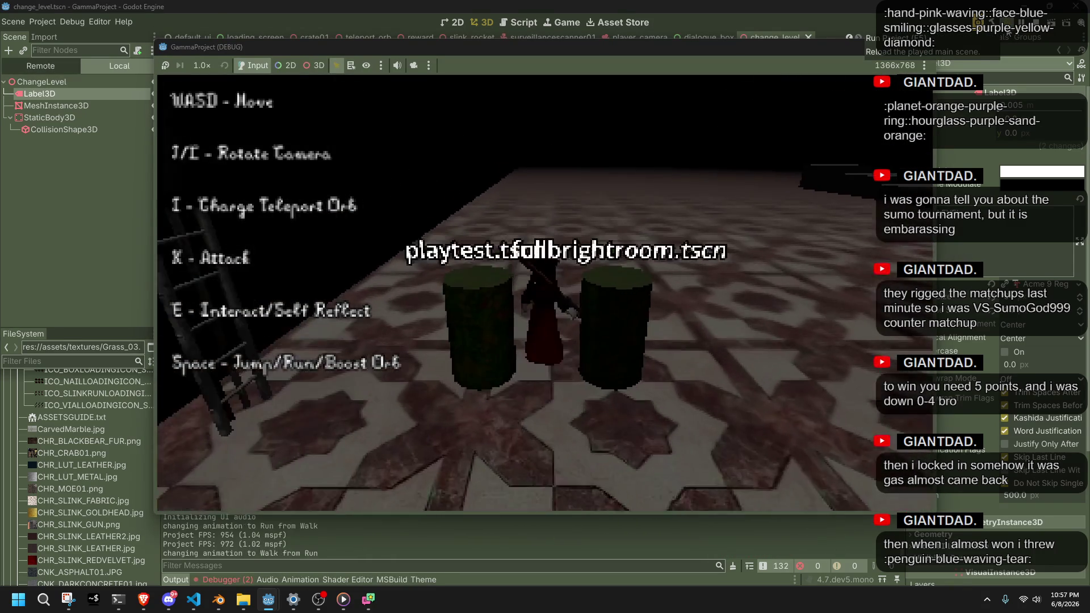
key(w)
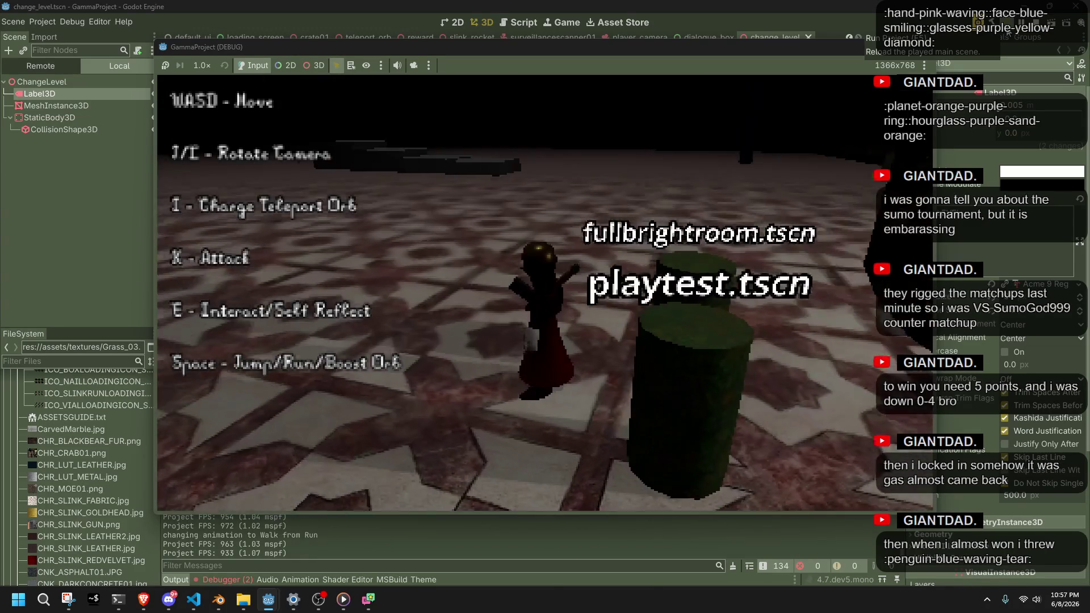
key(w)
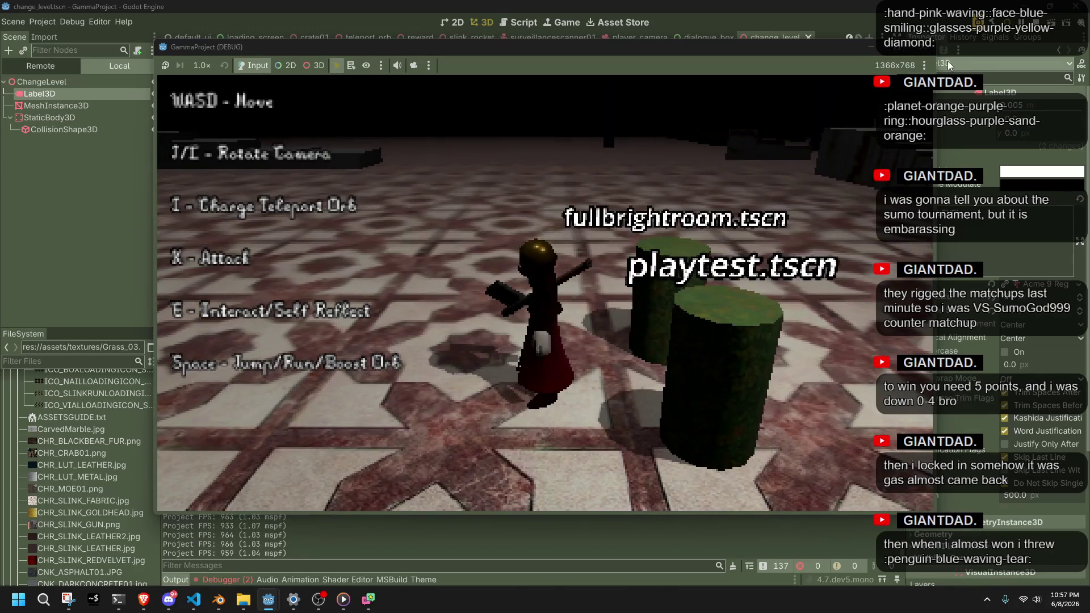
click(952, 61)
click(726, 208)
click(482, 295)
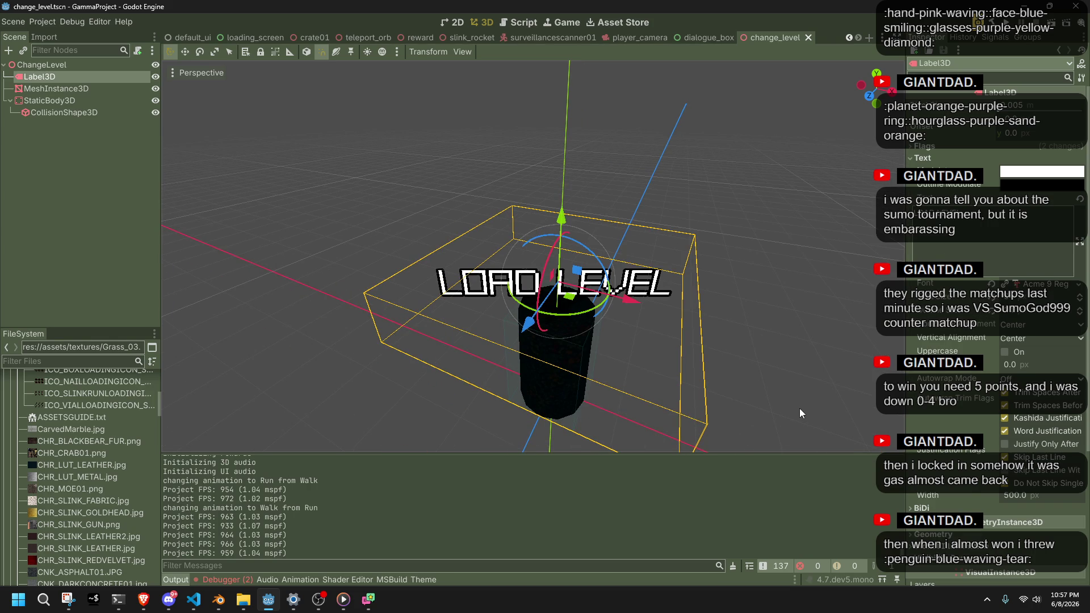
Save the scene with Ctrl+S and inspect the label's font resource
scroll(930, 412, down, 5)
scroll(929, 410, up, 5)
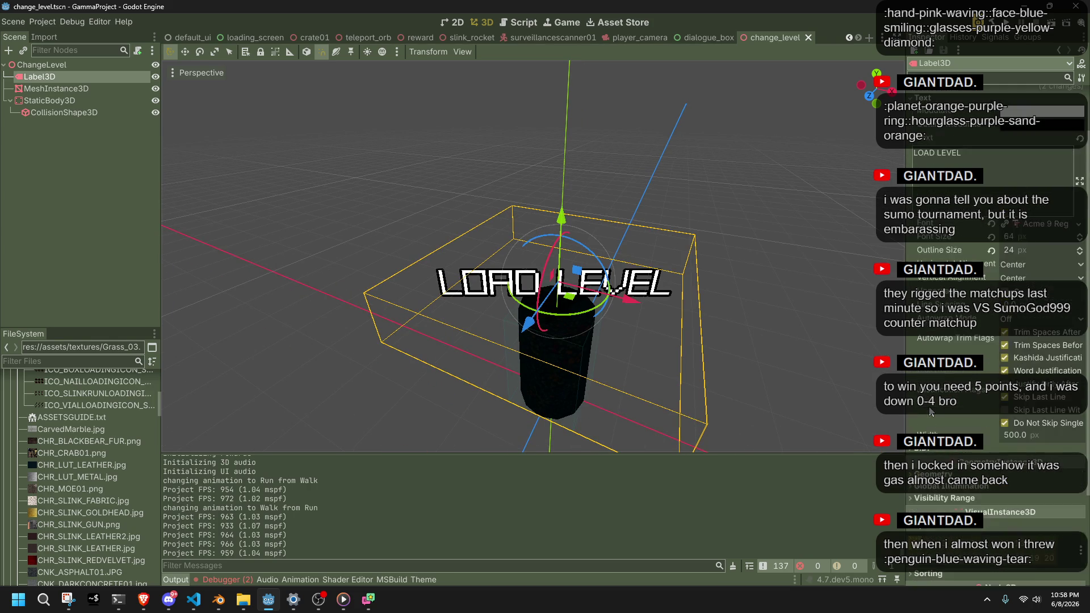
mouse_move(590, 255)
mouse_down()
mouse_move(682, 236)
mouse_move(710, 185)
mouse_move(686, 94)
mouse_move(655, 154)
mouse_move(668, 300)
mouse_move(655, 253)
mouse_move(724, 227)
mouse_up()
key(ctrl+s)
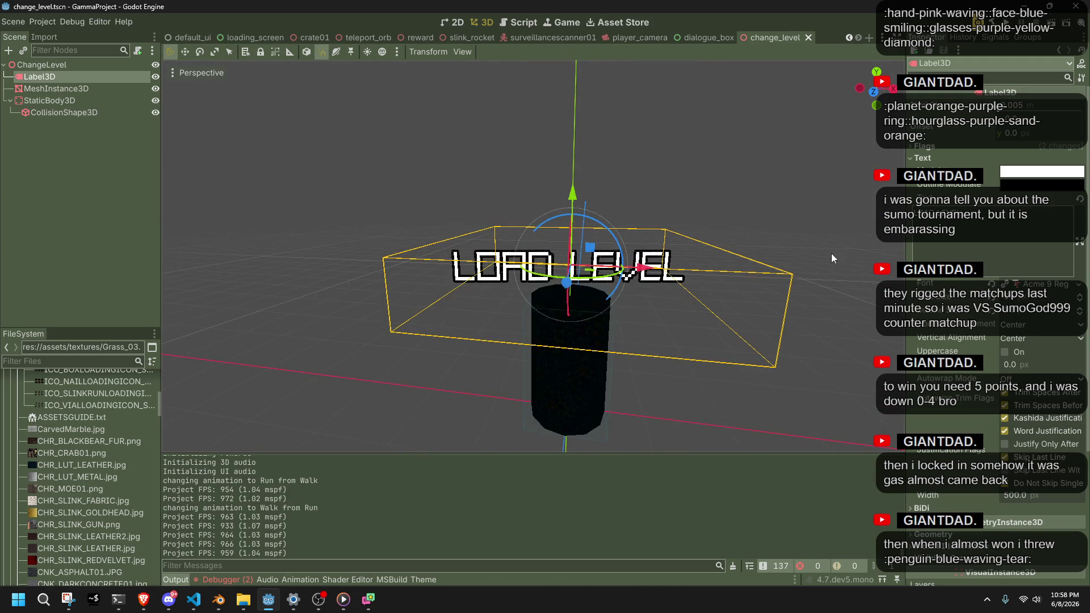
scroll(831, 253, up, 3)
click(1061, 288)
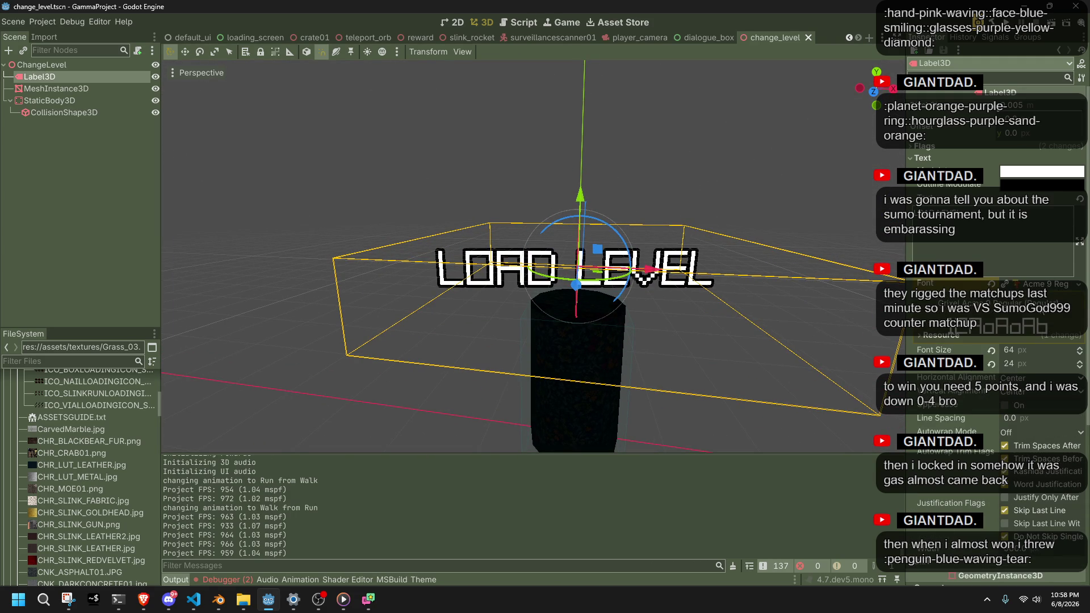
scroll(1043, 319, down, 2)
click(671, 425)
mouse_move(669, 423)
mouse_down()
mouse_move(645, 377)
mouse_move(750, 390)
mouse_move(707, 387)
mouse_up()
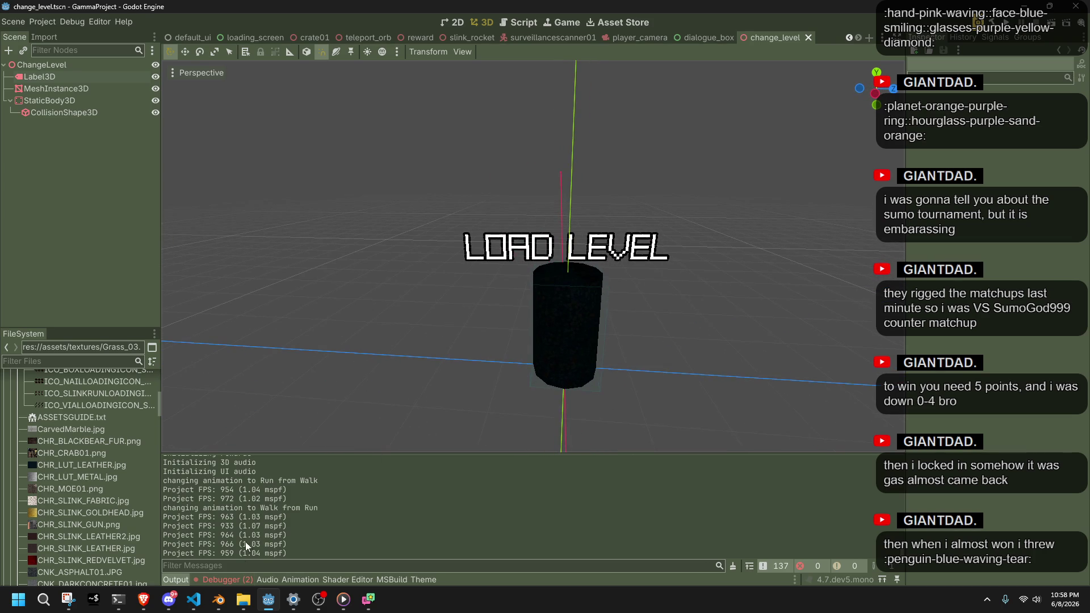
Open the Debugger's Errors list and expand the first missing Acme 9 Regular font error
click(233, 581)
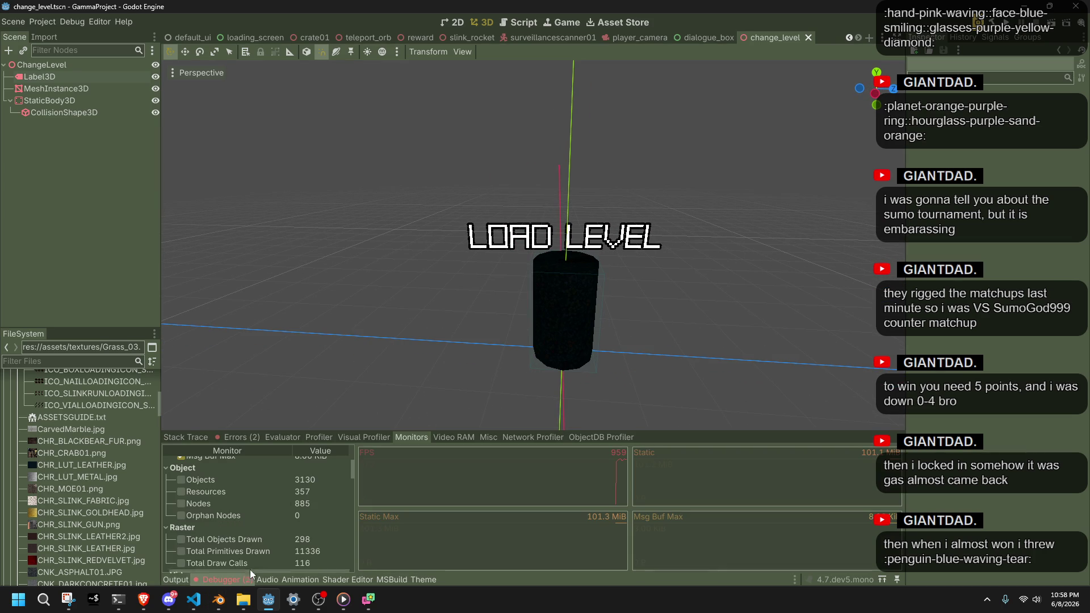
click(238, 436)
click(437, 463)
double_click(437, 463)
double_click(437, 463)
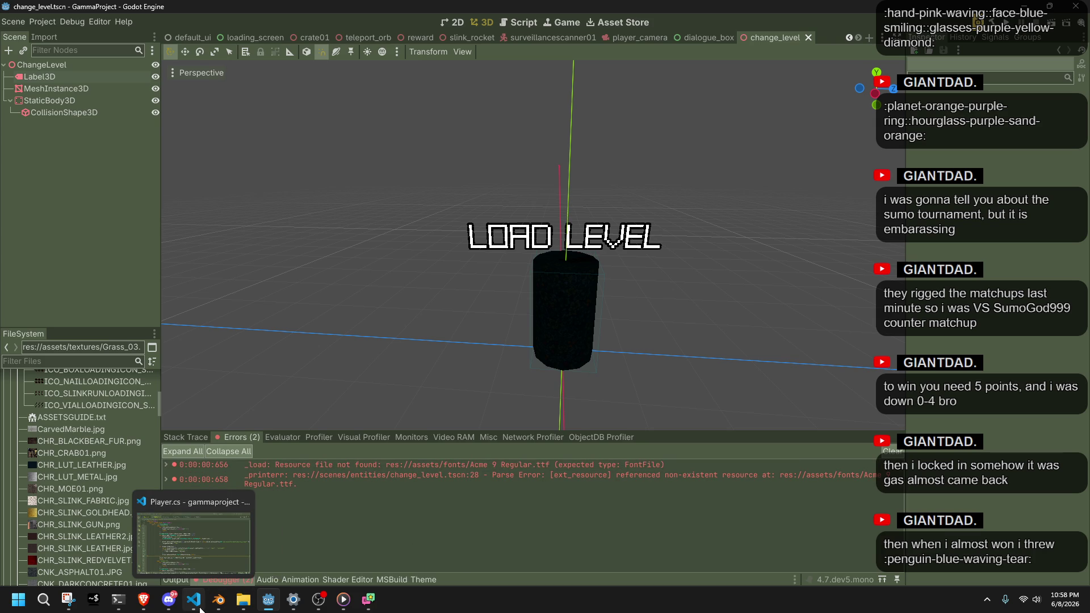
click(243, 601)
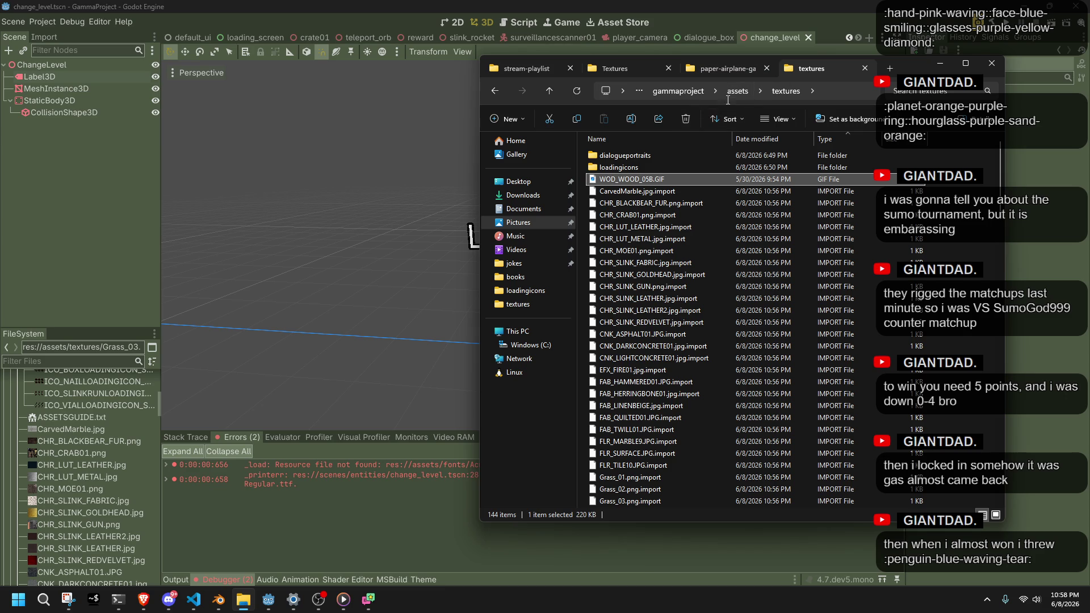
Go up to the assets folder and look through the .tres folder
key(alt+Up)
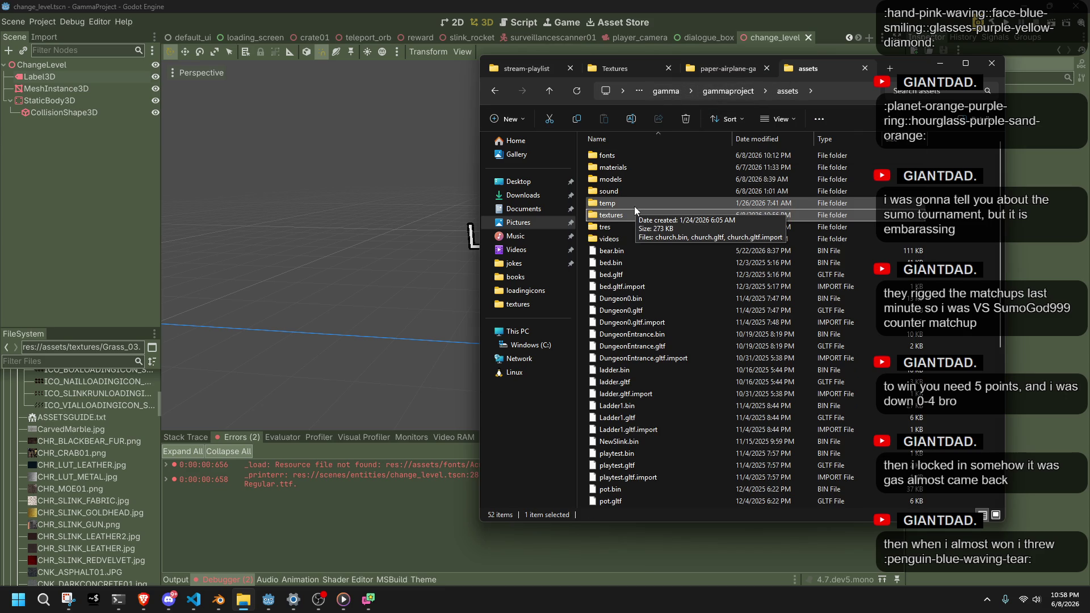
click(634, 206)
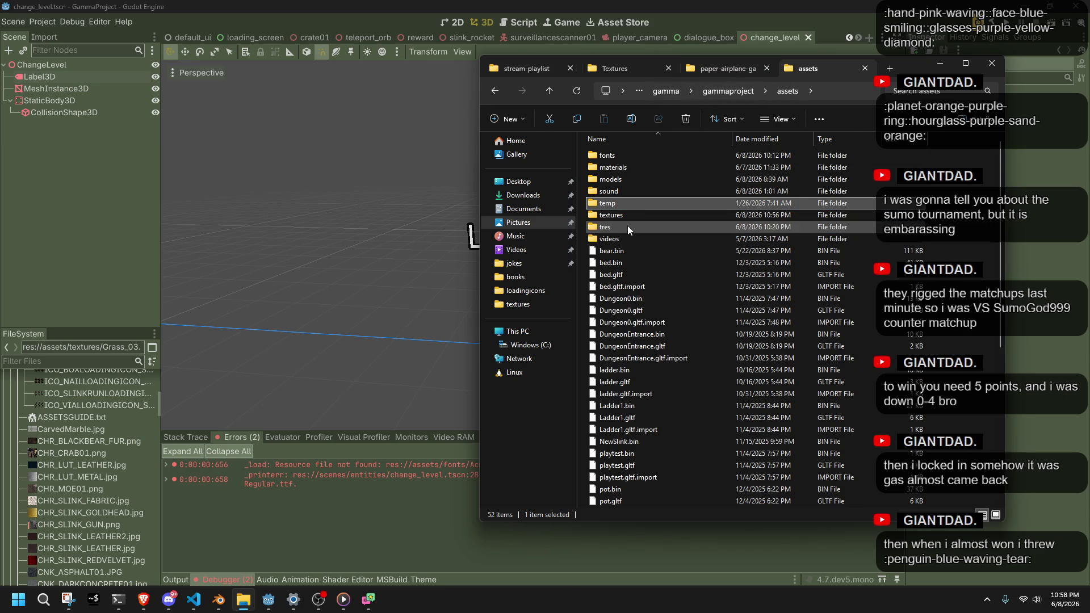
double_click(615, 167)
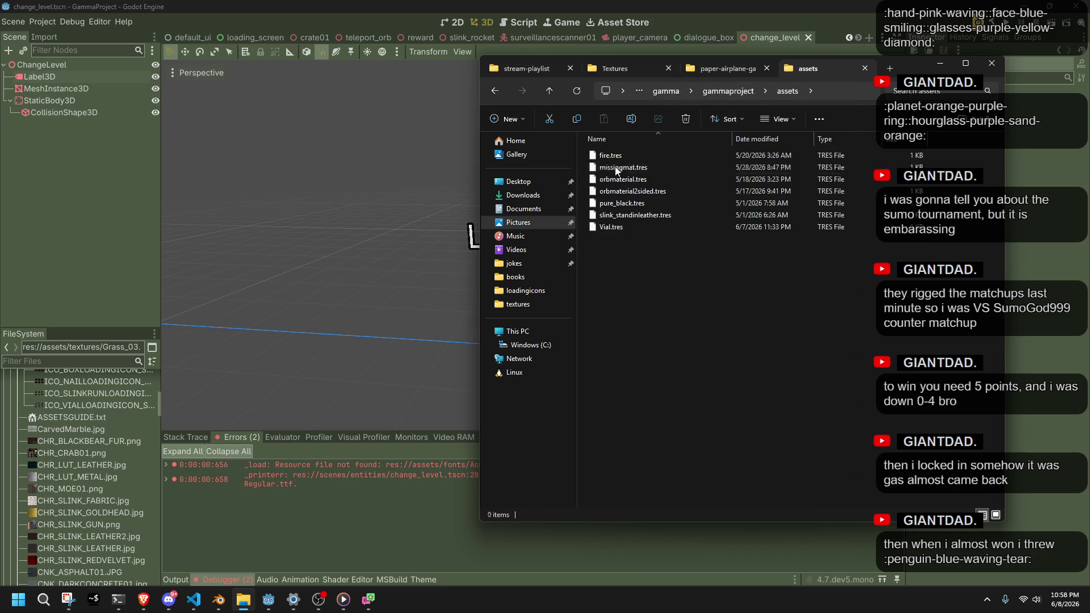
click(499, 89)
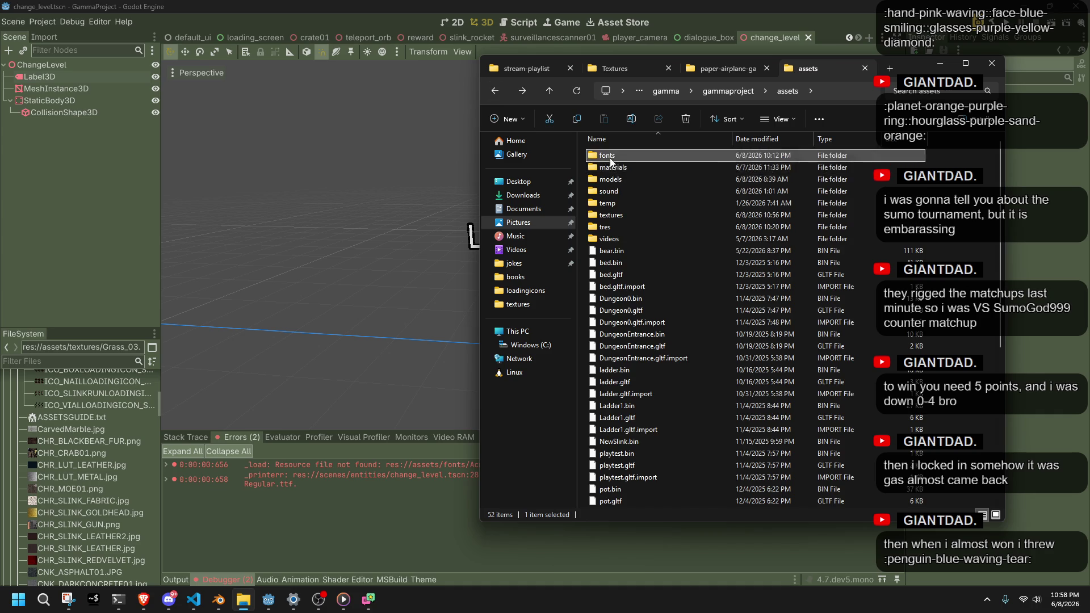
Open the fonts folder and review its font files, such as templeos_font.otf
double_click(606, 159)
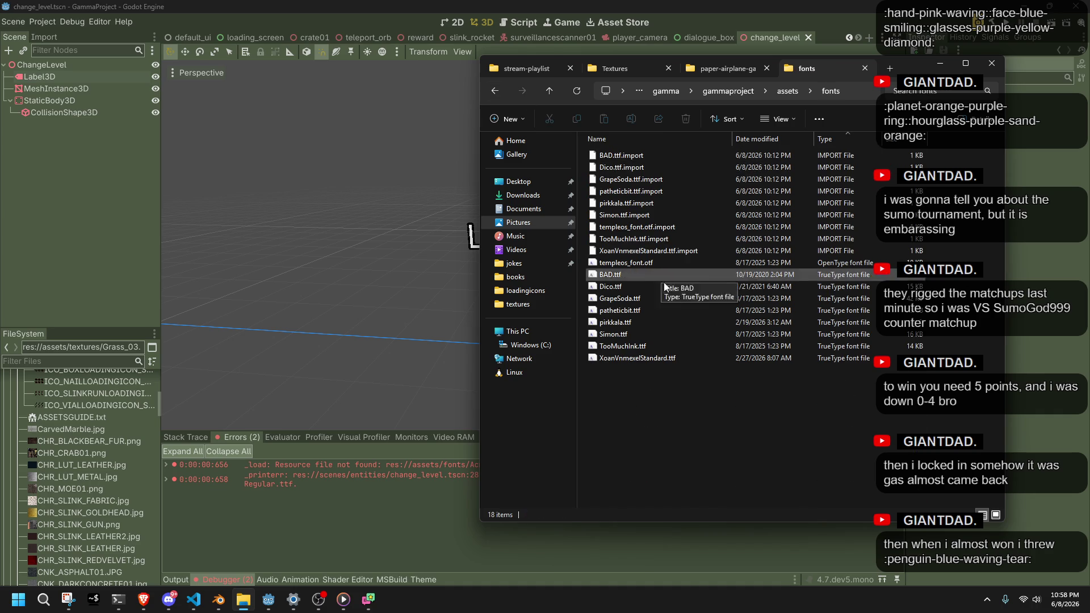
click(673, 360)
click(627, 262)
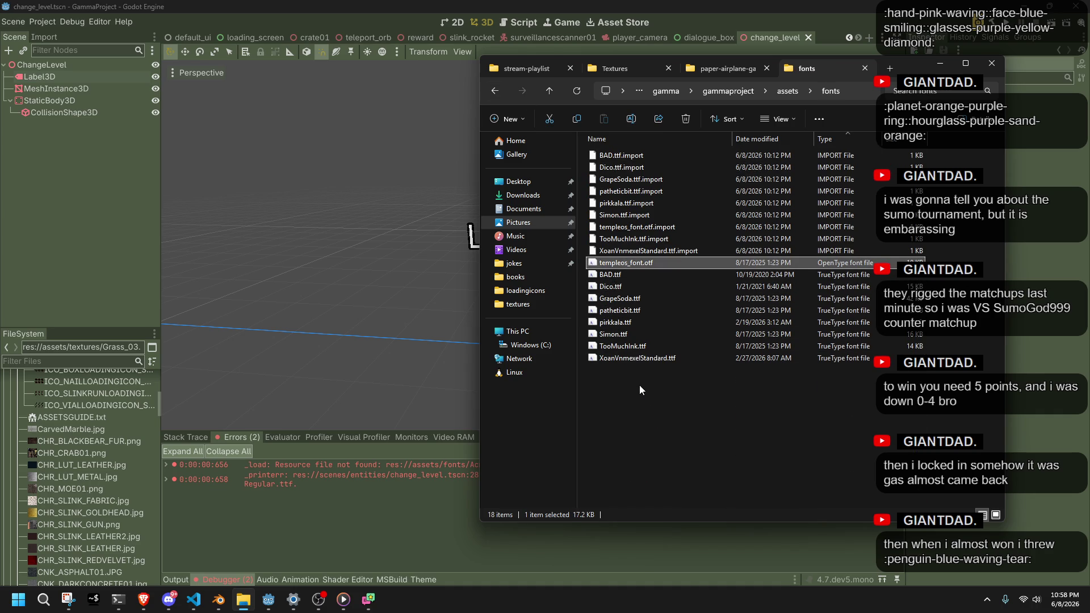
click(640, 415)
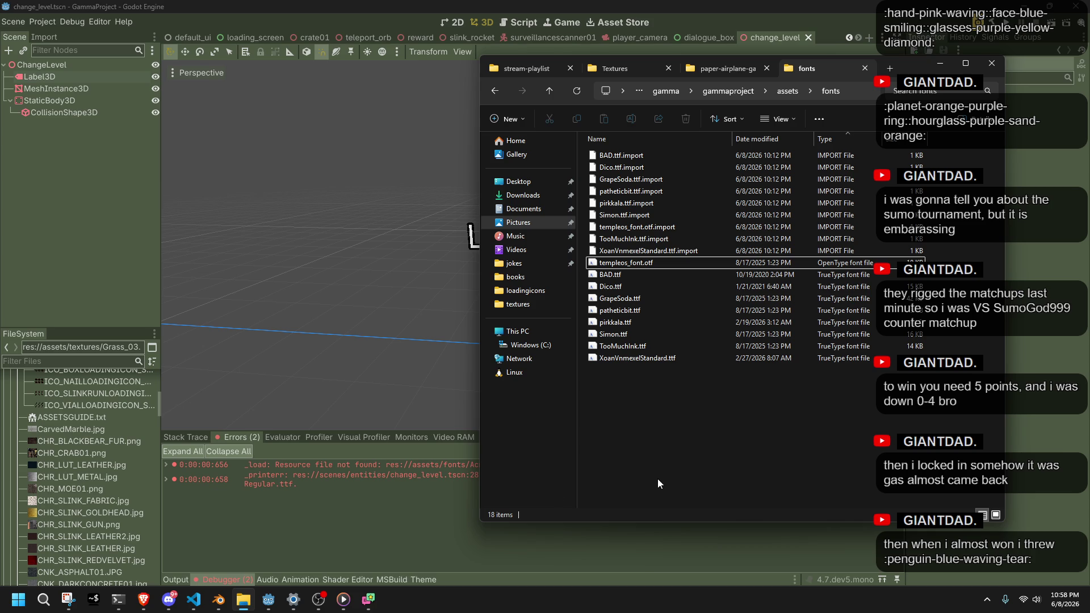
key(alt+Tab)
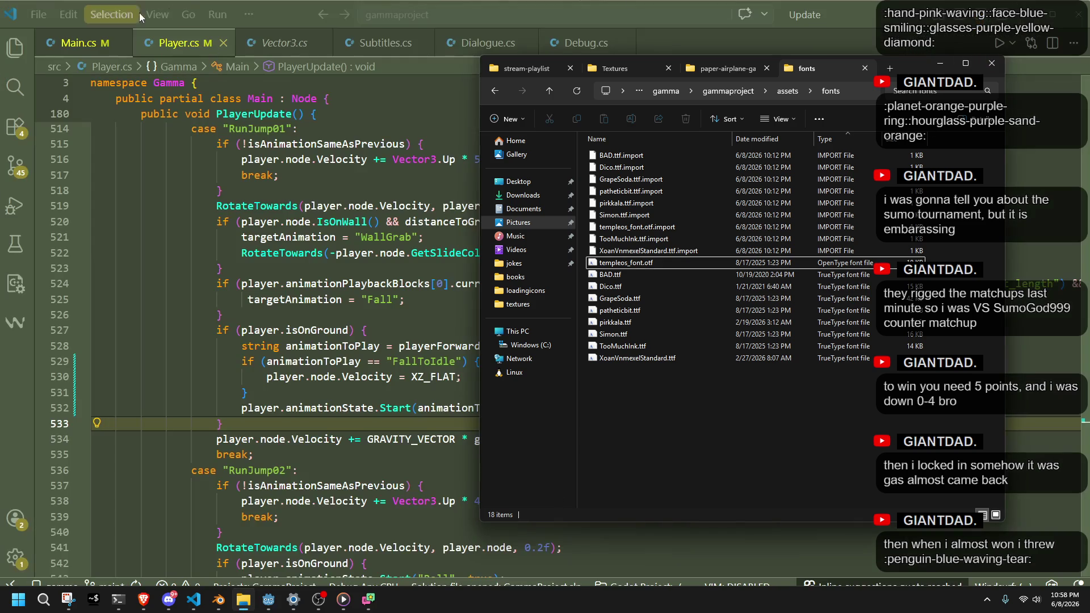
Rearrange the desktop icons, putting the Recycle Bin in the top-left slot
key(super+Down)
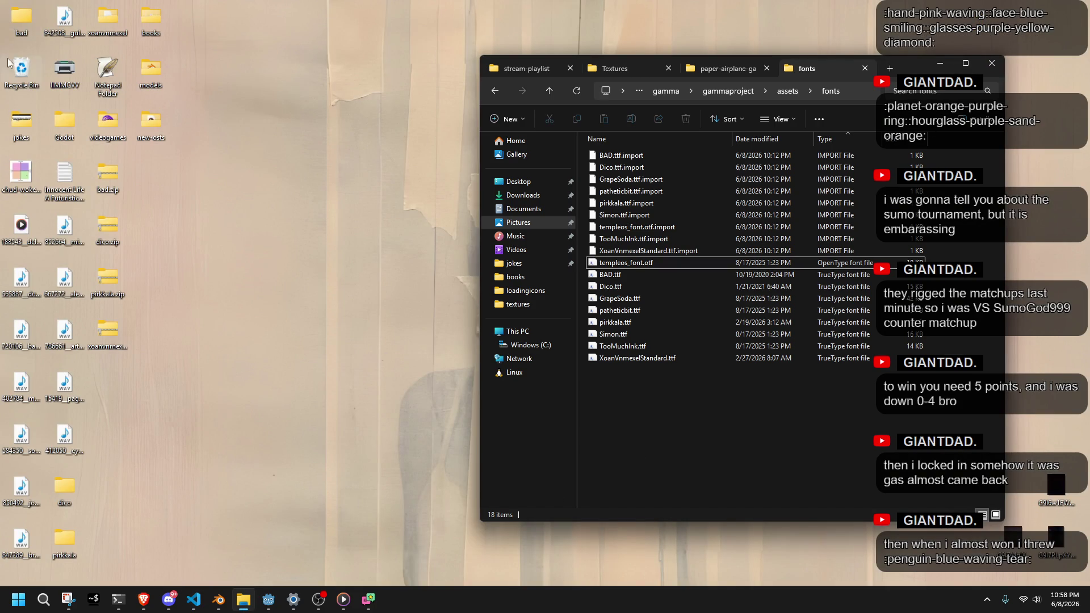
drag(20, 28, 192, 183)
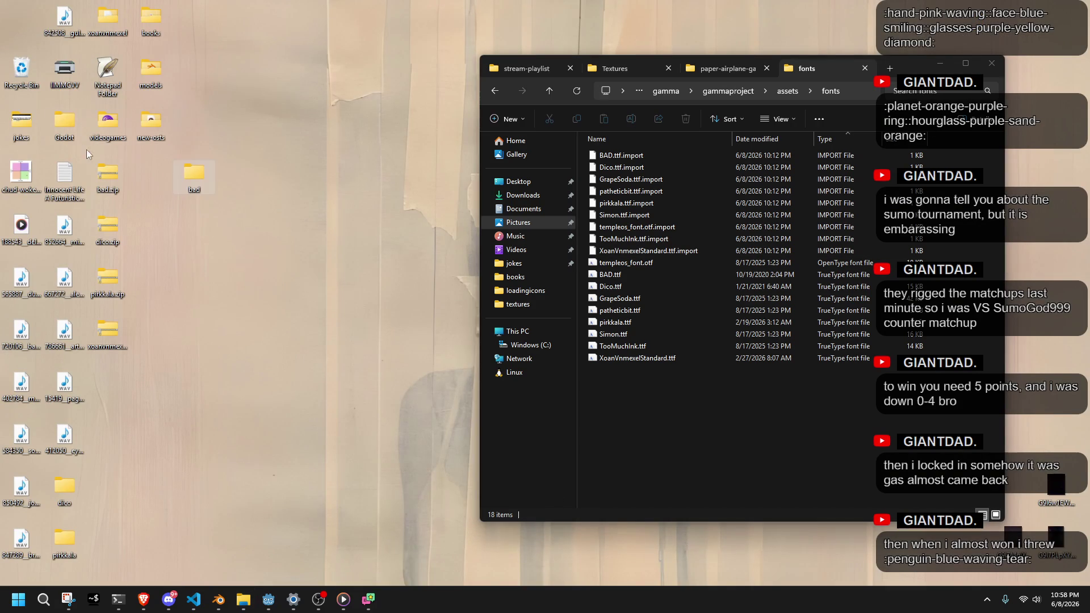
mouse_move(17, 84)
mouse_down()
mouse_move(20, 26)
mouse_move(11, 585)
mouse_up()
drag(24, 153, 24, 101)
mouse_move(64, 23)
mouse_down()
mouse_move(49, 331)
mouse_move(21, 548)
mouse_up()
mouse_move(60, 40)
mouse_down()
mouse_move(80, 317)
mouse_move(75, 558)
mouse_up()
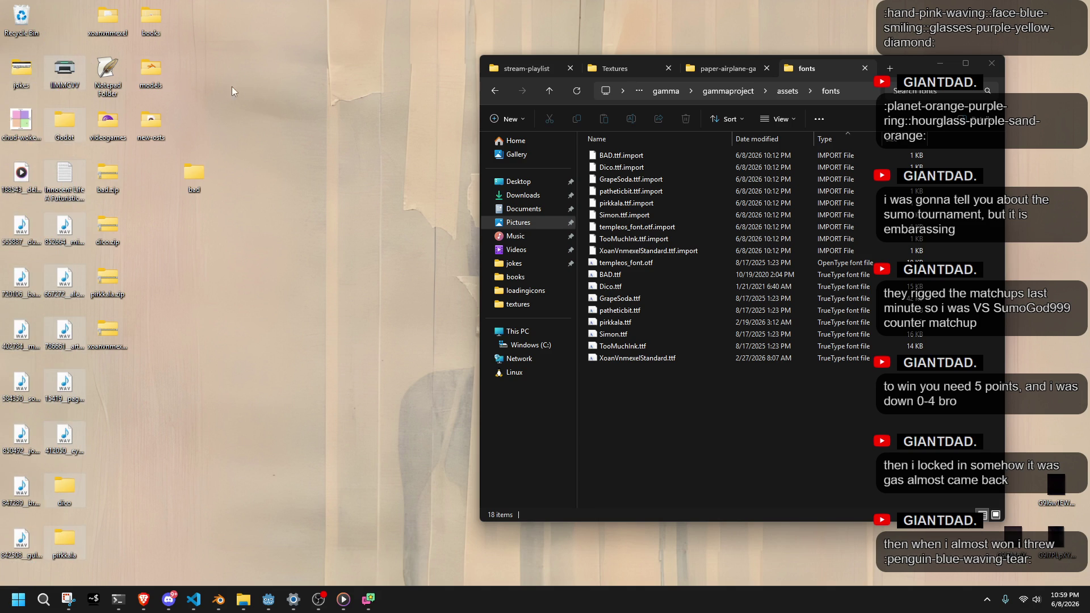
mouse_move(73, 71)
mouse_down()
mouse_move(73, 18)
mouse_move(133, 91)
mouse_move(111, 497)
mouse_up()
mouse_move(111, 392)
mouse_down()
mouse_move(124, 56)
mouse_move(110, 23)
mouse_up()
mouse_move(150, 522)
mouse_down()
mouse_move(66, 427)
mouse_move(131, 307)
mouse_move(107, 135)
mouse_move(211, 187)
mouse_move(150, 121)
mouse_up()
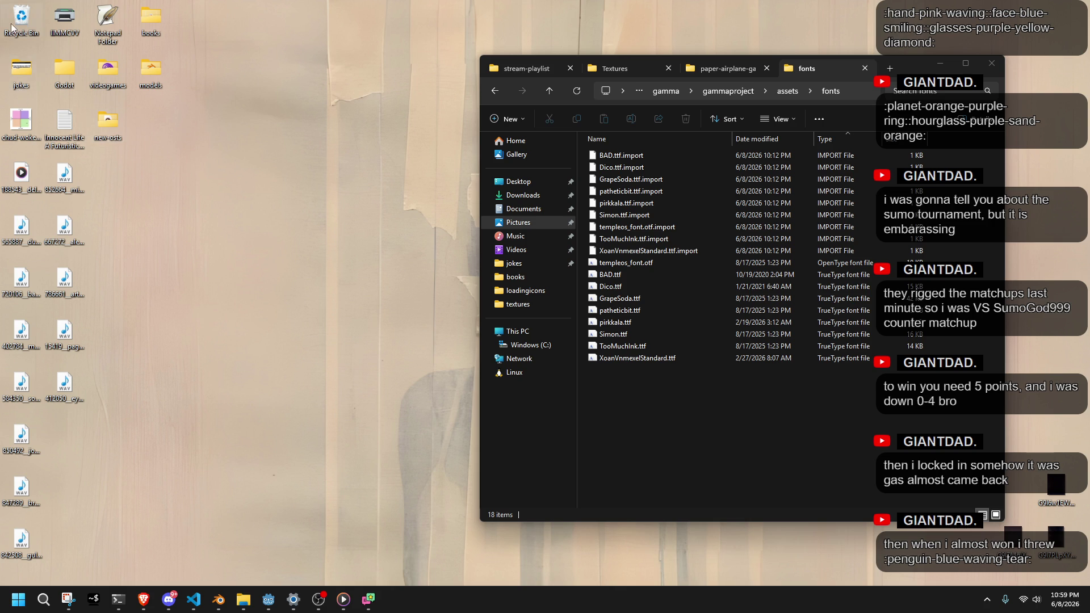
Restore Acme 9 Regular.ttf from the Recycle Bin into the fonts folder
double_click(12, 27)
click(243, 599)
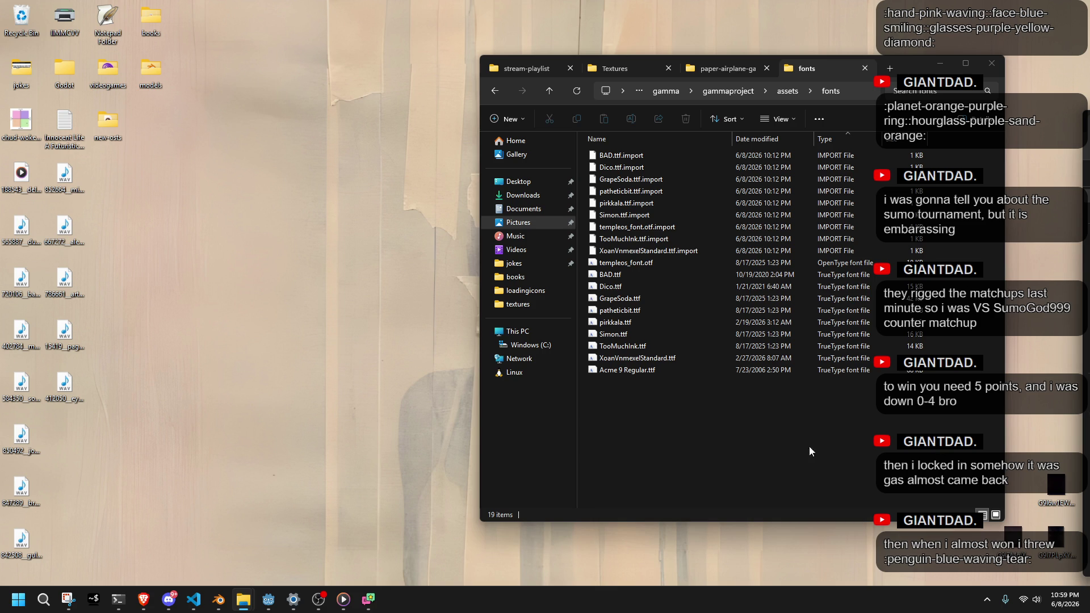
click(750, 452)
click(268, 599)
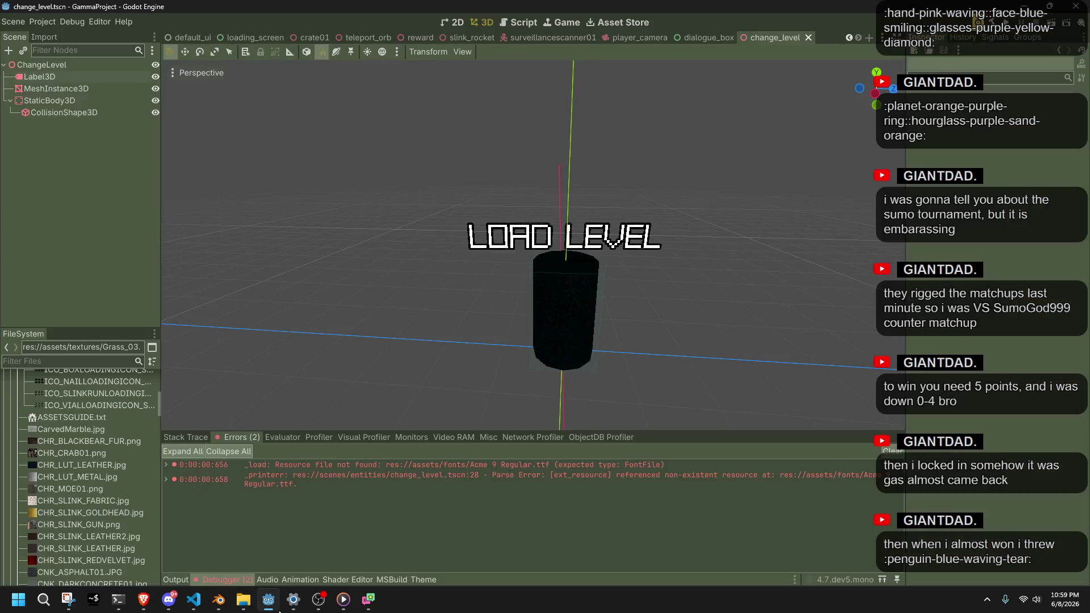
Run the game and walk the character forward past the green pillars
key(F5)
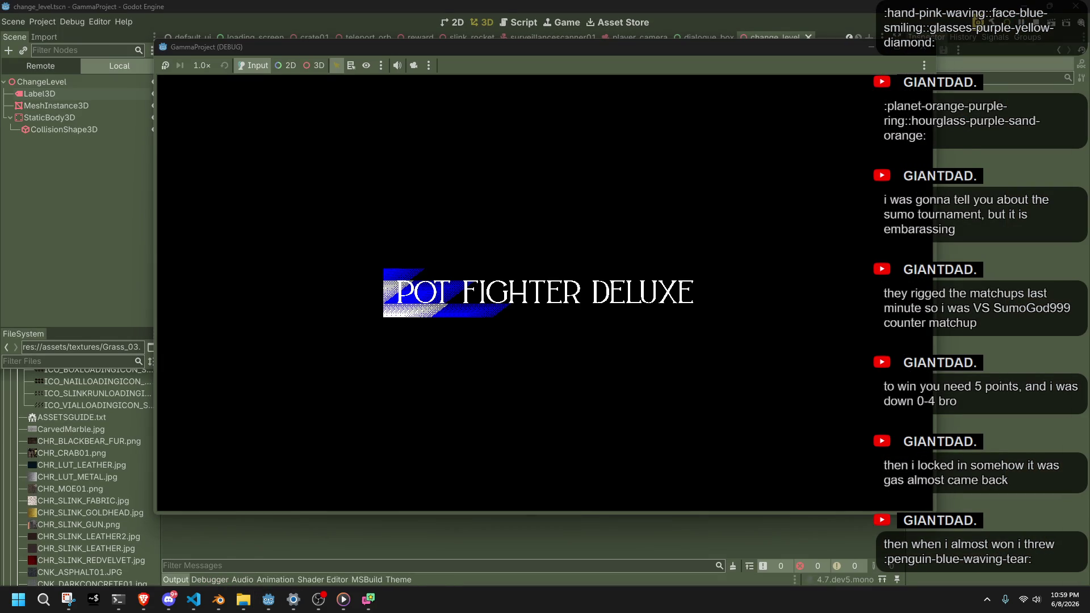
key(w)
key(w)
key(w)
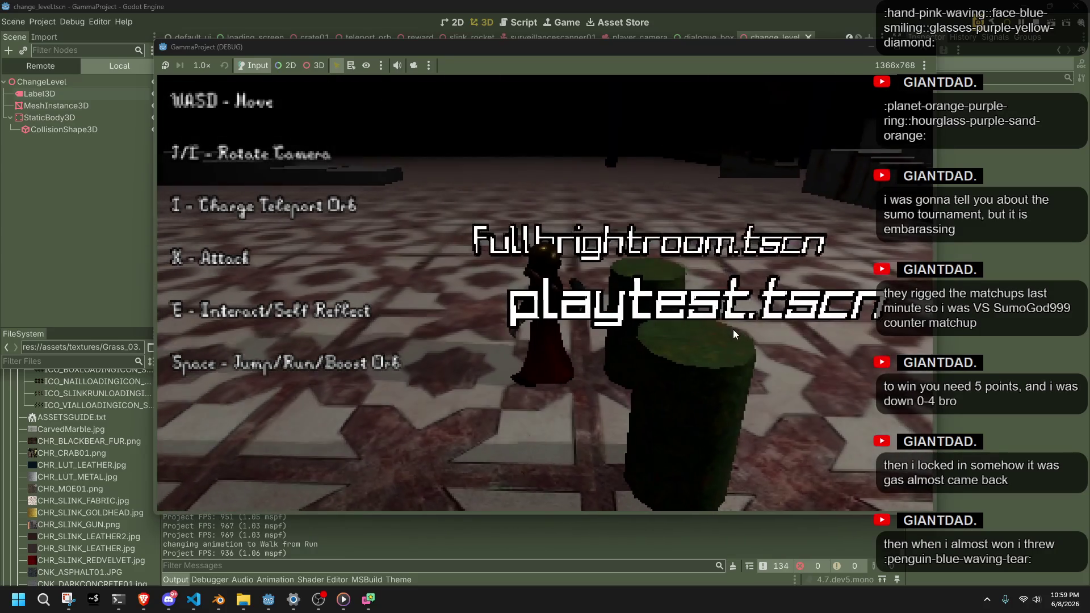
key(s)
key(w)
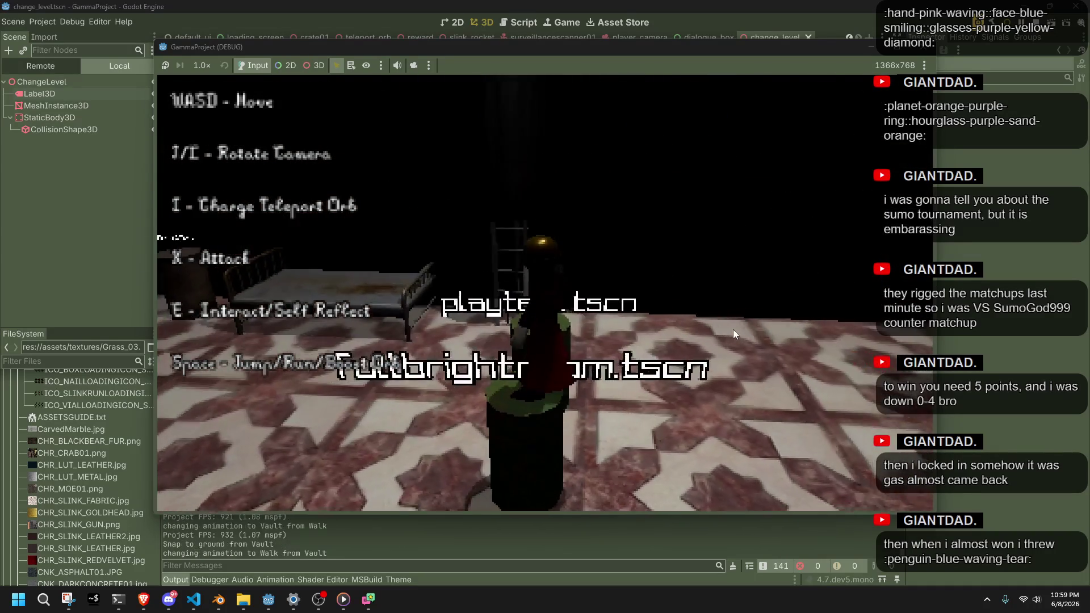
Stop the game and open Project Settings with a cleared filter at the Application config section
key(F8)
click(33, 21)
click(49, 29)
key(BackSpace)
key(BackSpace)
key(BackSpace)
click(232, 123)
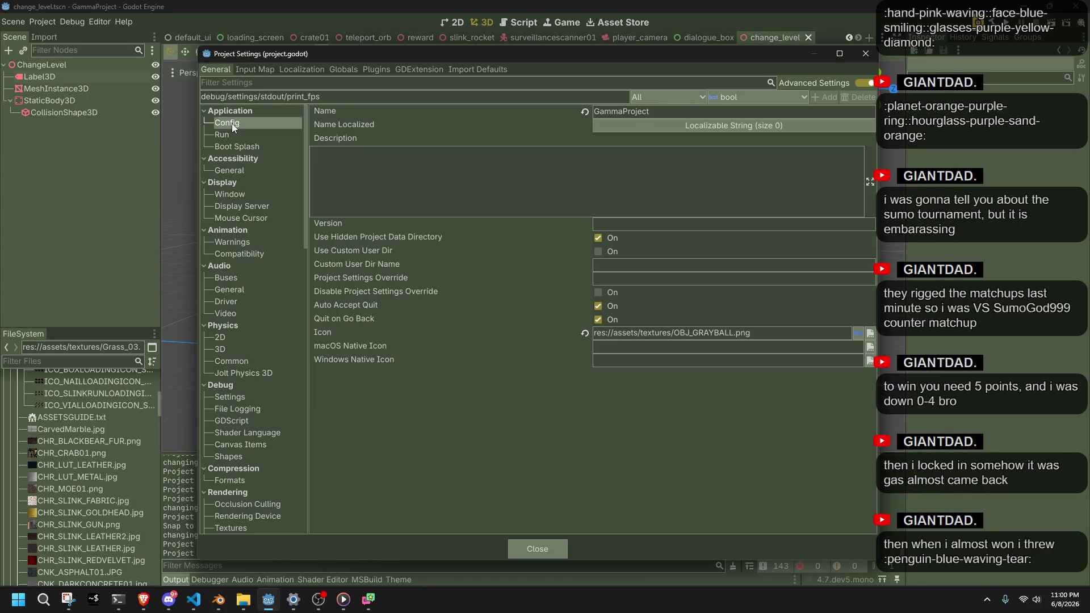
Set the Display > Window viewport to 640 width and 480 height, then close Project Settings
click(471, 120)
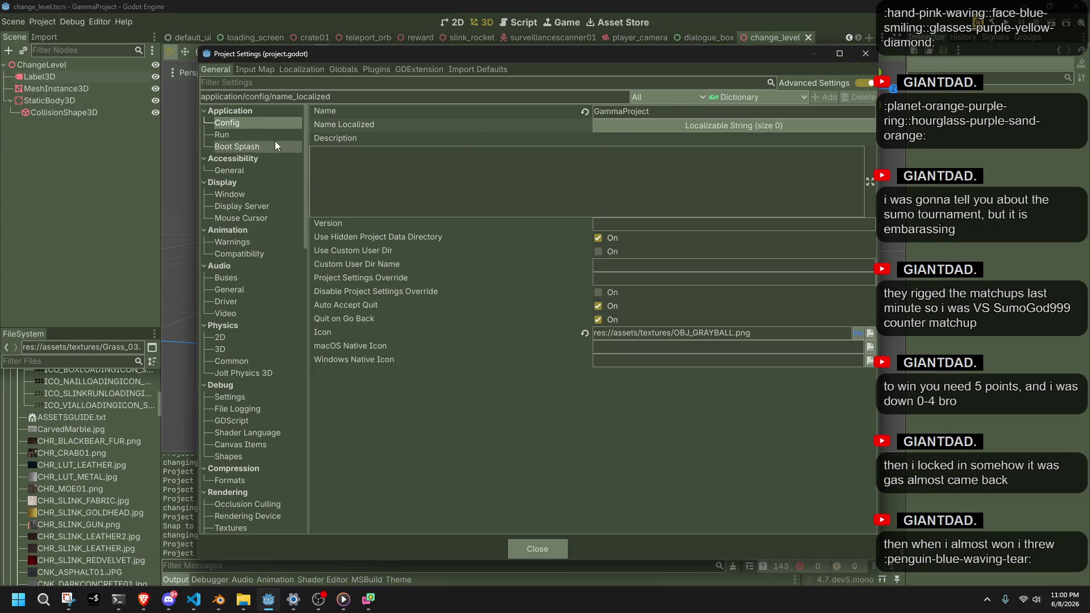
click(233, 134)
click(244, 171)
click(241, 194)
click(624, 120)
text(640)
key(Tab)
key(Return)
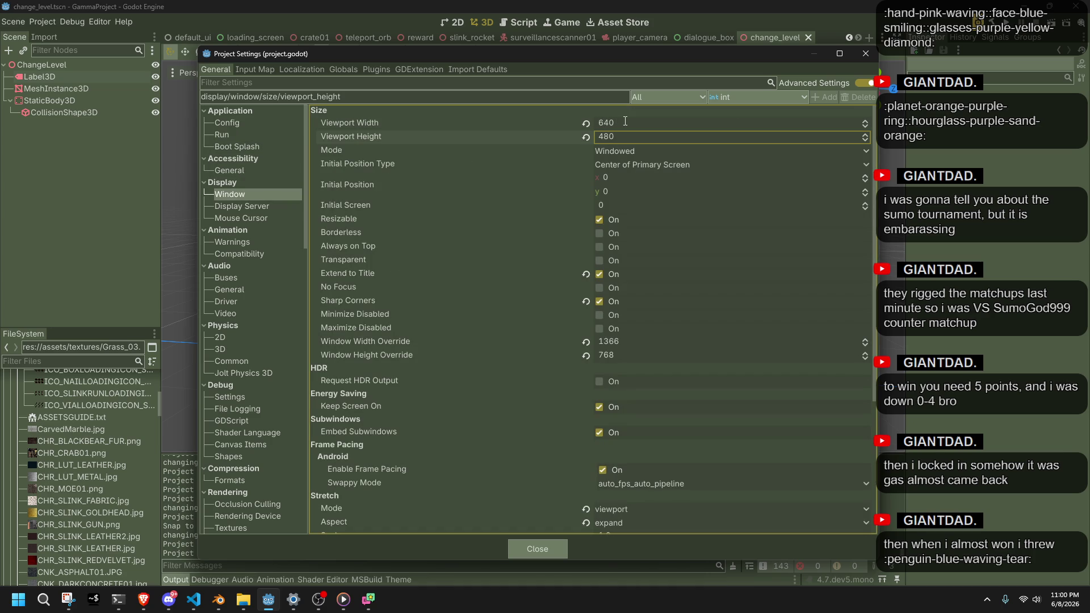
click(533, 548)
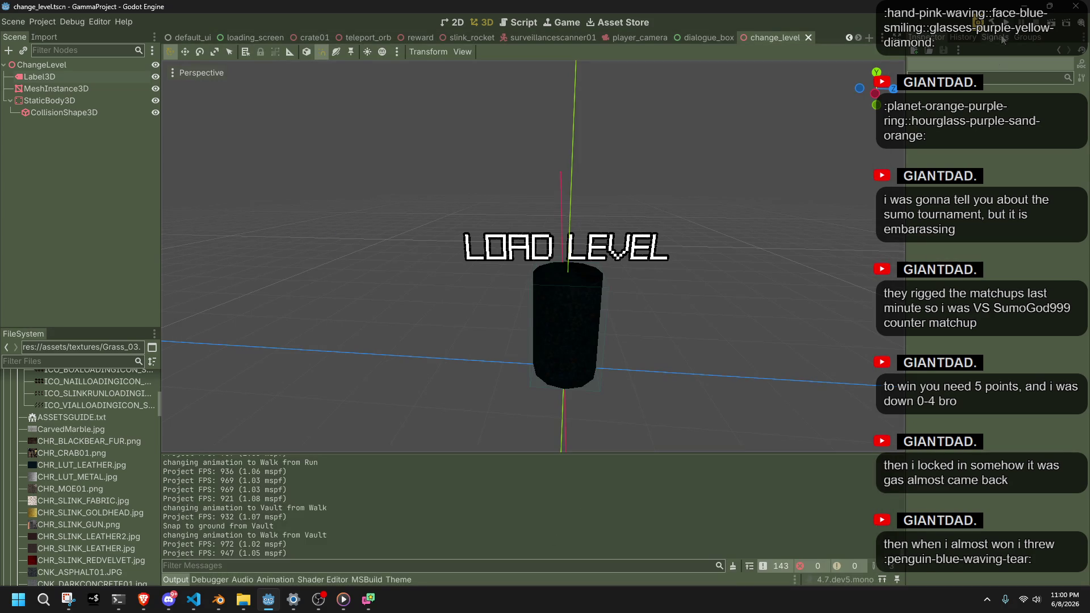
Run the game full-screen and climb the staircase onto the upper platform
click(1010, 31)
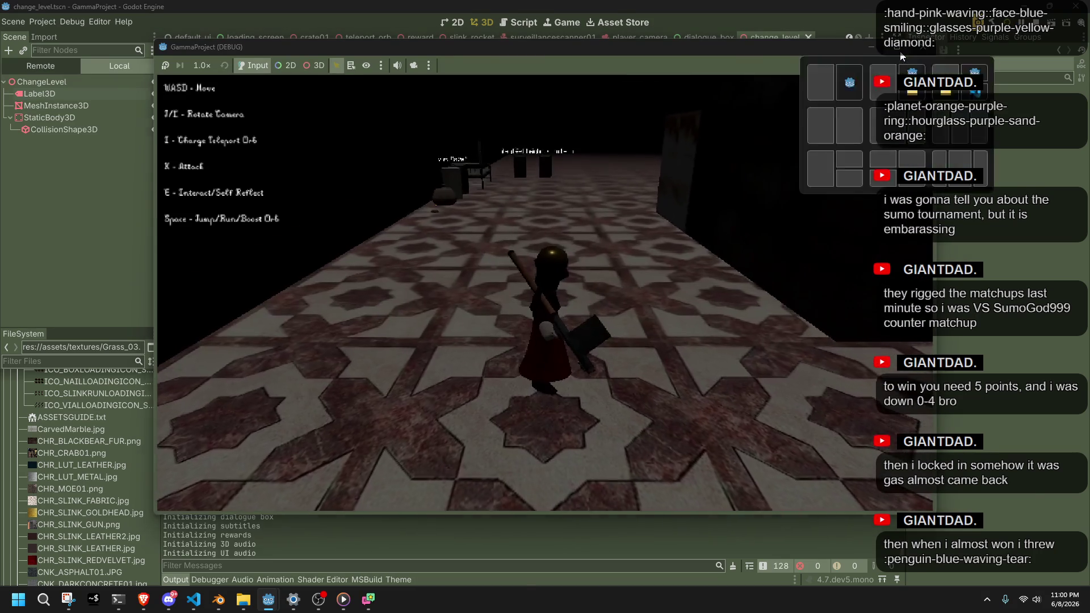
click(896, 47)
key(w)
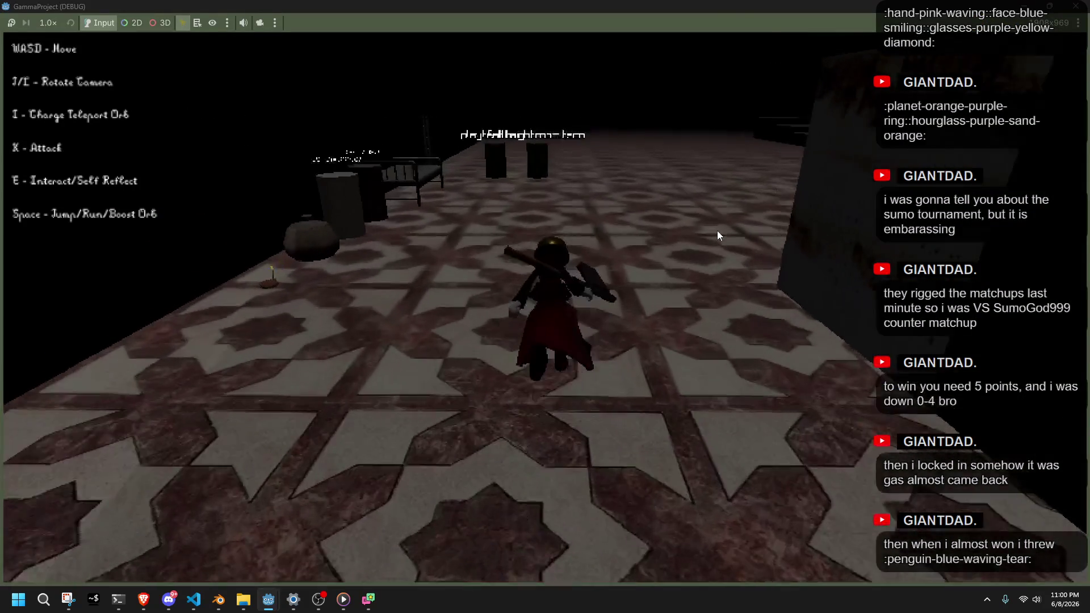
key(l)
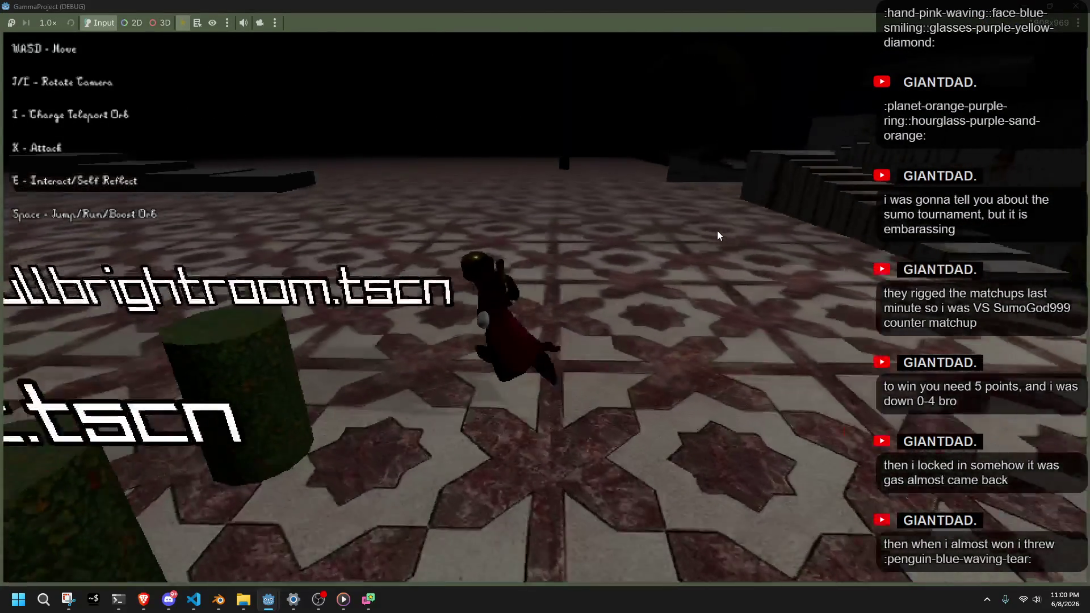
key(w)
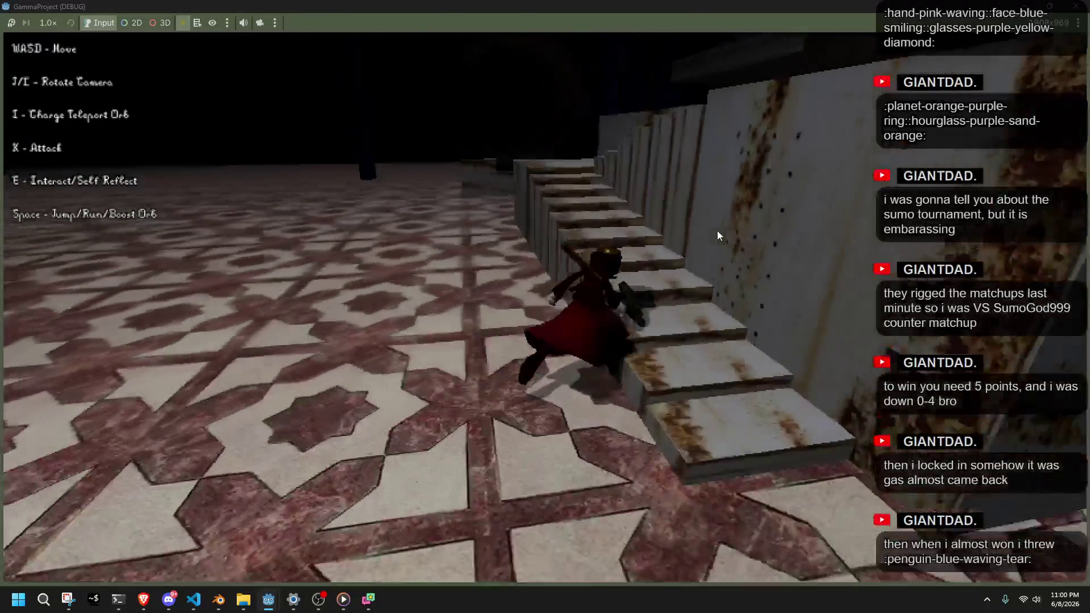
key(w)
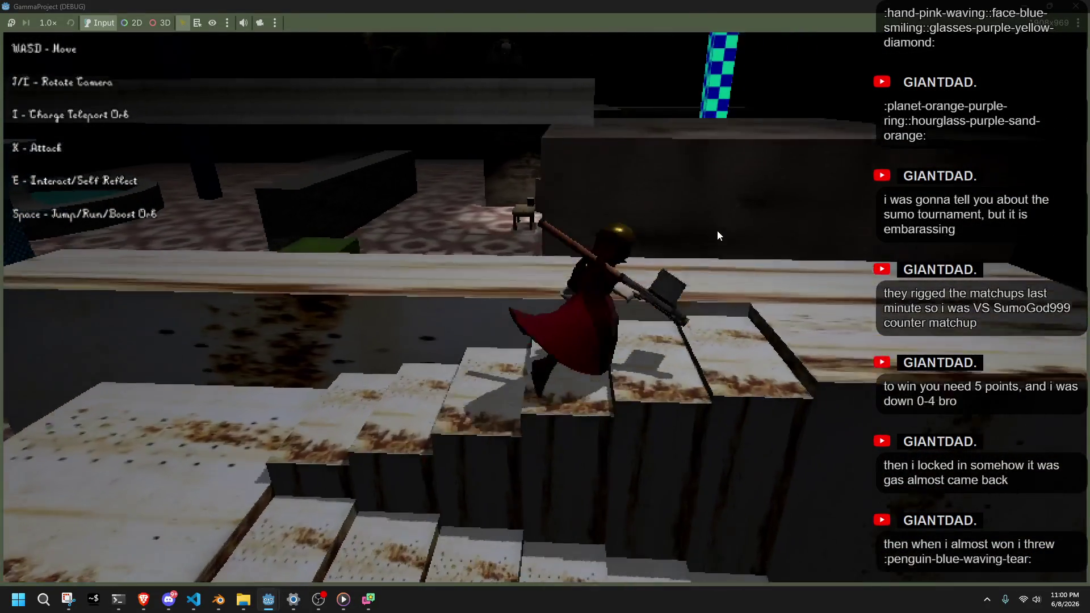
key(w)
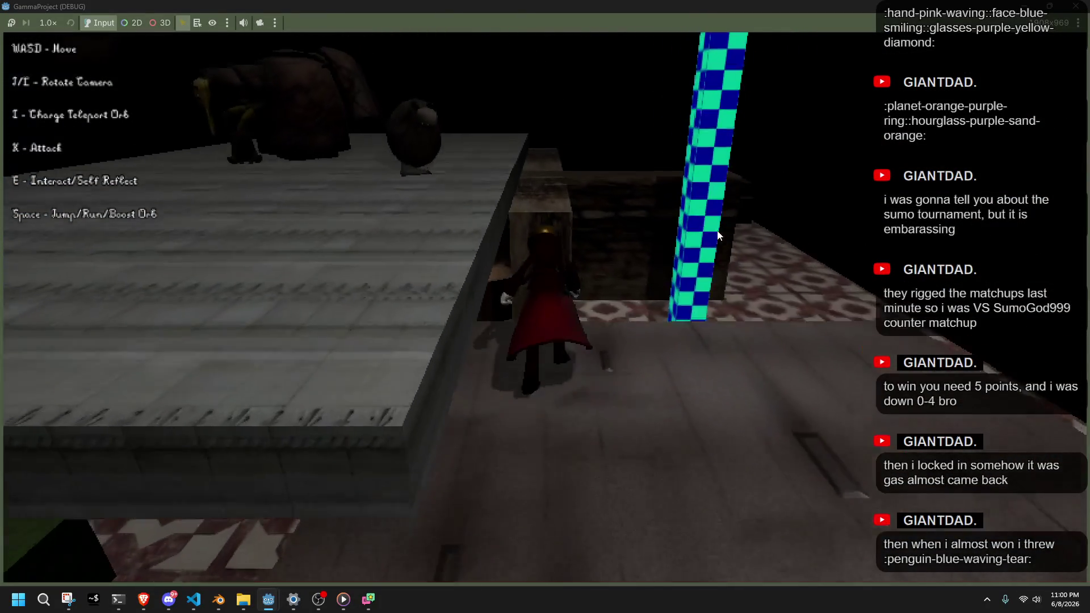
Roam past the creatures, ledge and boulder, then restore the window and stop the game
key(l)
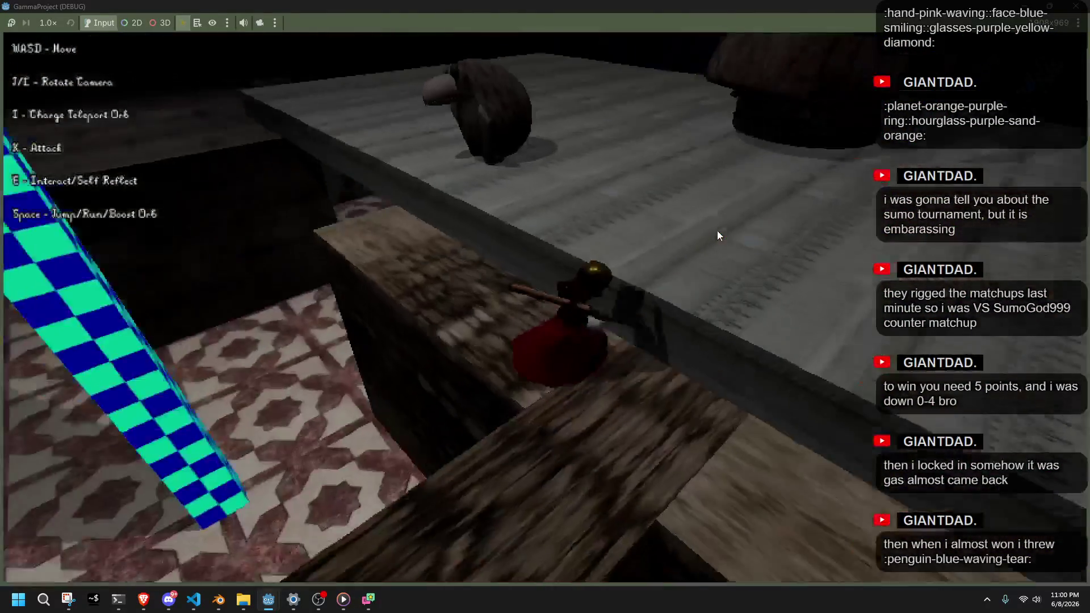
key(w)
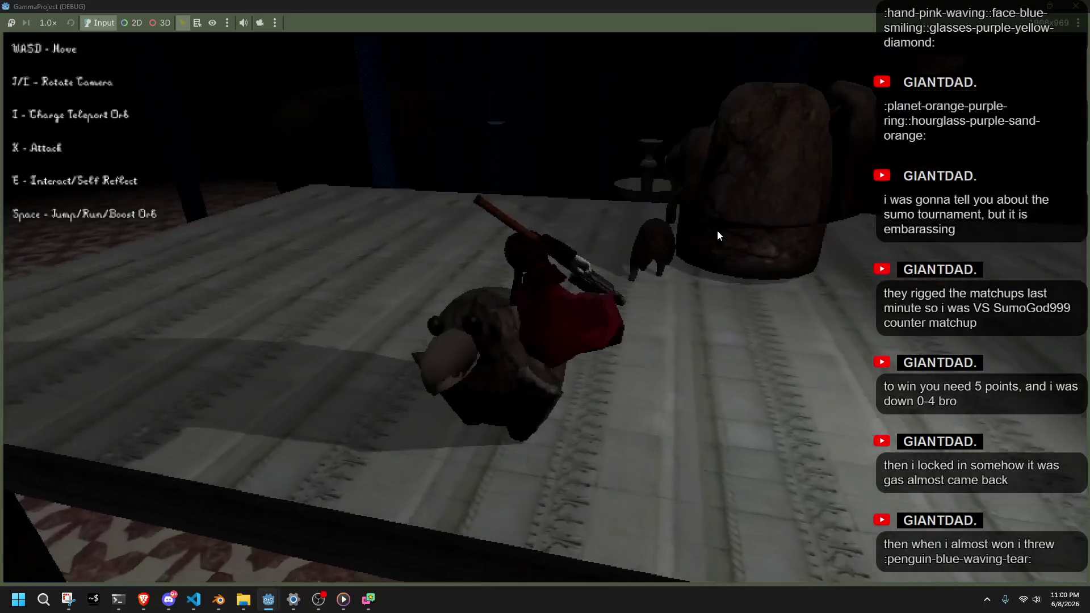
key(l)
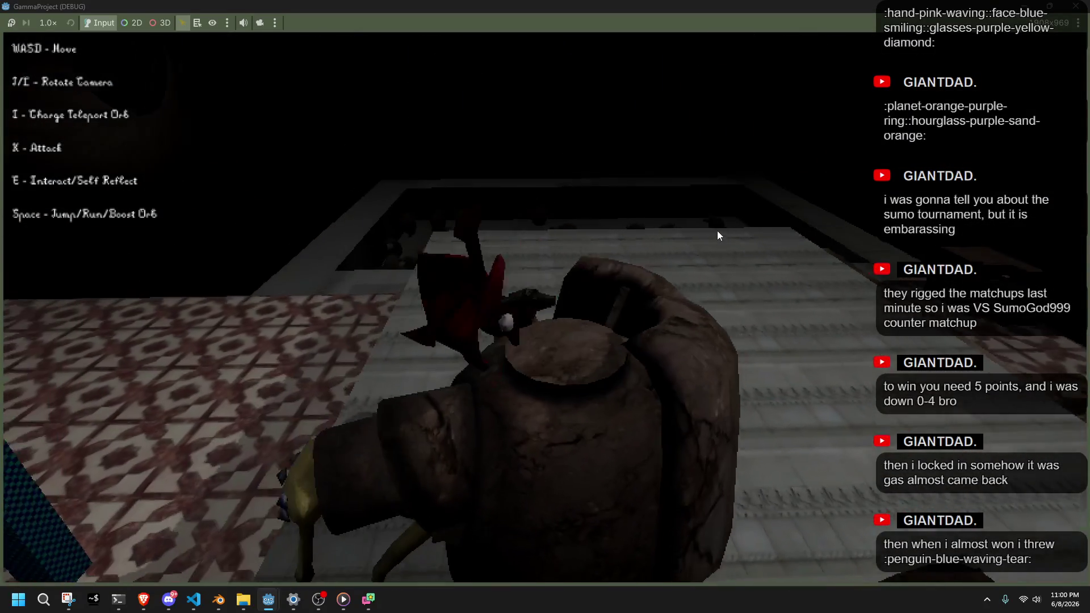
key(l)
key(w)
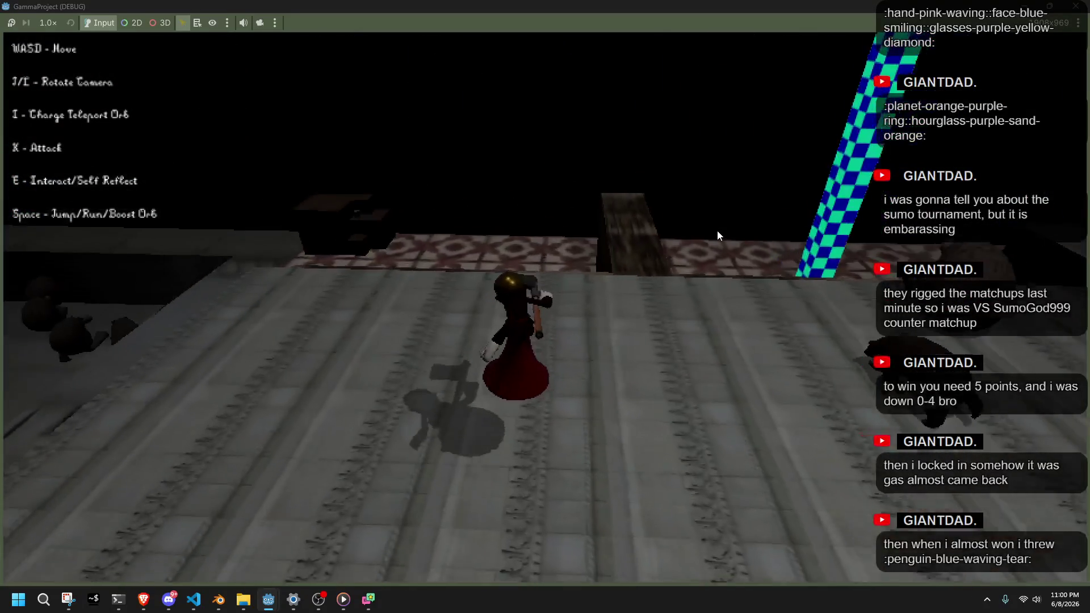
key(l)
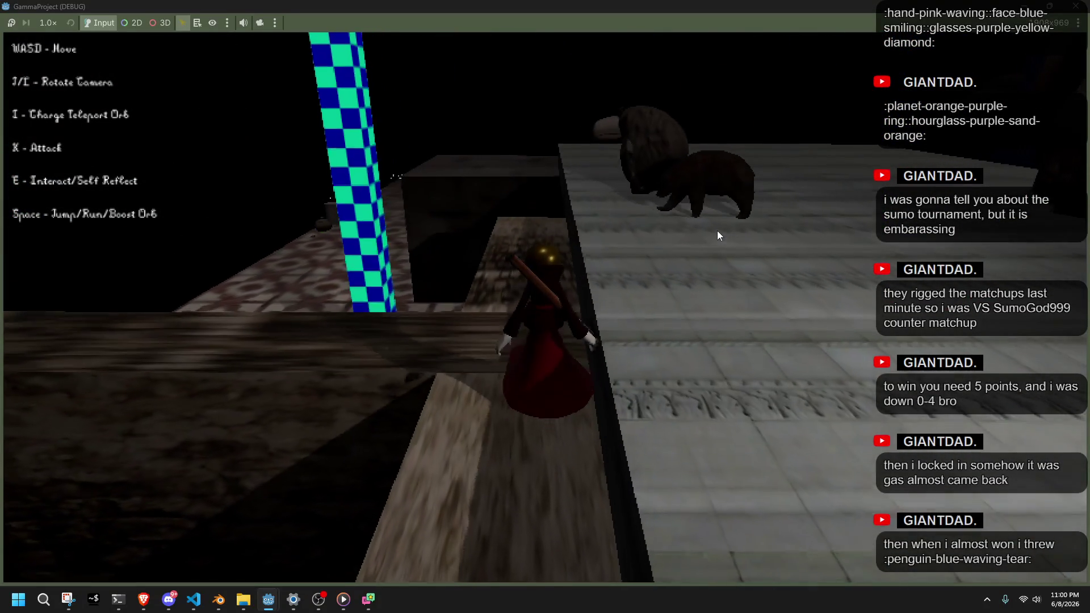
key(l)
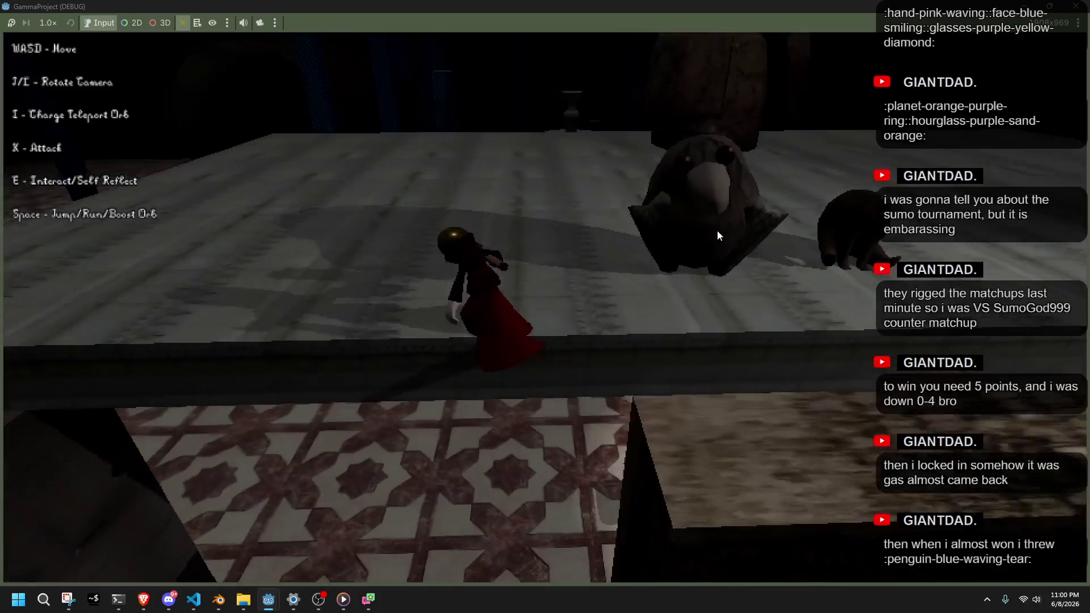
key(w)
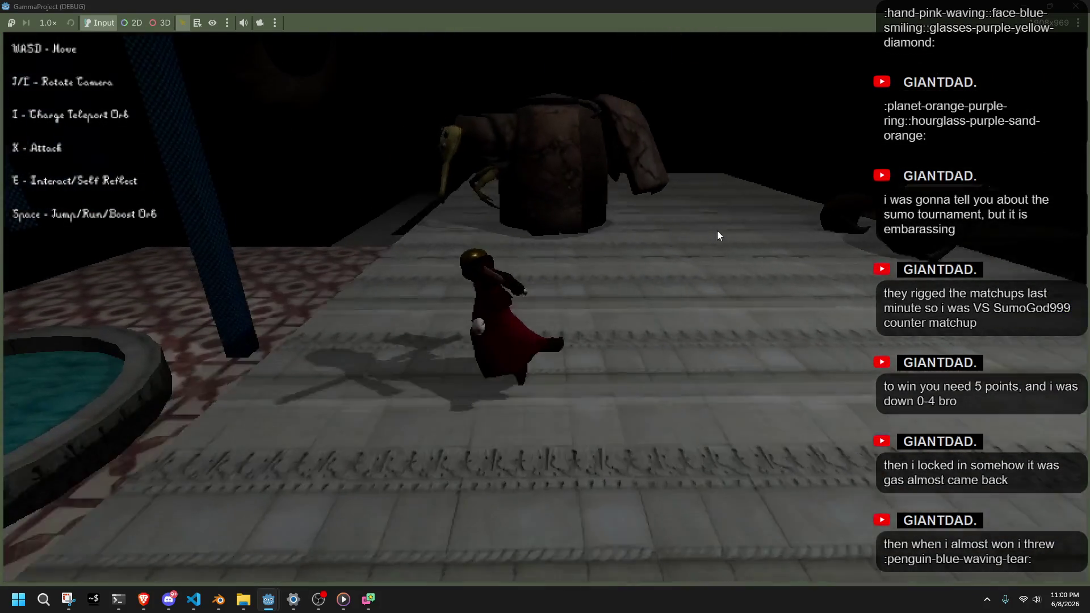
key(w)
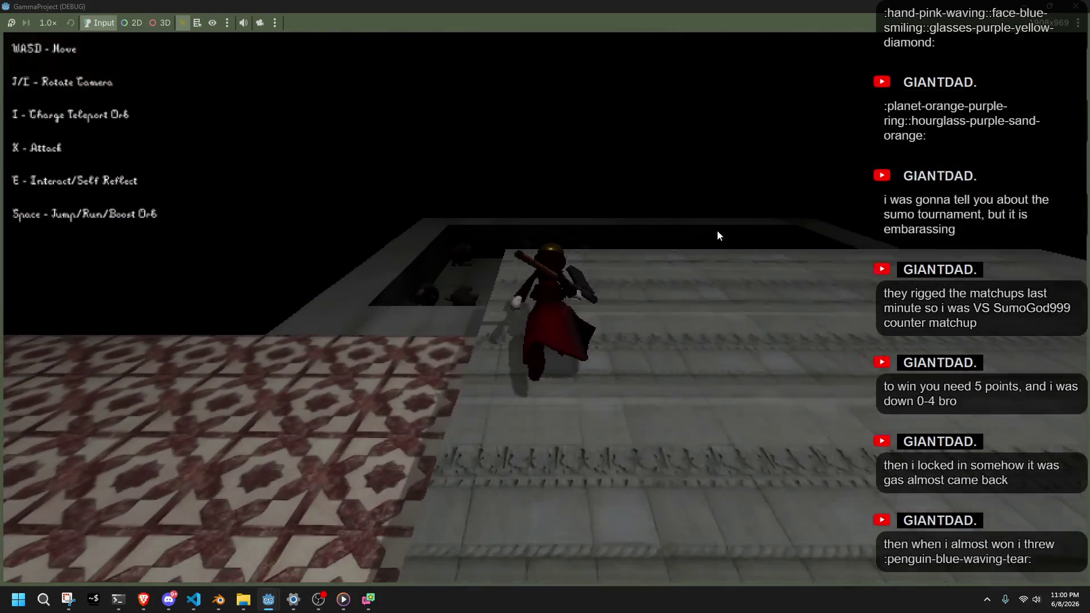
key(w)
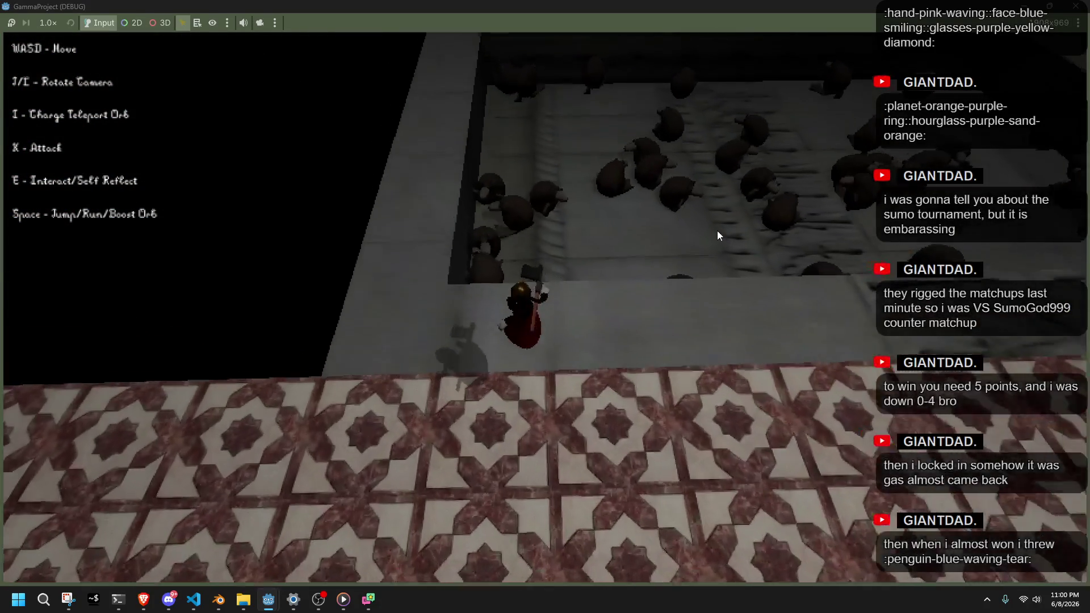
key(s)
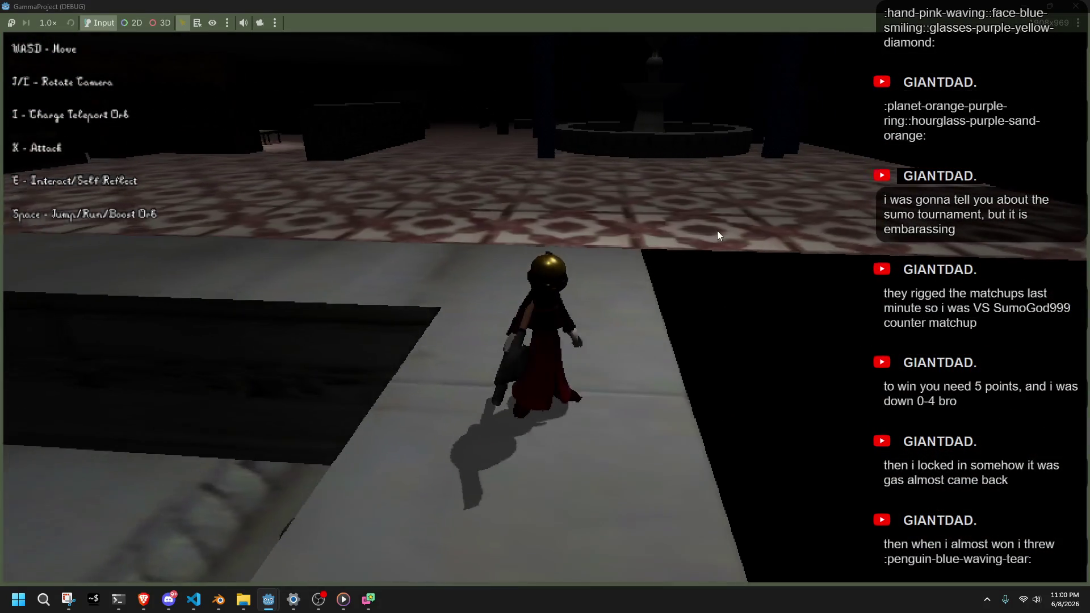
key(w)
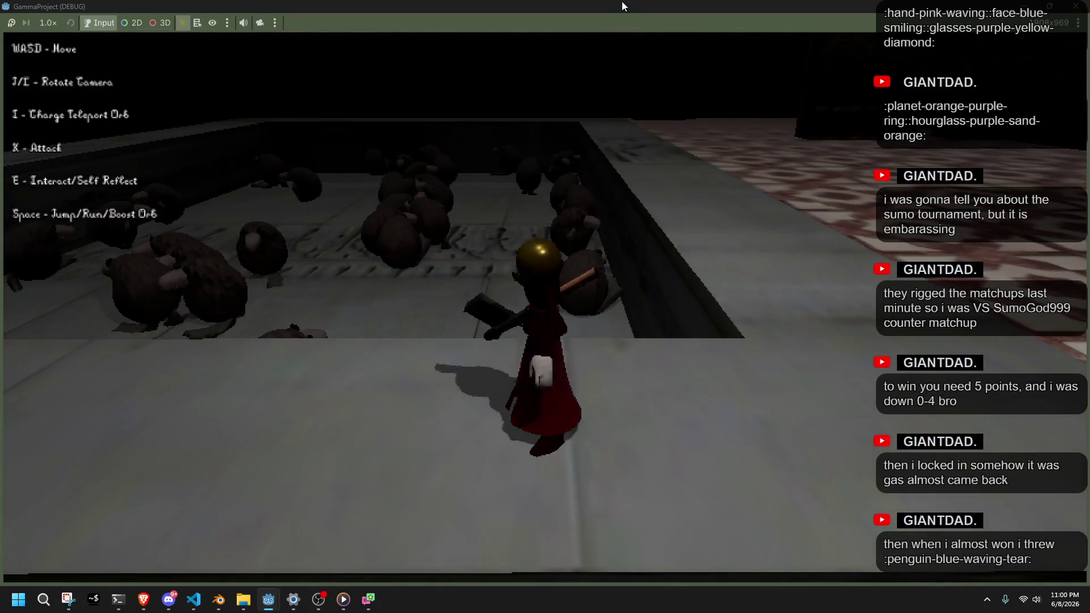
double_click(621, 10)
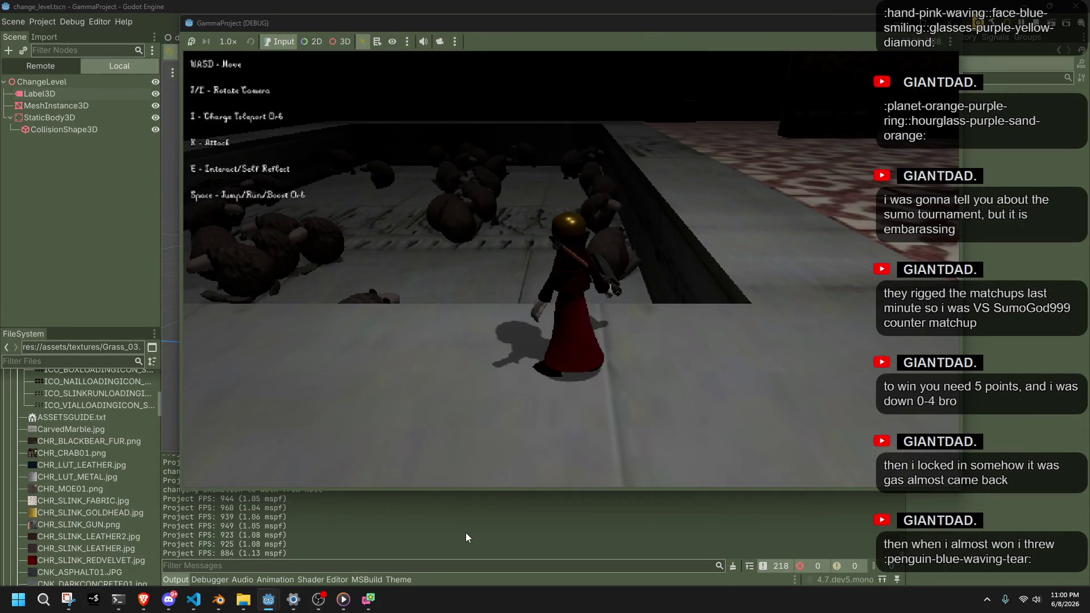
key(F8)
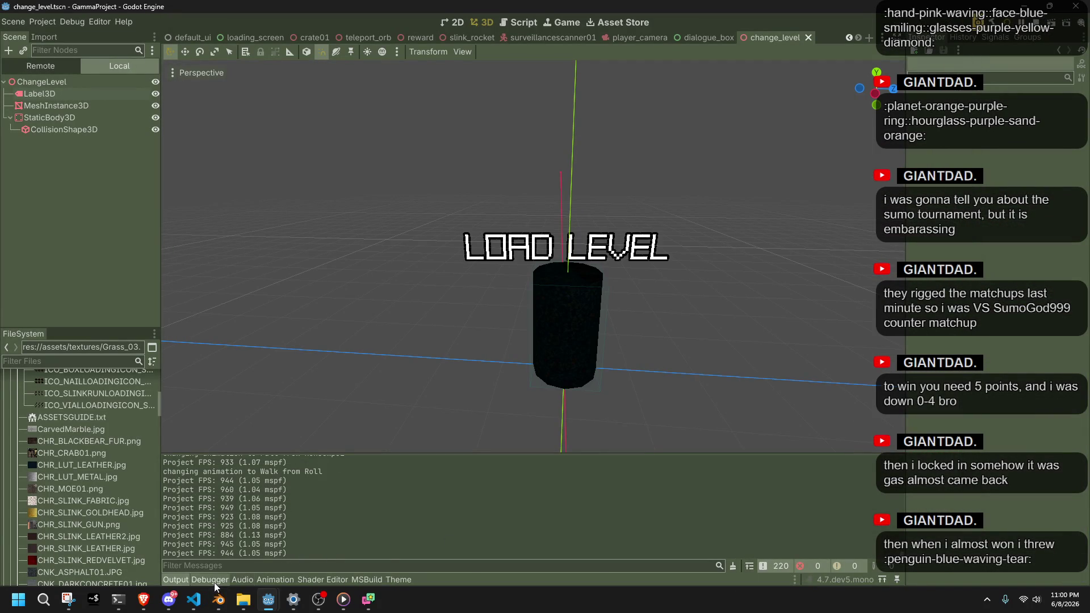
Check the Debugger's Video RAM list (11.76 MiB) and its texture rows, then switch to Blender
click(213, 581)
click(429, 437)
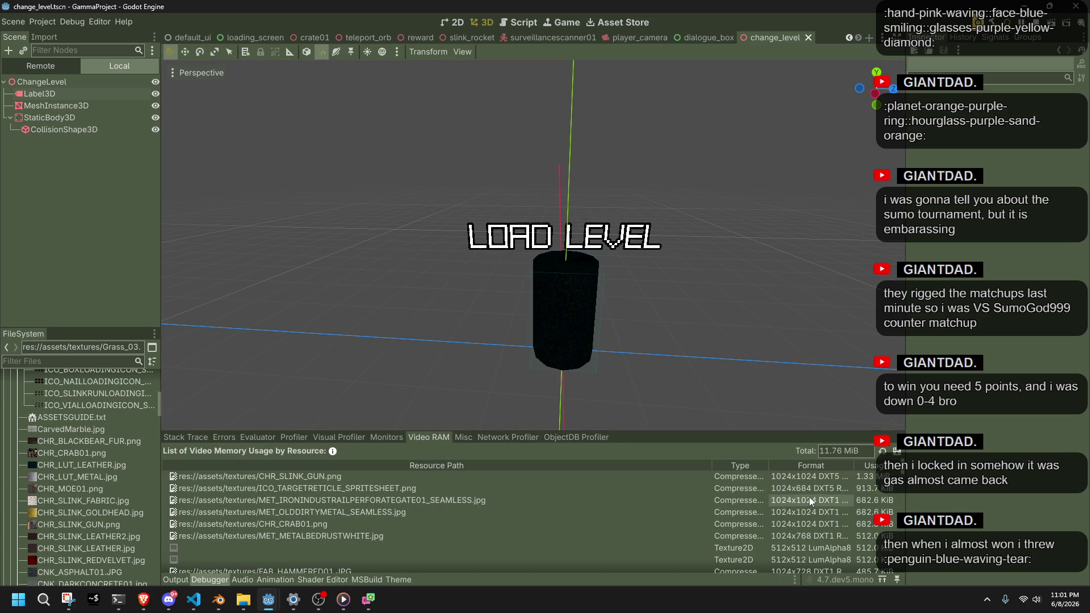
click(651, 485)
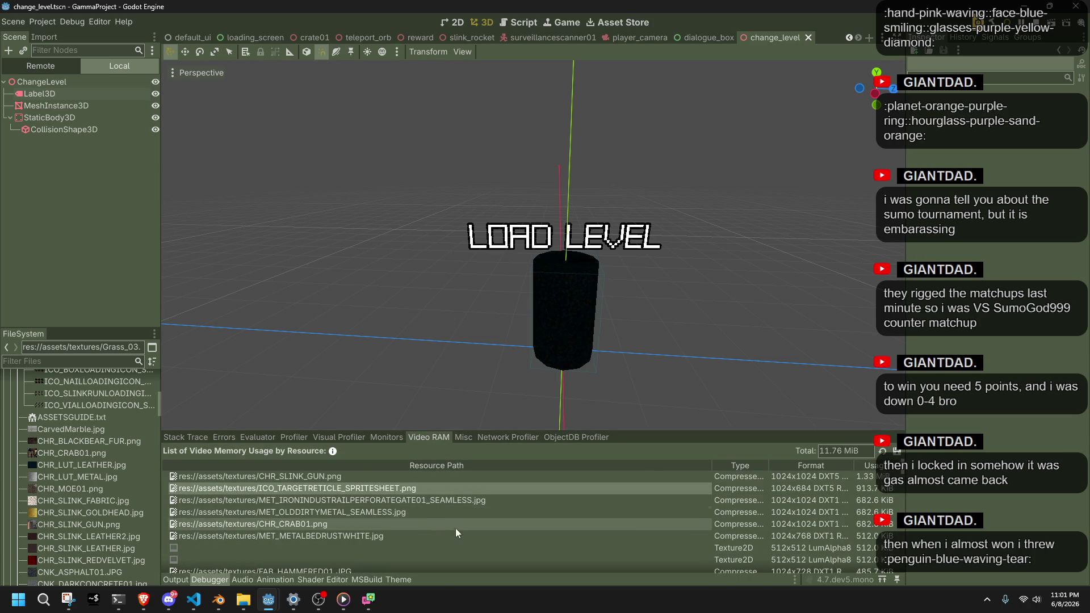
click(440, 535)
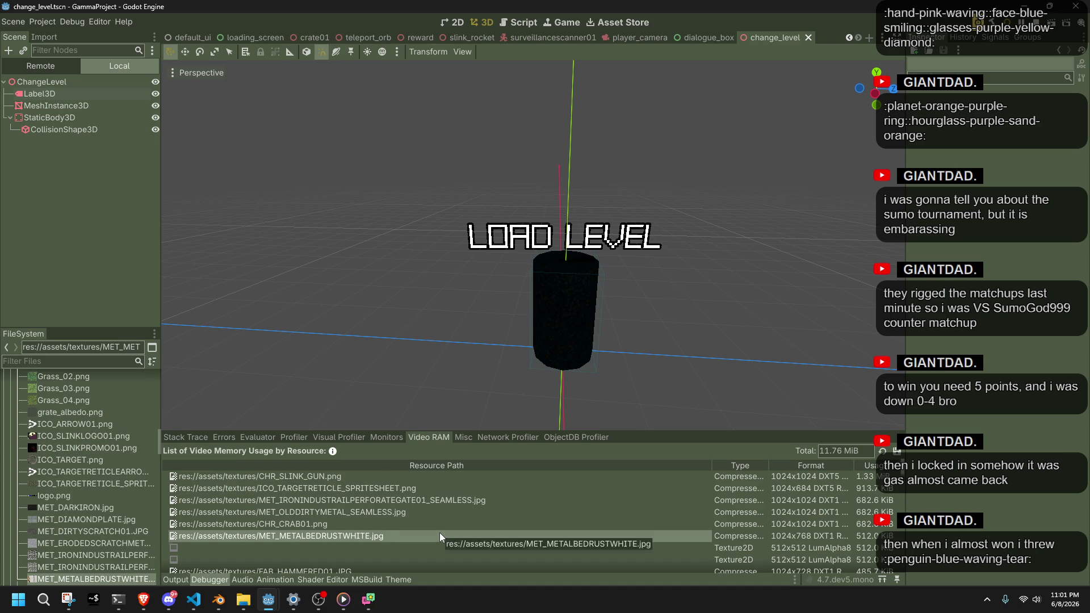
scroll(439, 532, down, 1)
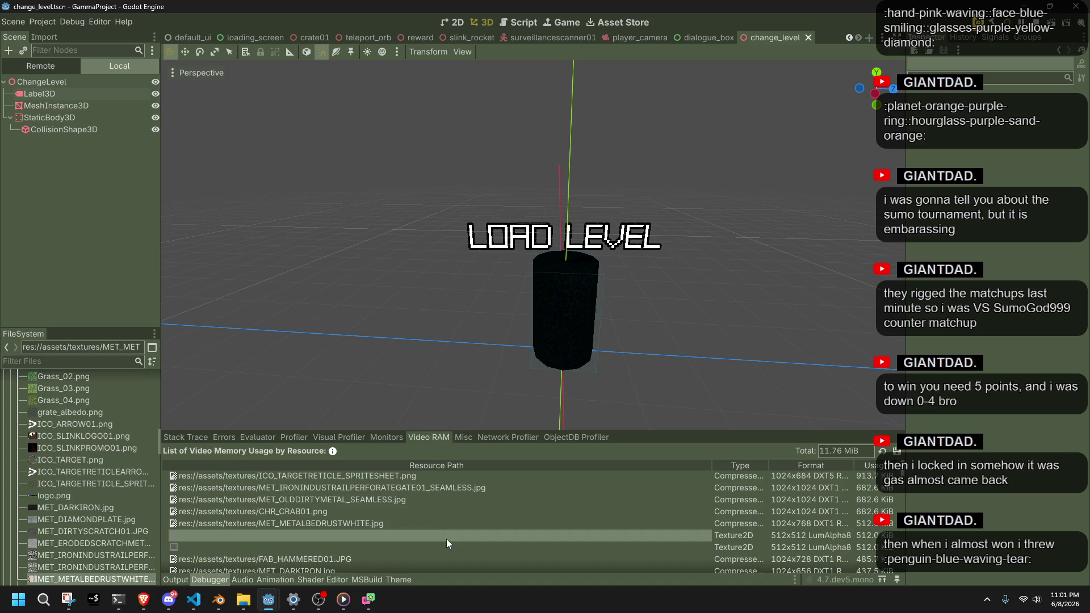
scroll(431, 523, up, 1)
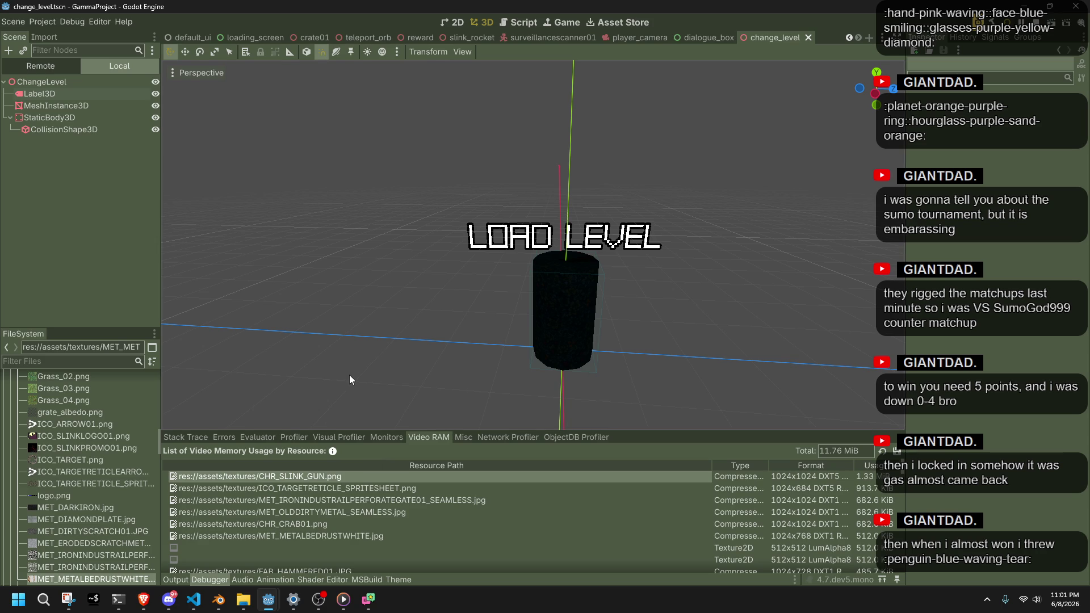
click(219, 599)
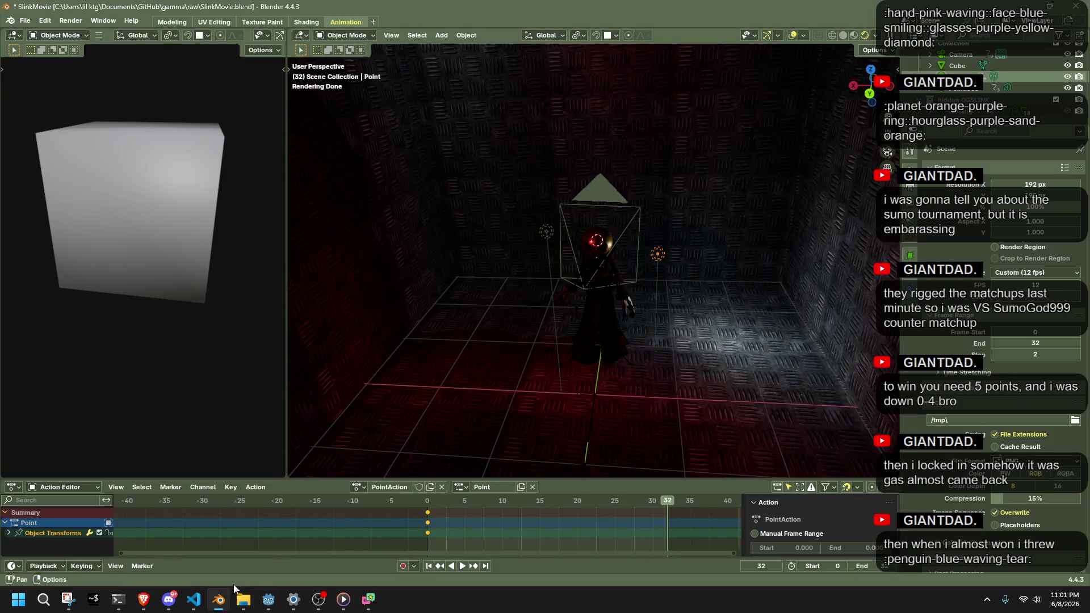
Bring the running game window back and turn the camera to face the grey path
key(alt+Tab)
mouse_move(269, 599)
click(327, 547)
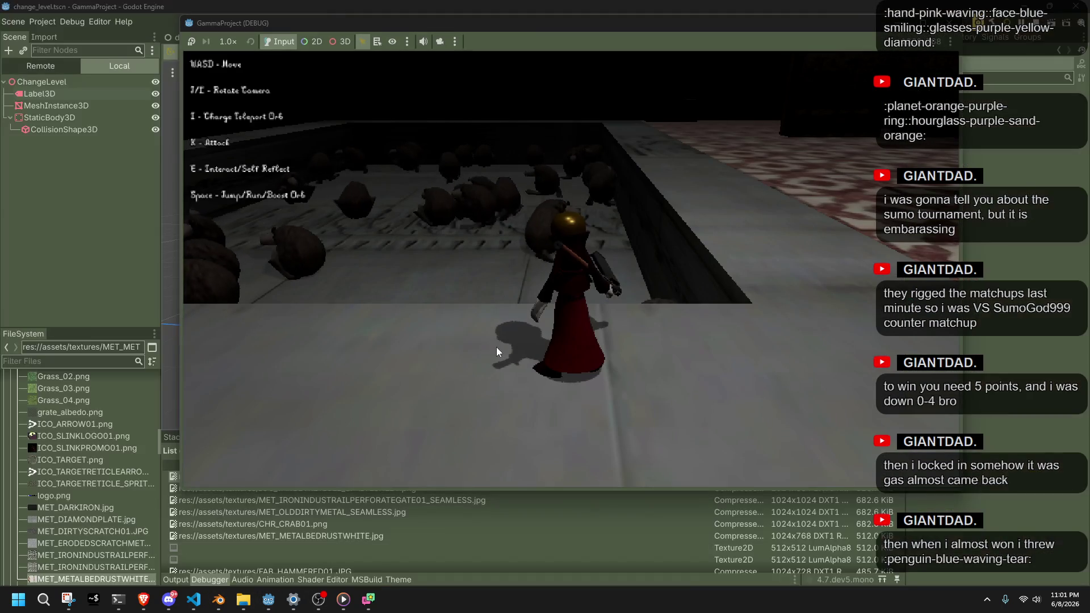
key(l)
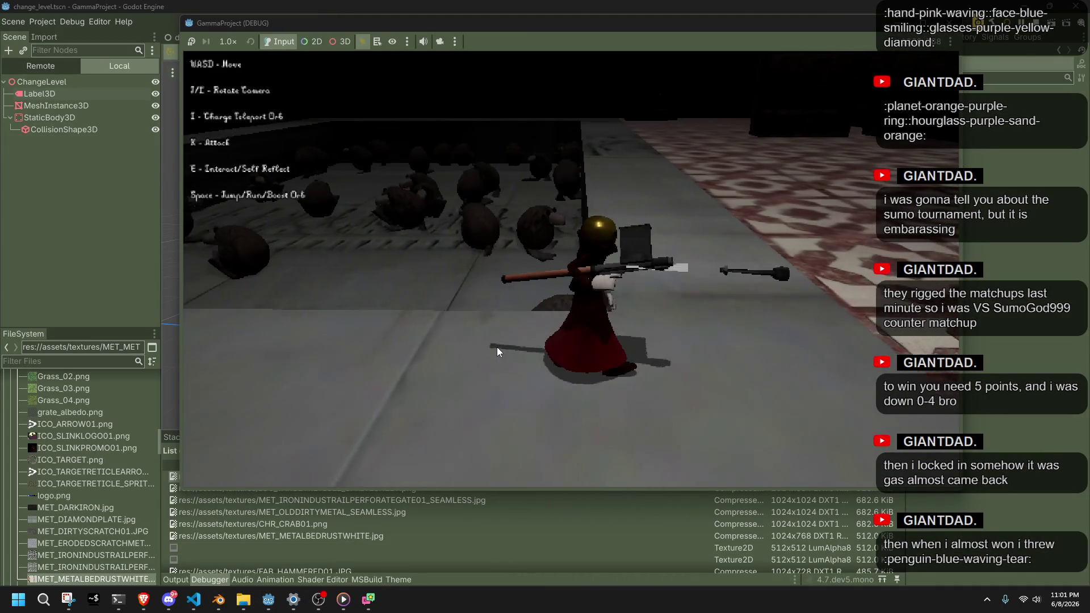
key(l)
Walk the character along the grey path past the ledge, then rebuild and relaunch the game
key(w)
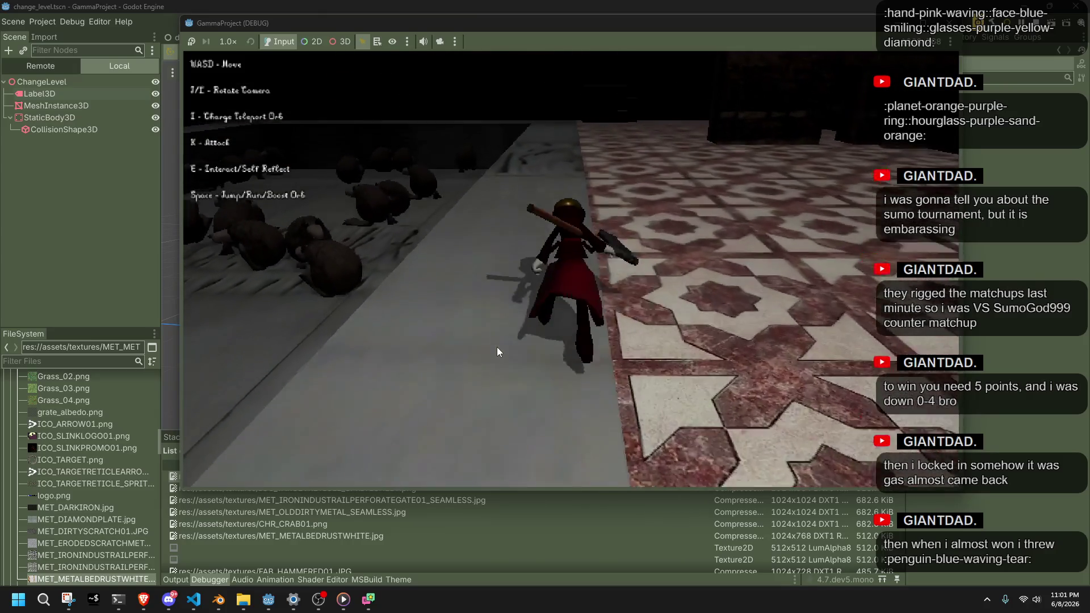
key(w)
key(w)
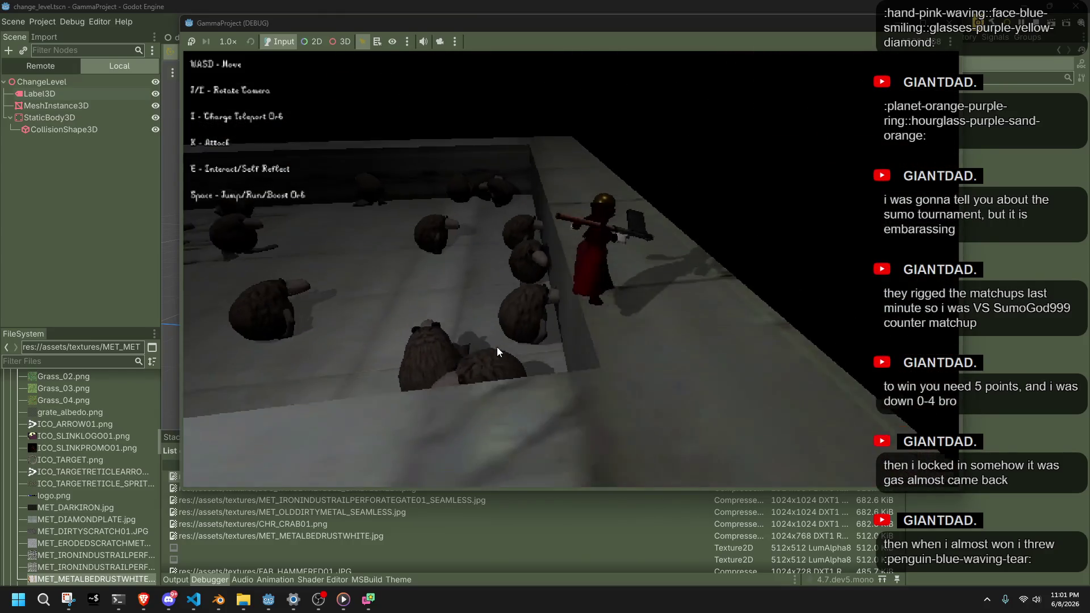
key(w)
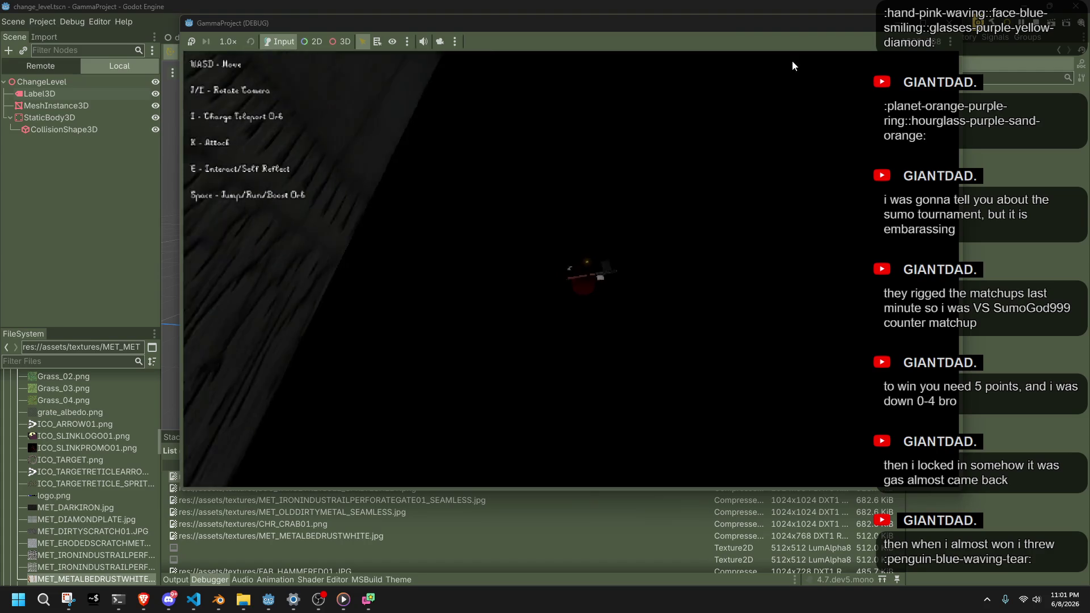
key(F5)
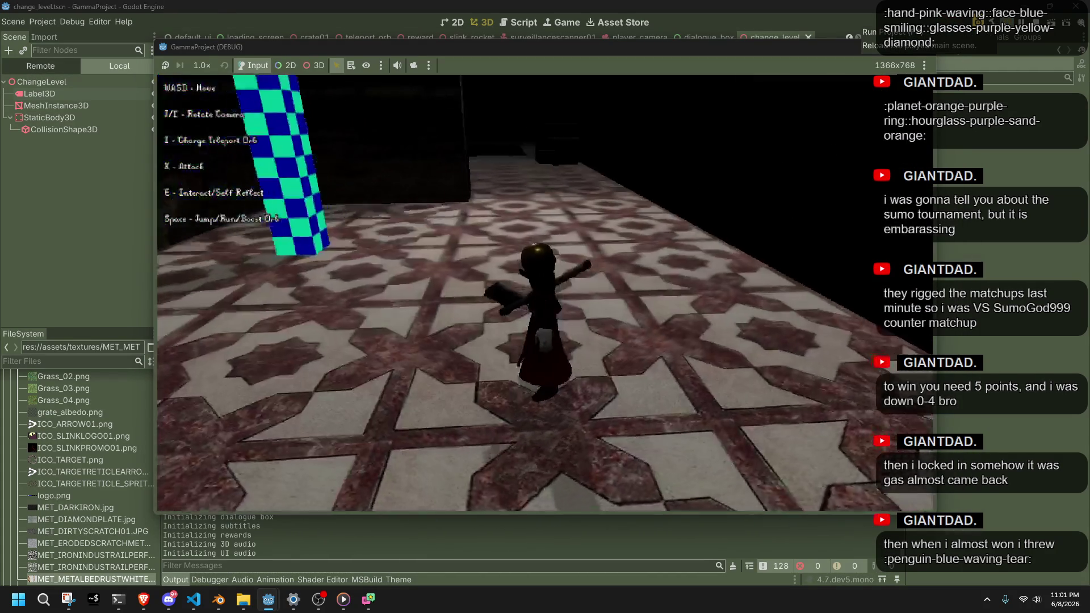
Run along the wall, attack with the axe, and charge and fire the teleport orb
key(x)
key(l)
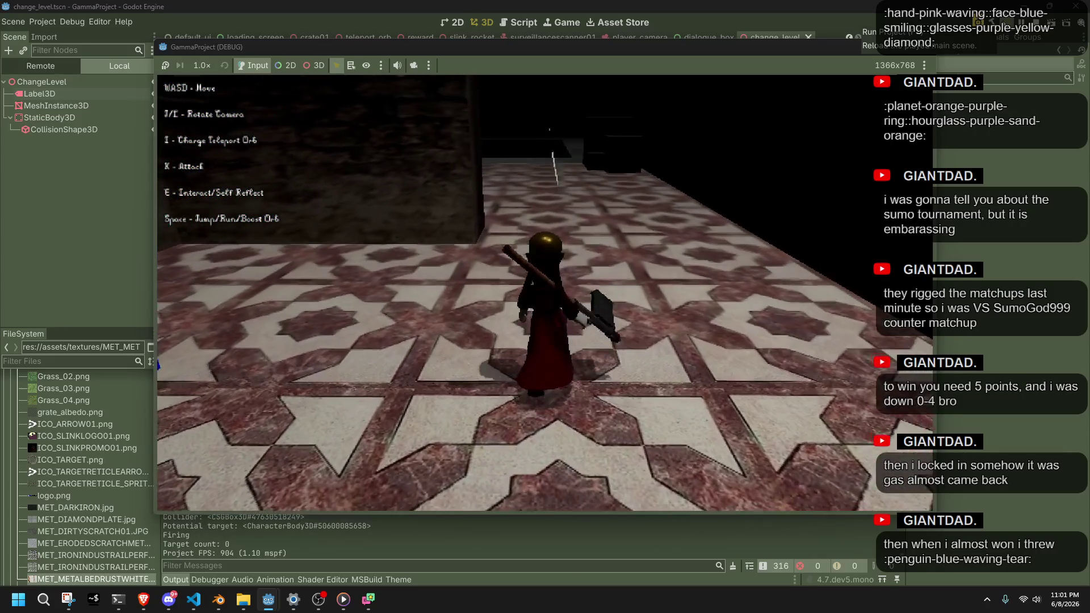
key(w)
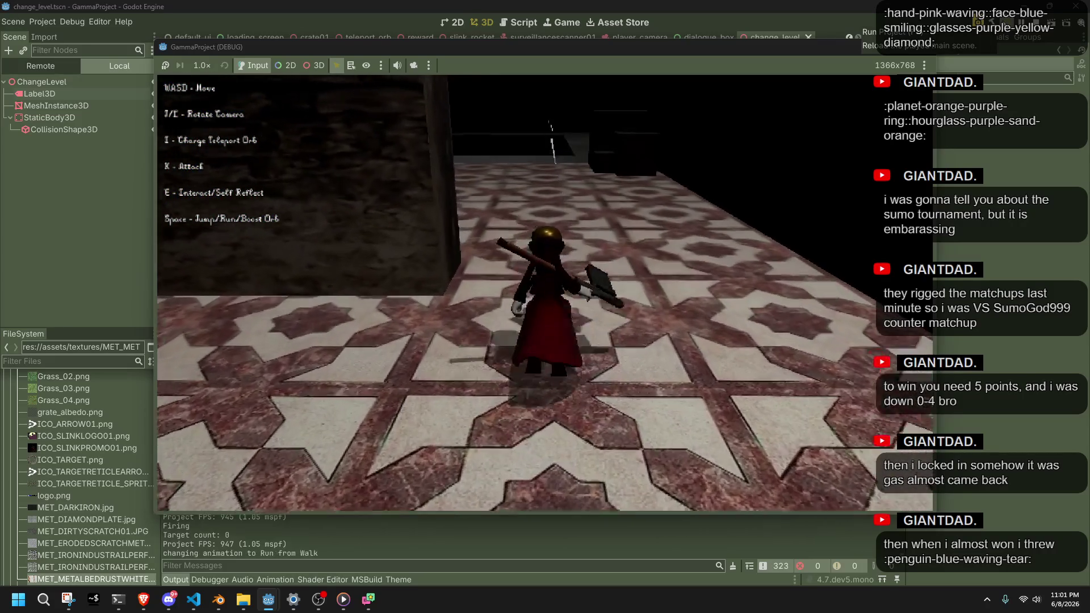
key(l)
key(x)
key(i)
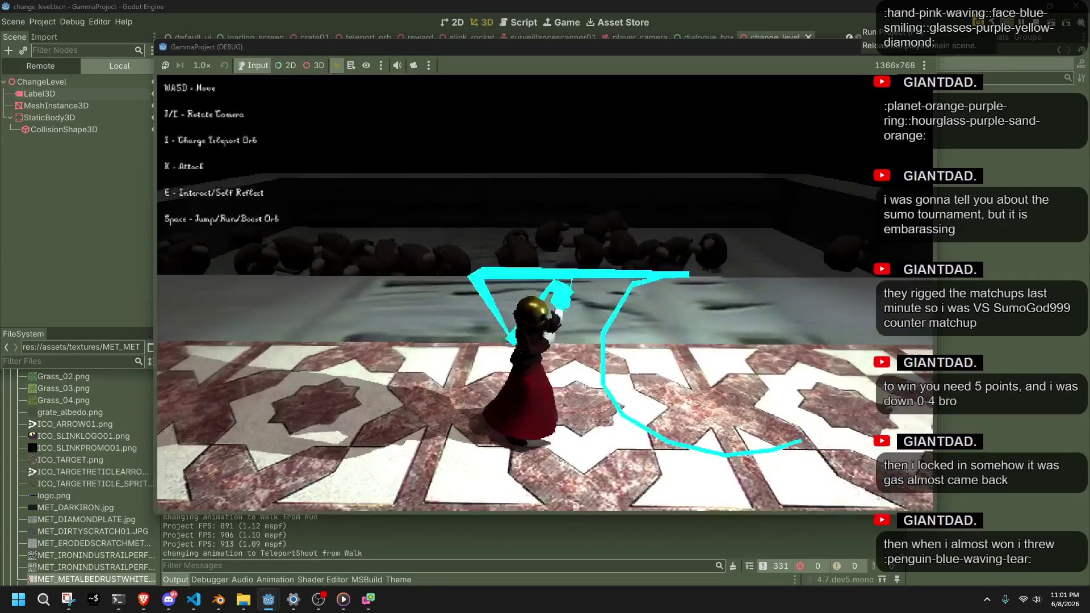
key(i)
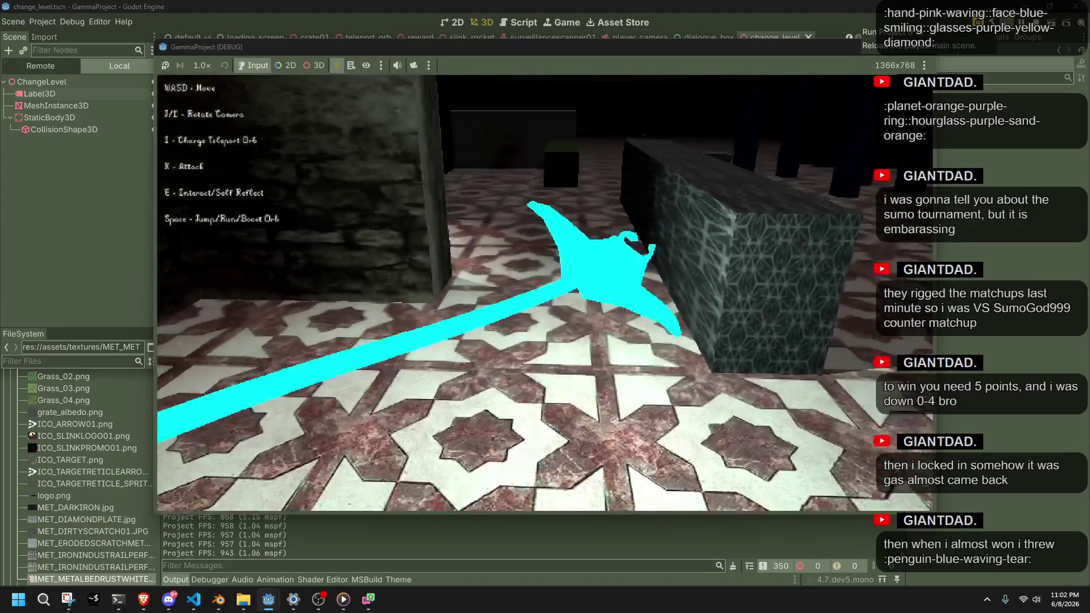
Teleport to the orb, jump and roll over blocks, fire a fireball, then stop the game
key(w)
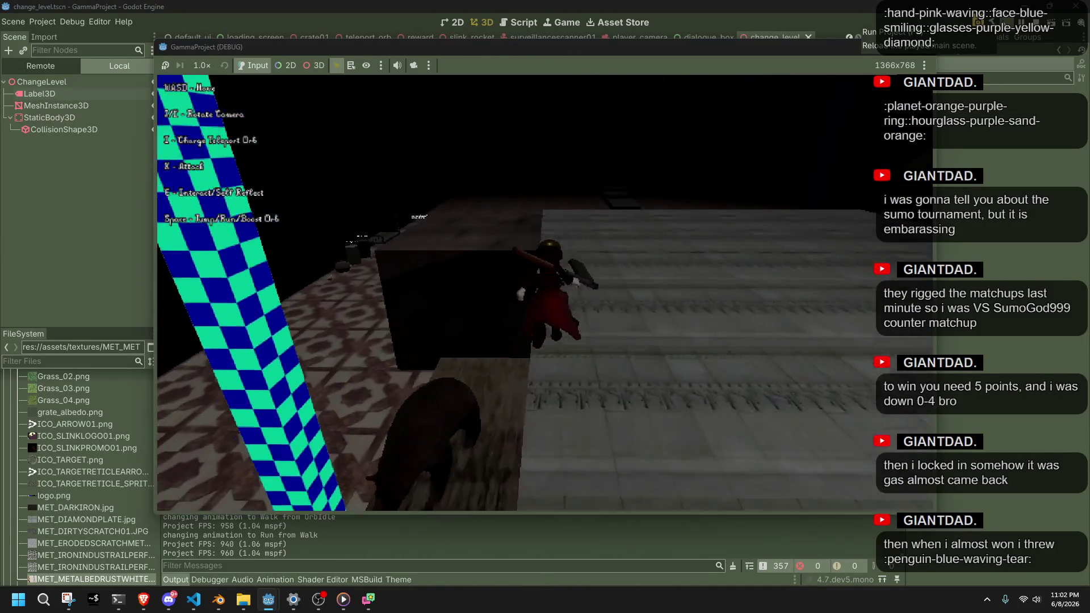
key(space)
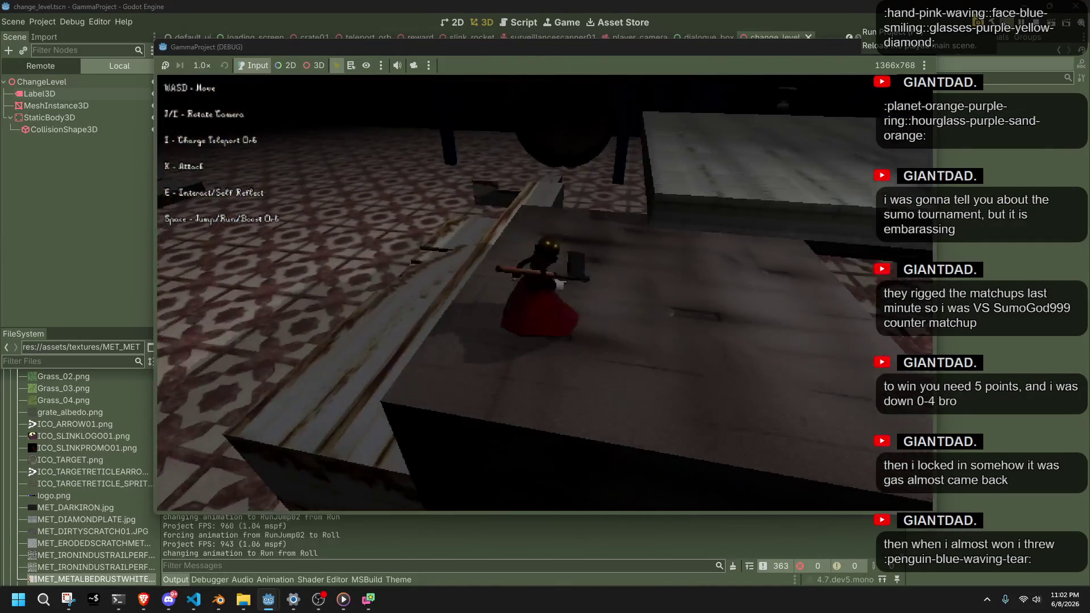
key(space)
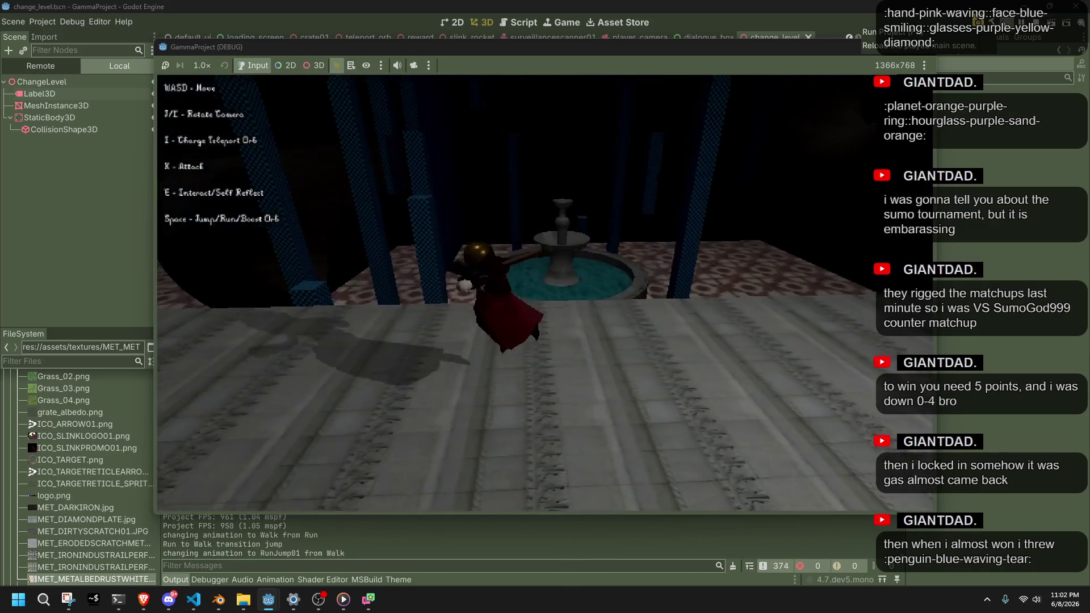
key(space)
key(space)
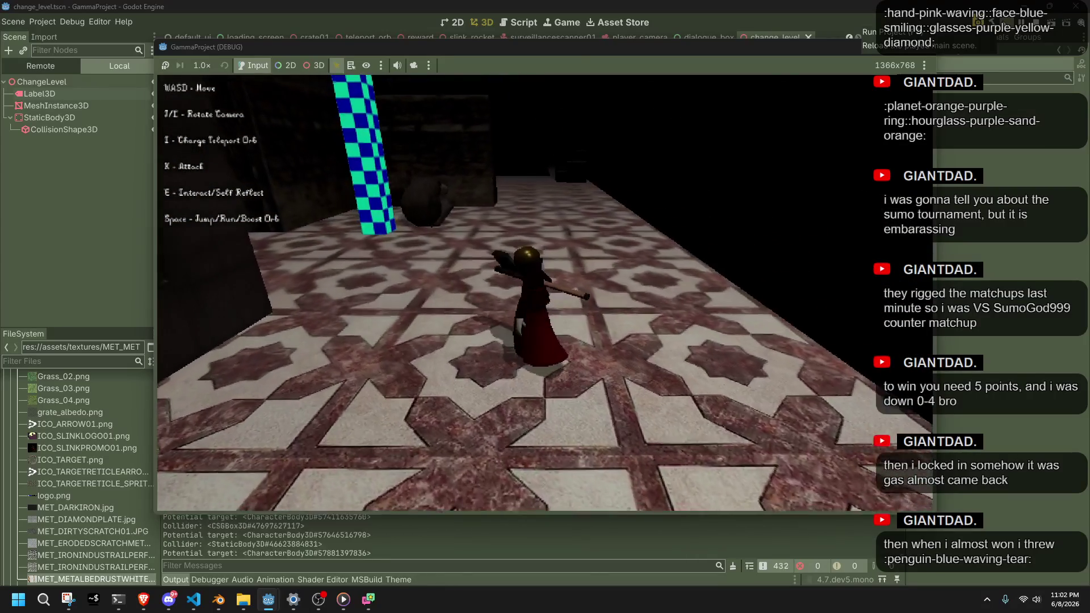
key(x)
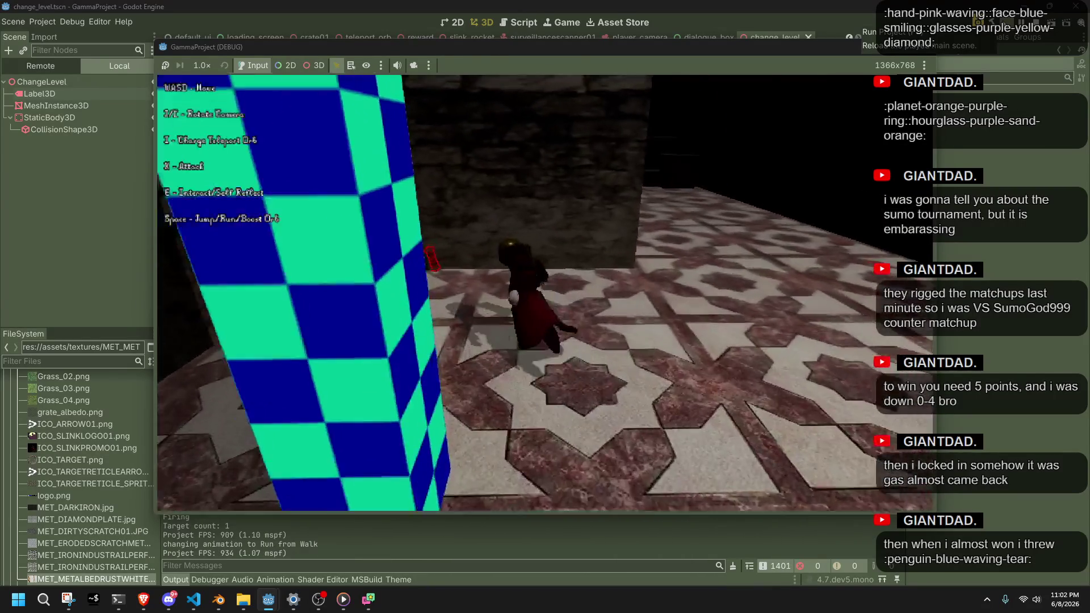
key(space)
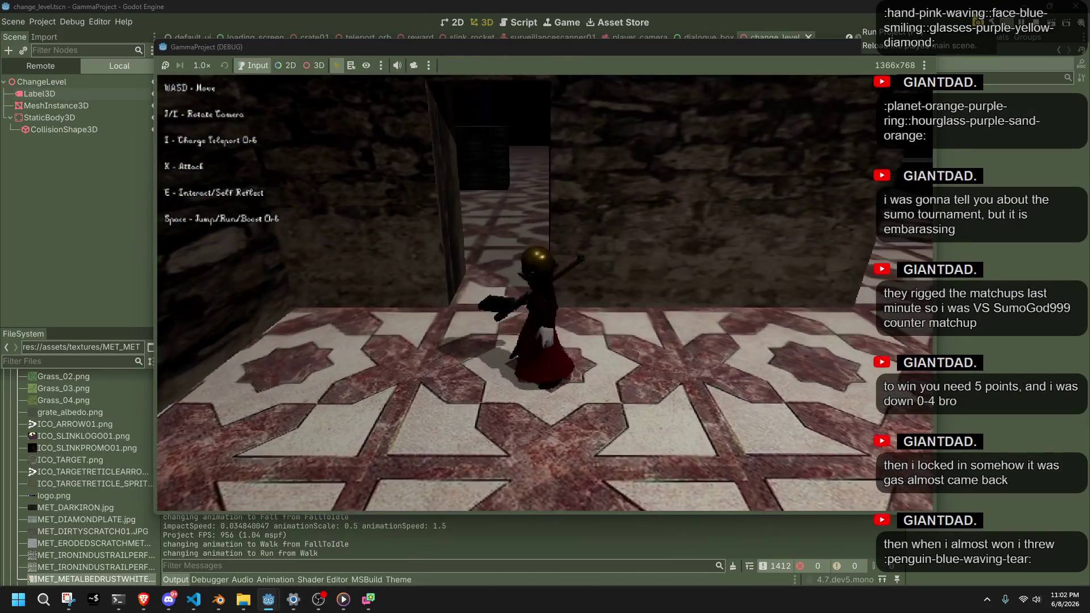
key(space)
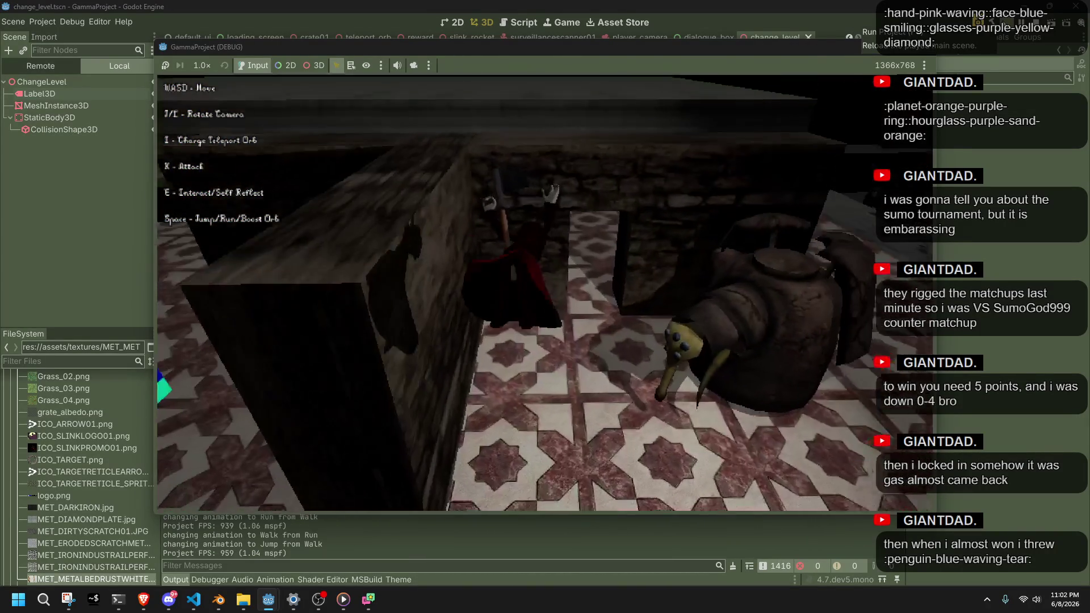
key(F8)
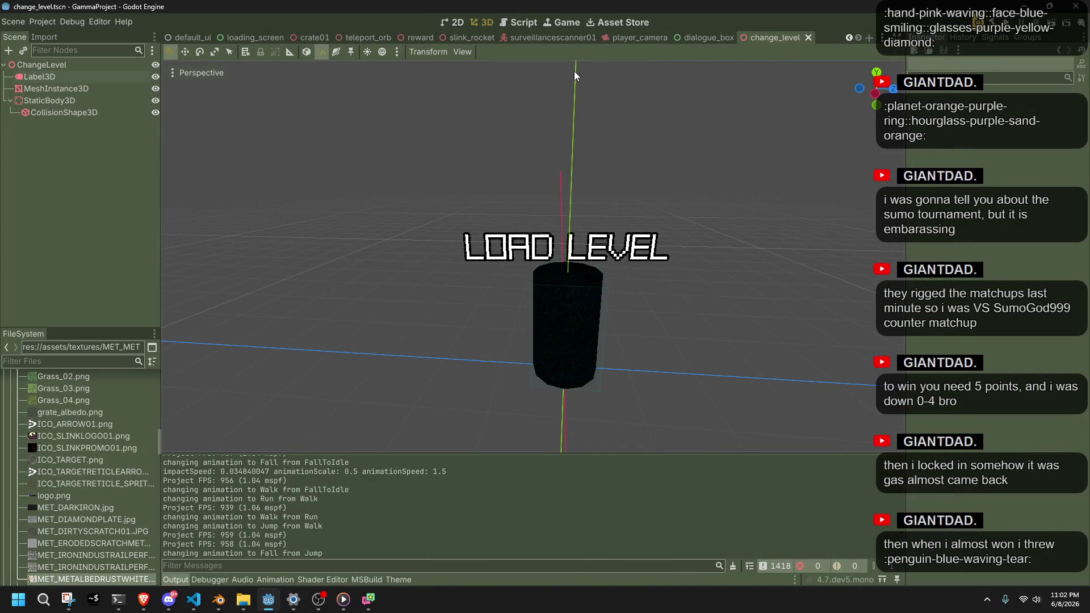
Filter the FileSystem for 'reward', open reward.tscn and select its Cube node
click(49, 361)
text(reward)
double_click(60, 422)
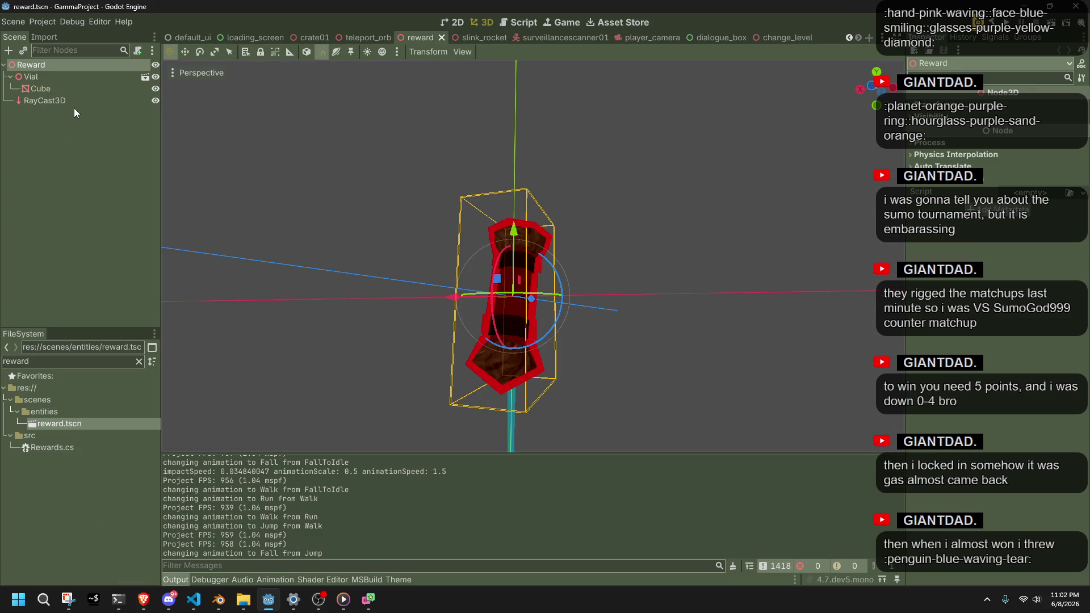
click(41, 88)
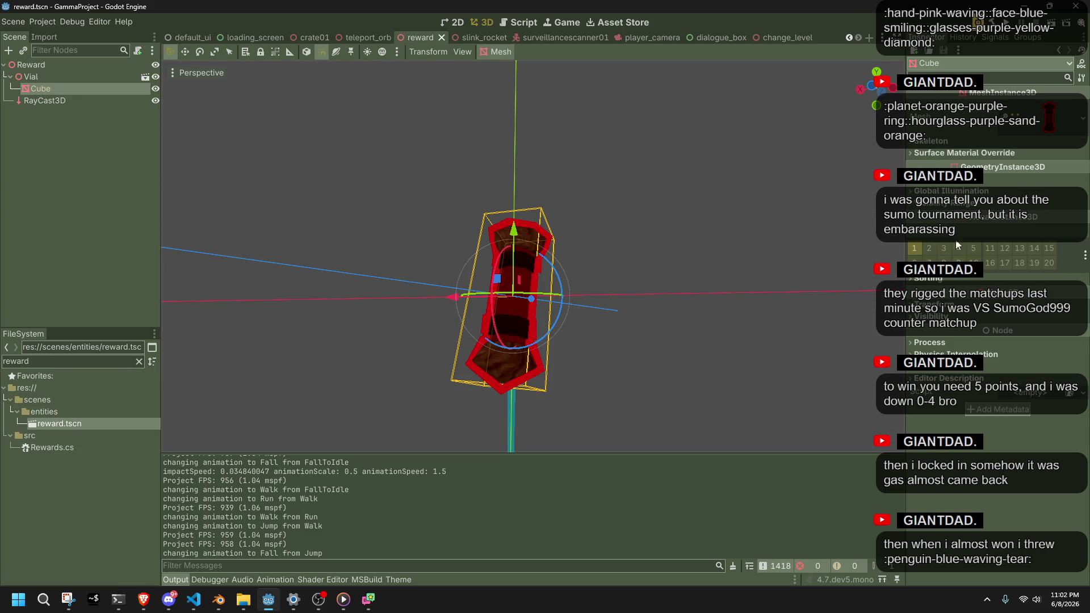
scroll(947, 187, up, 3)
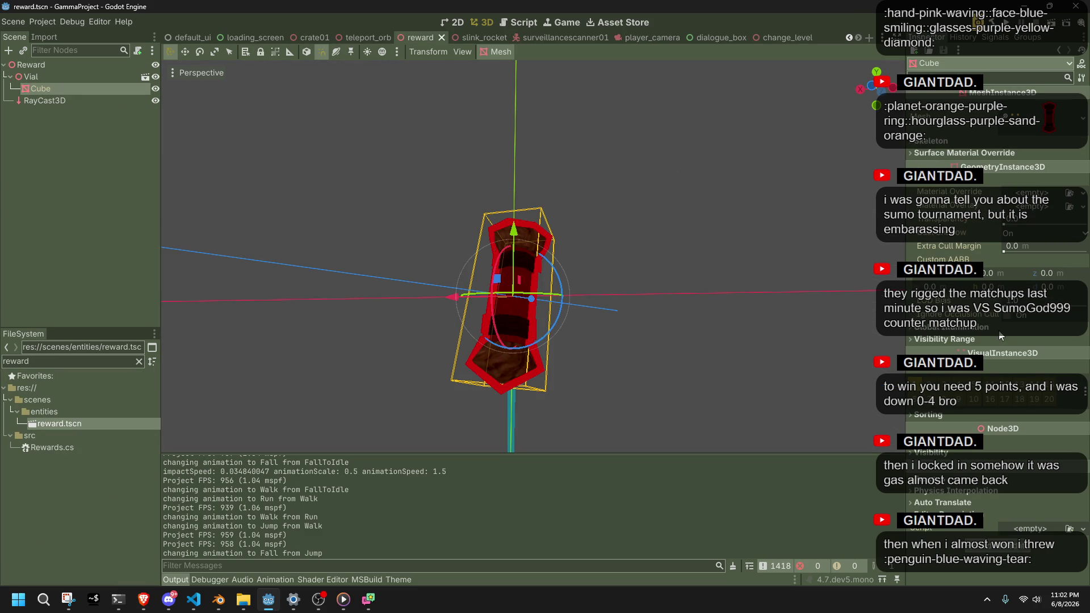
scroll(931, 185, down, 3)
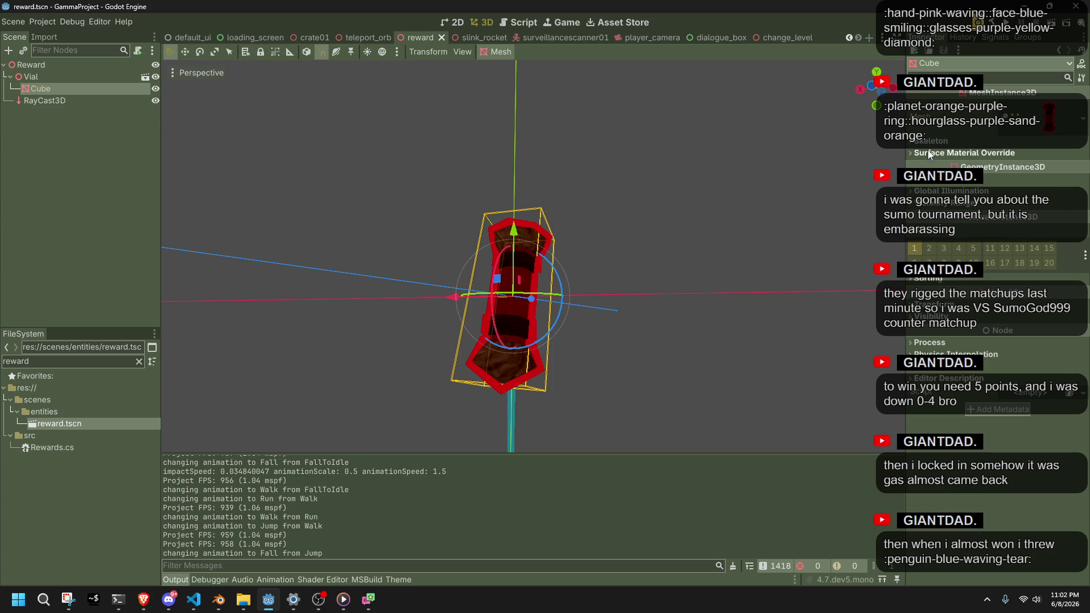
Browse the Cube's mesh, Global Illumination, Geometry and Visibility Range sections, then reselect Reward, Cube and Vial
click(1042, 137)
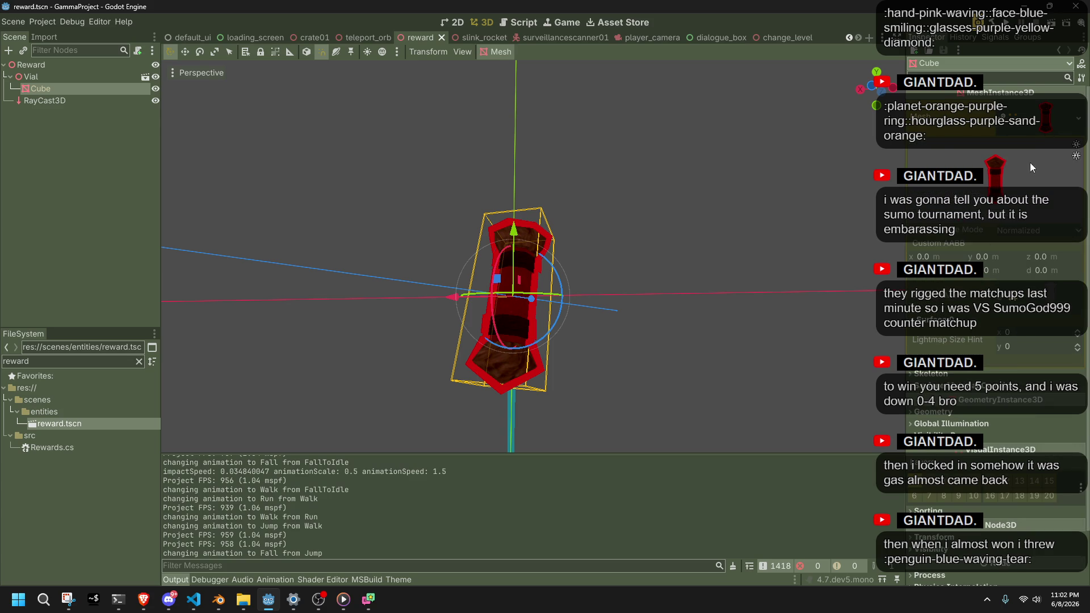
click(1040, 130)
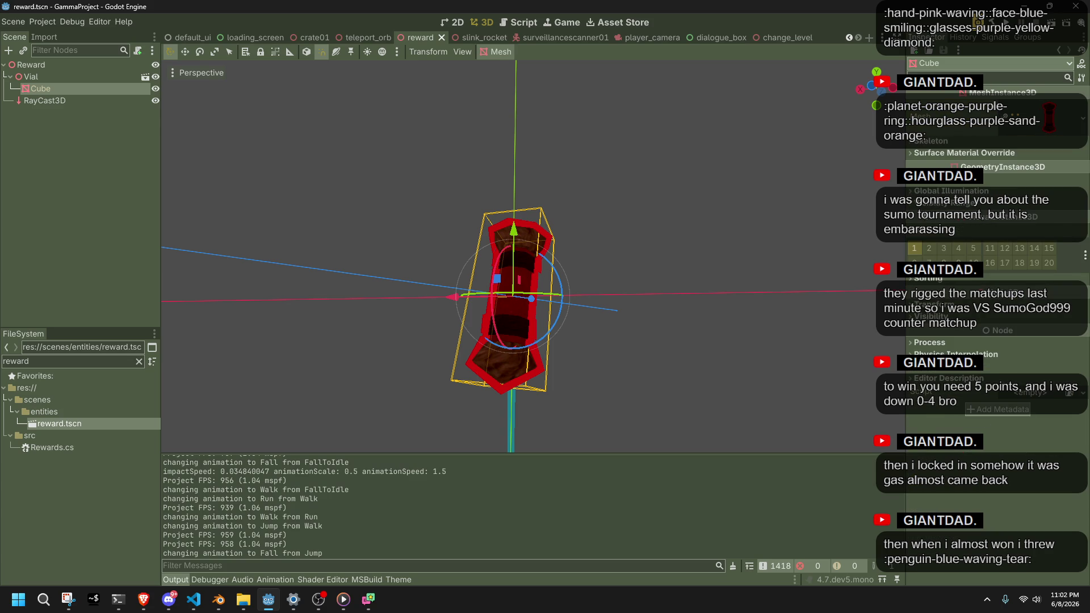
click(951, 191)
click(921, 185)
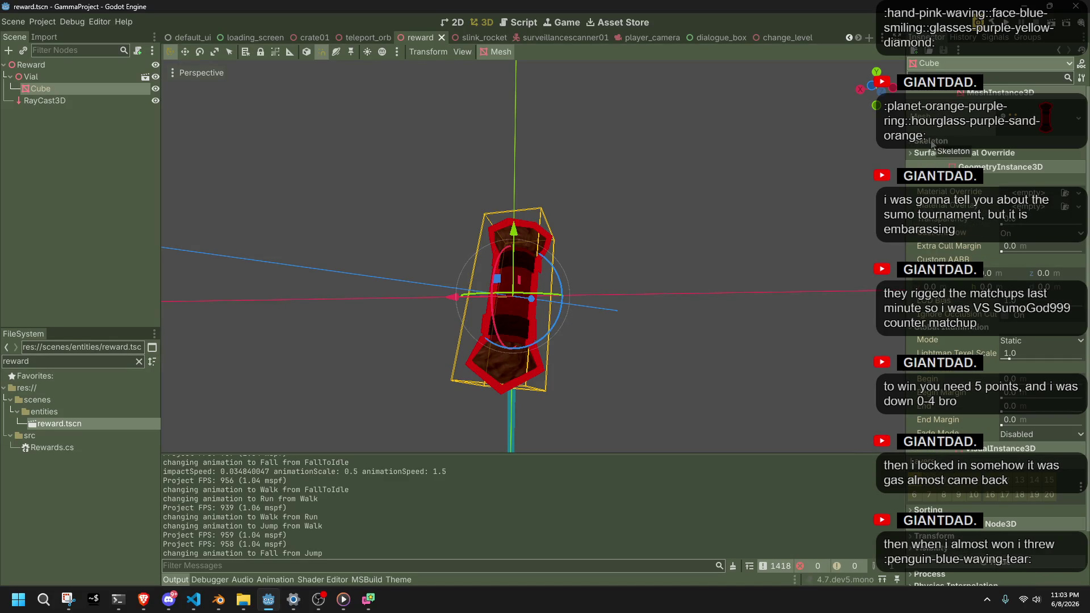
scroll(919, 185, down, 5)
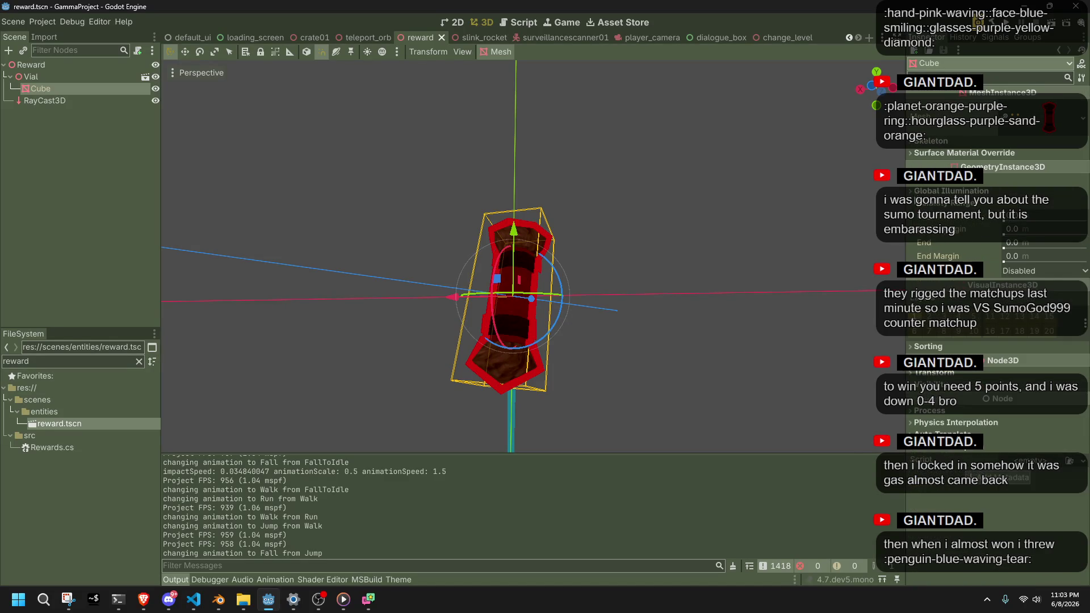
click(910, 207)
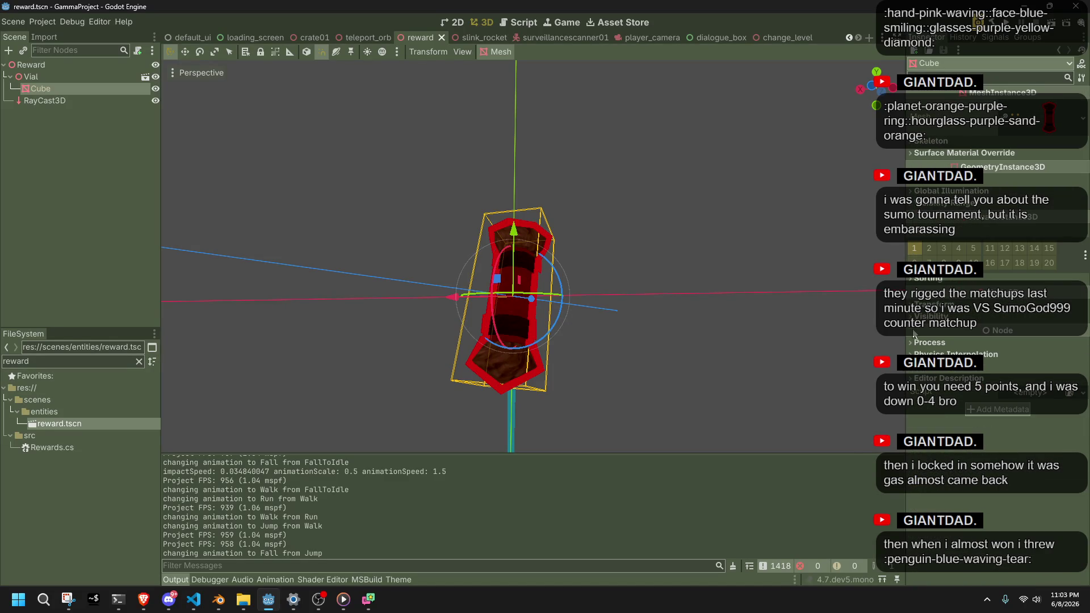
click(29, 64)
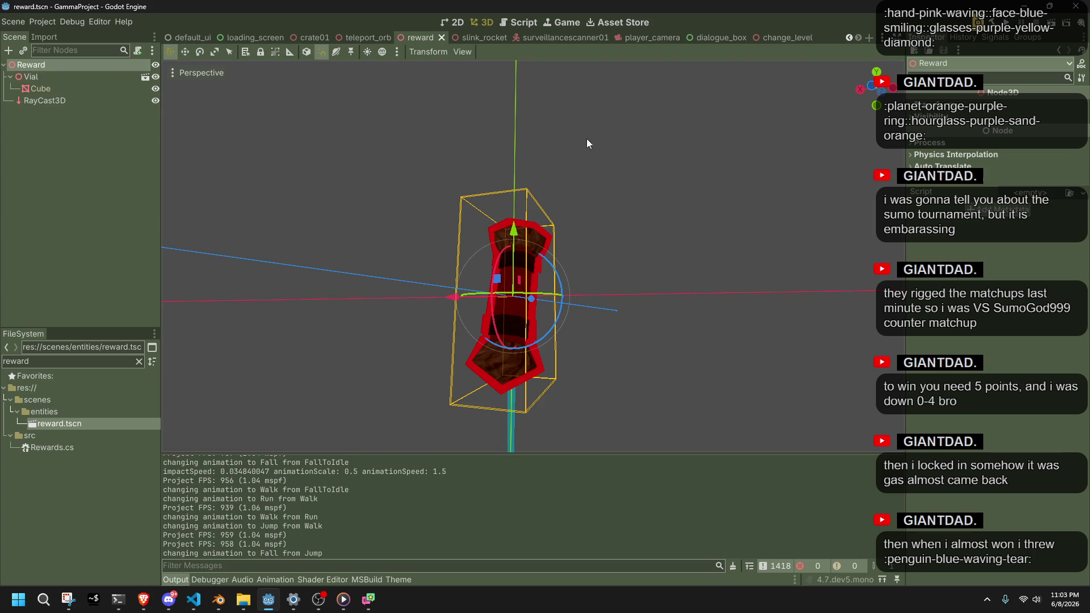
click(43, 89)
click(32, 79)
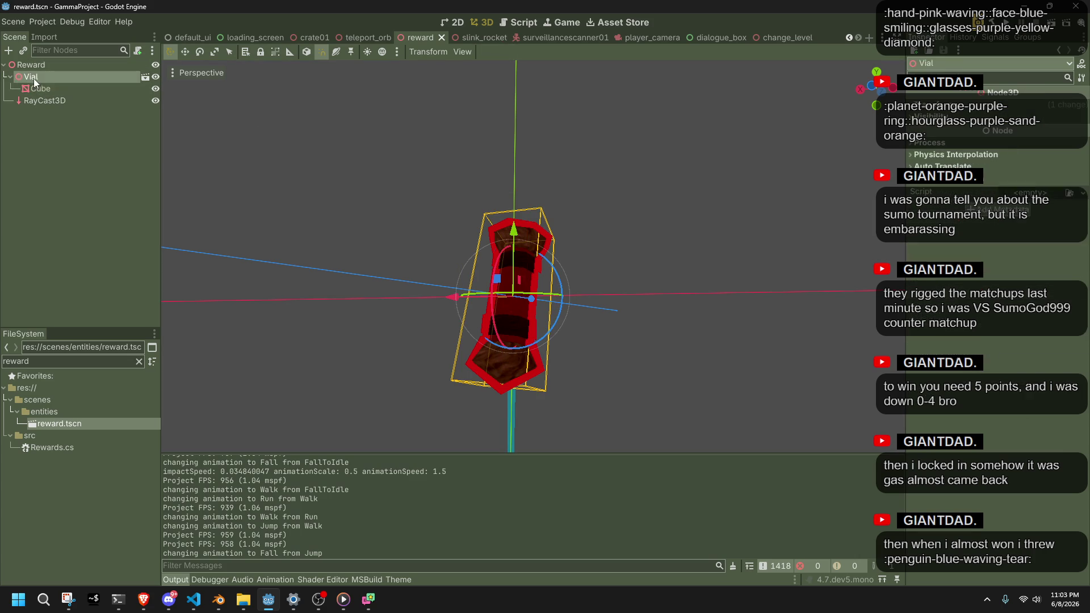
Inspect the Vial's Transform and RayCast3D, then expand the Cube's Surface Material Override, Skeleton and Mesh sections
click(936, 104)
mouse_move(738, 204)
mouse_down()
mouse_move(588, 266)
mouse_move(876, 220)
mouse_up()
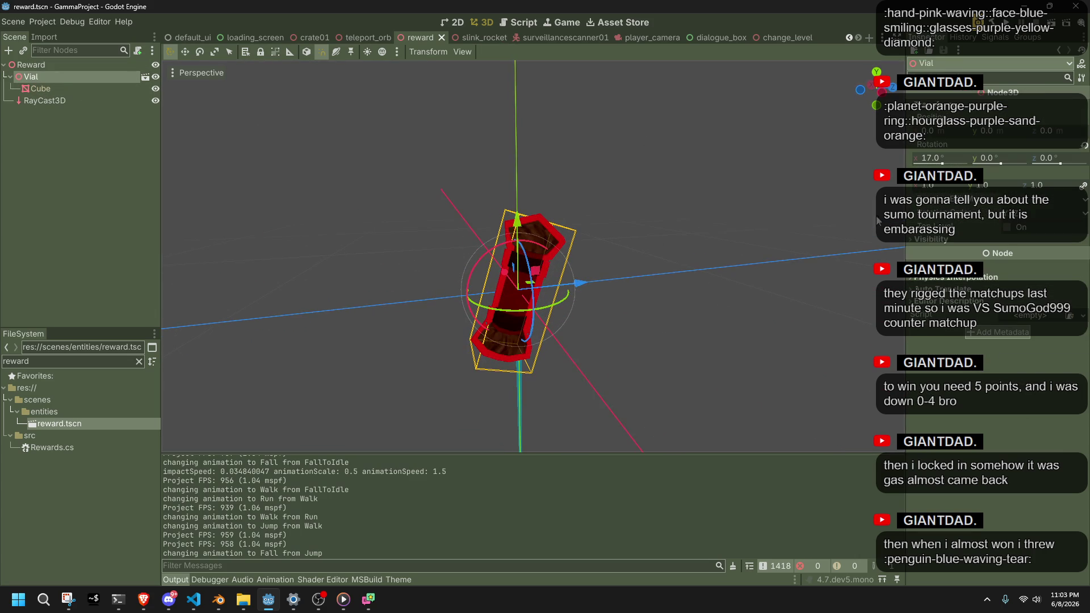
click(41, 100)
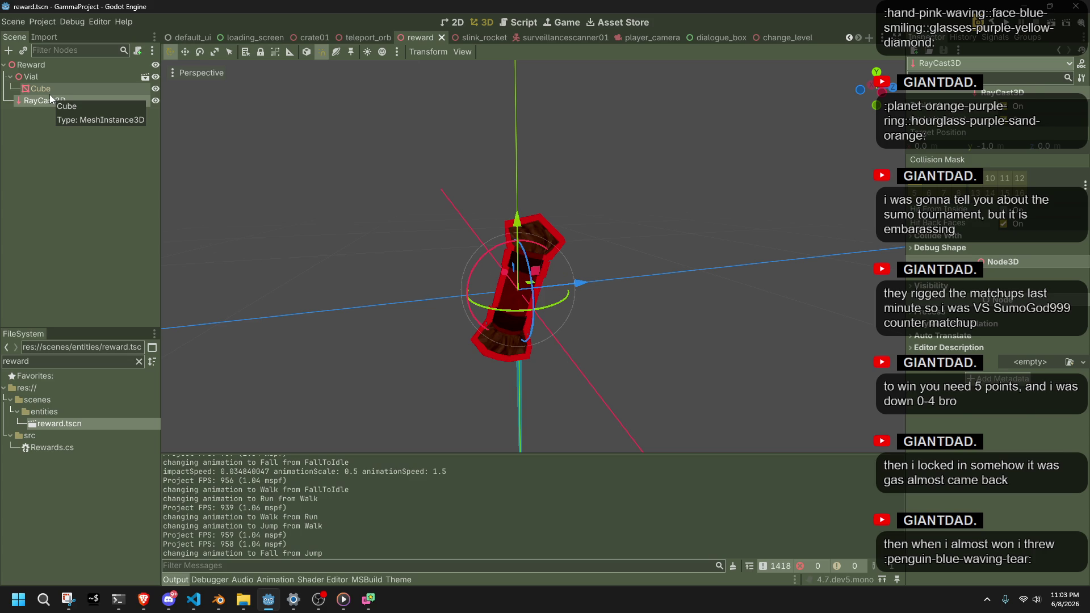
click(49, 94)
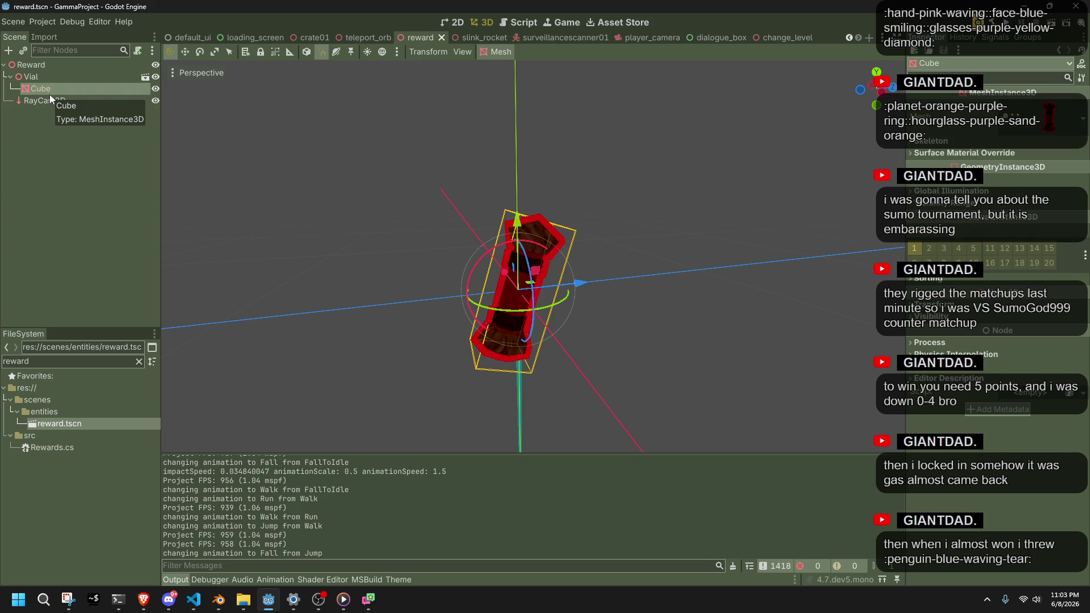
click(924, 152)
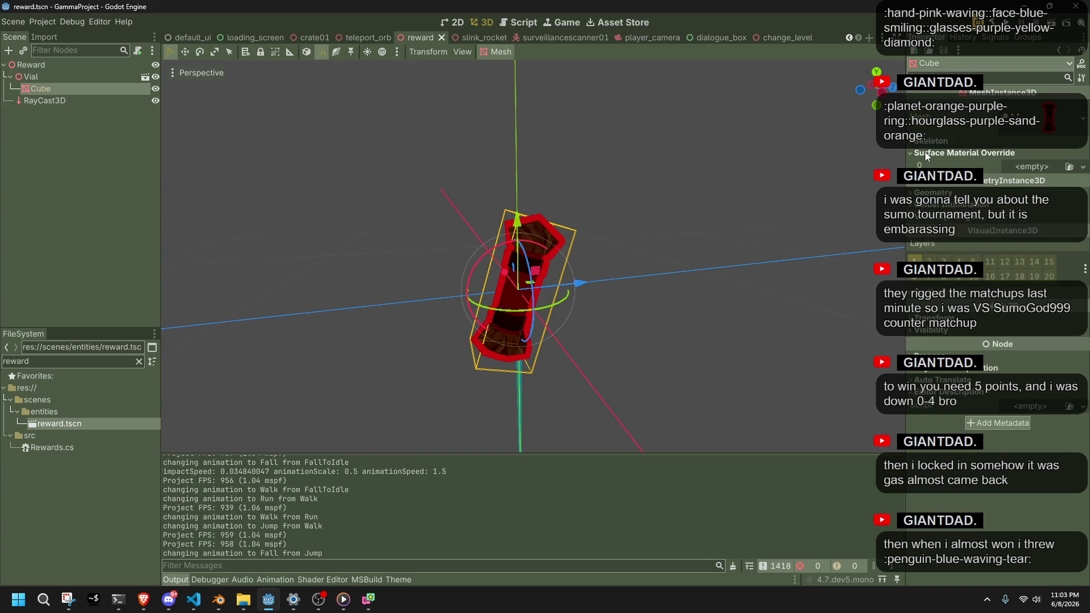
click(924, 145)
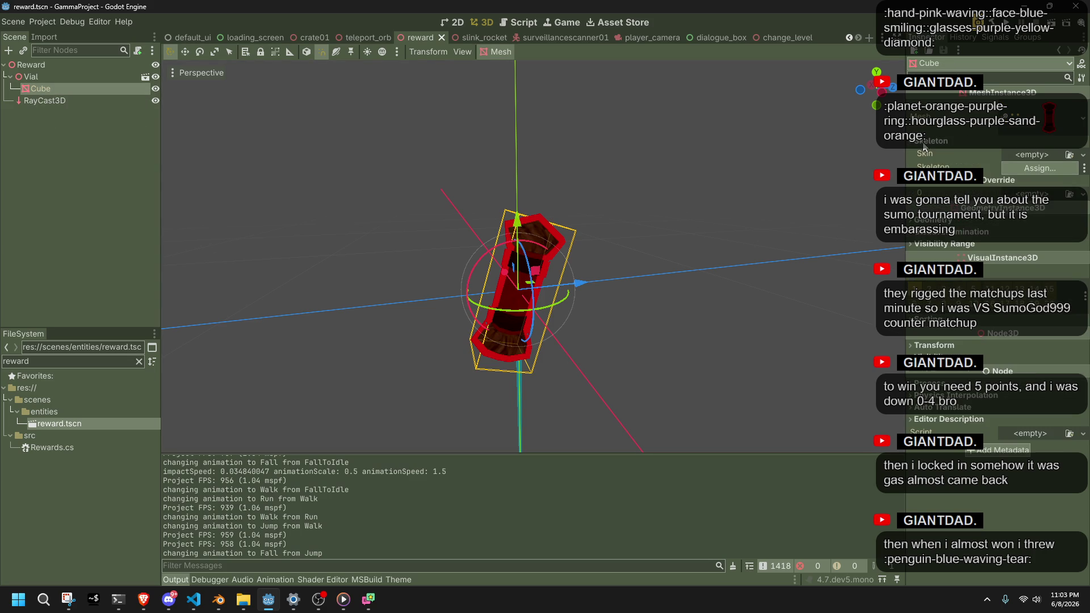
click(1049, 126)
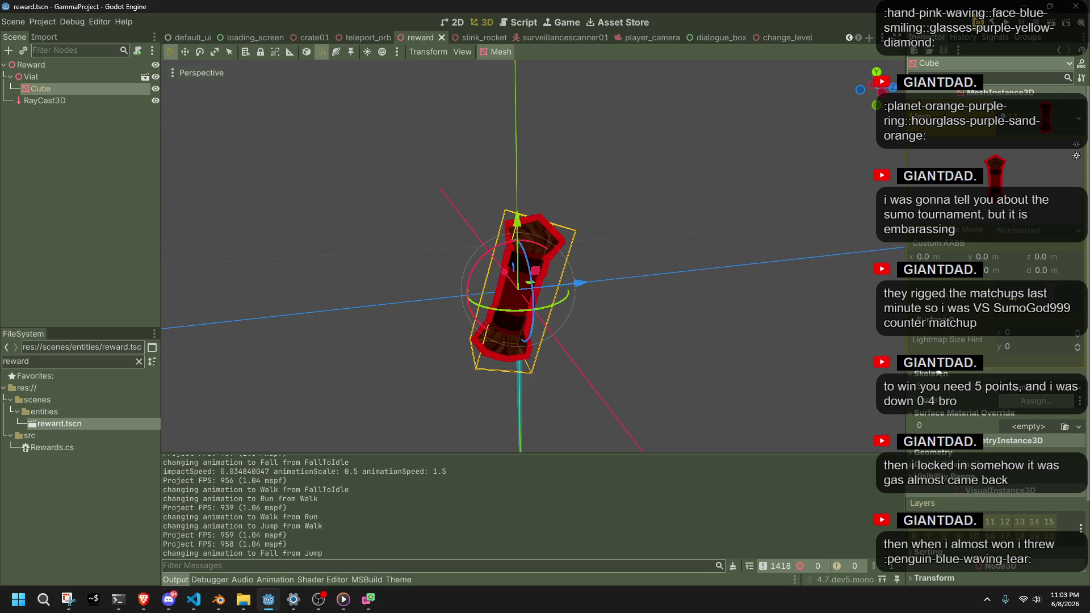
Open the Surface 0 material and switch its shading to Per-Pixel, then back to Unshaded
click(931, 319)
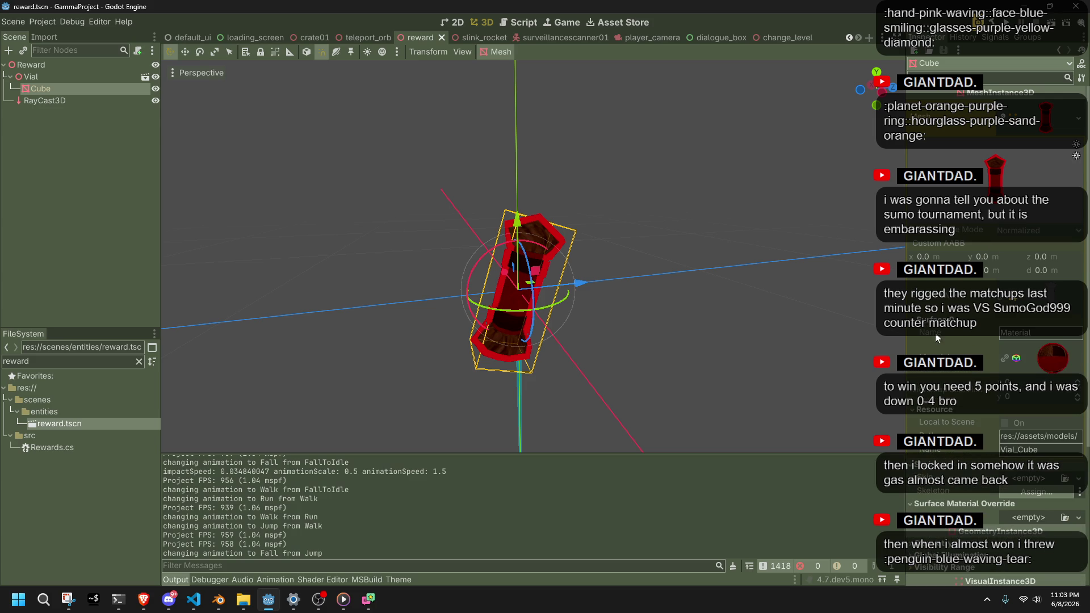
click(1057, 357)
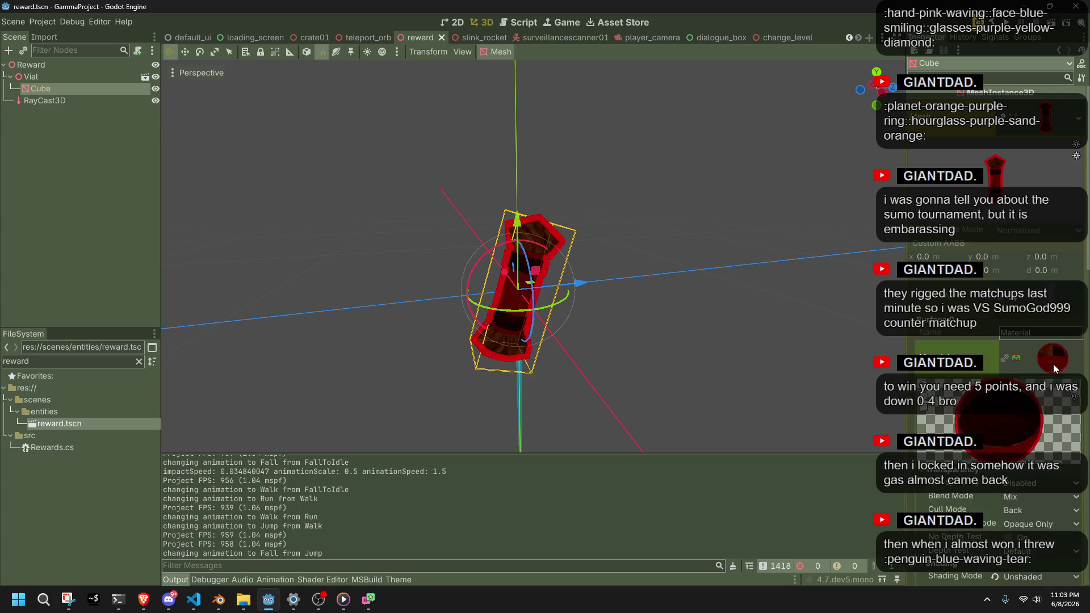
scroll(1051, 363, down, 5)
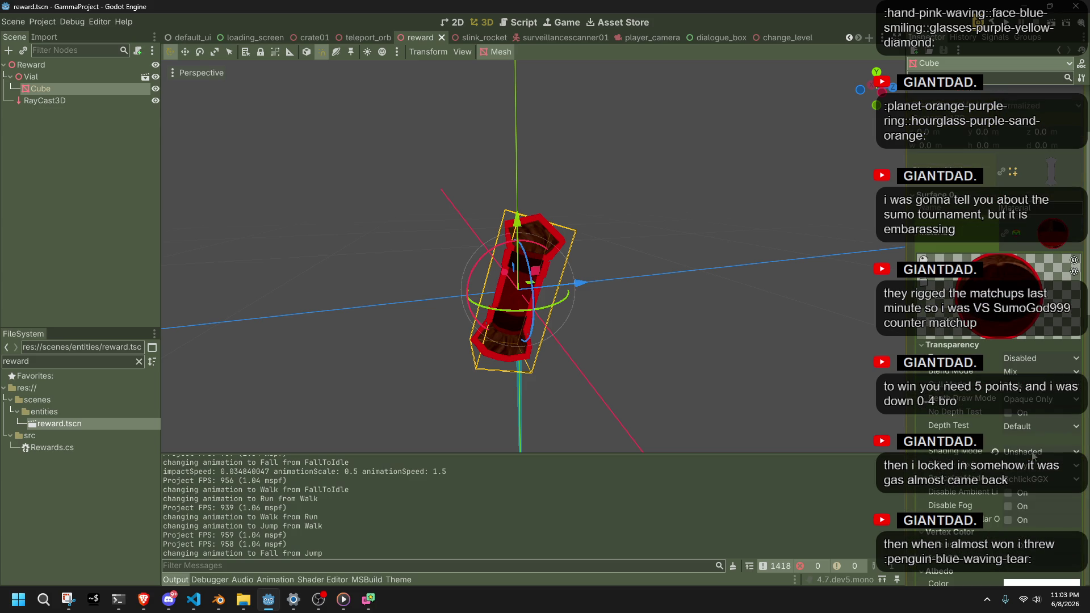
click(995, 452)
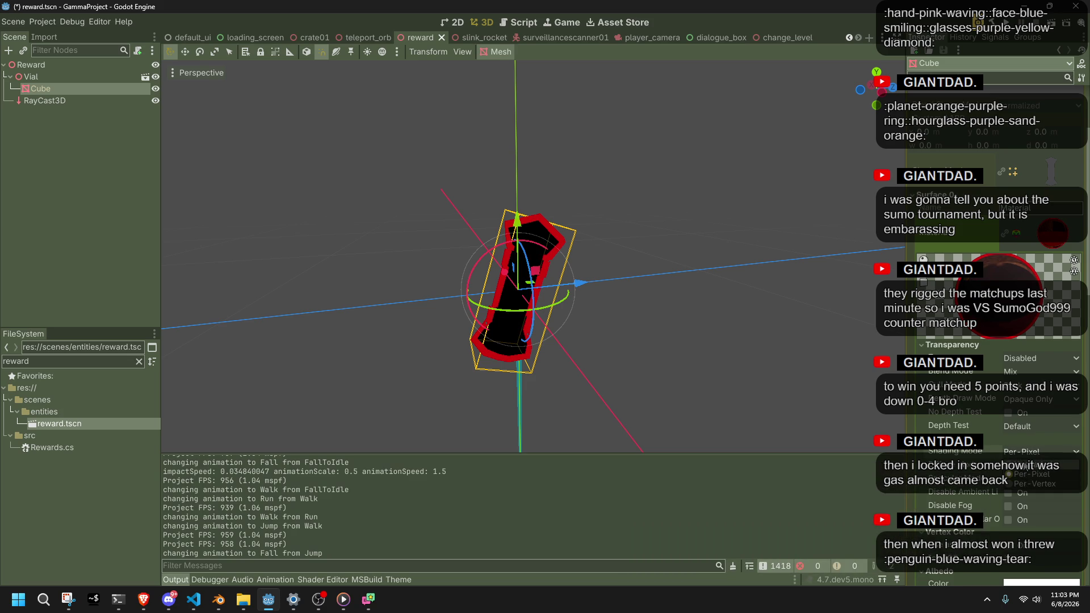
click(1022, 464)
Collapse the Albedo section to show the material preview, Transparency and blend settings
scroll(1021, 341, down, 5)
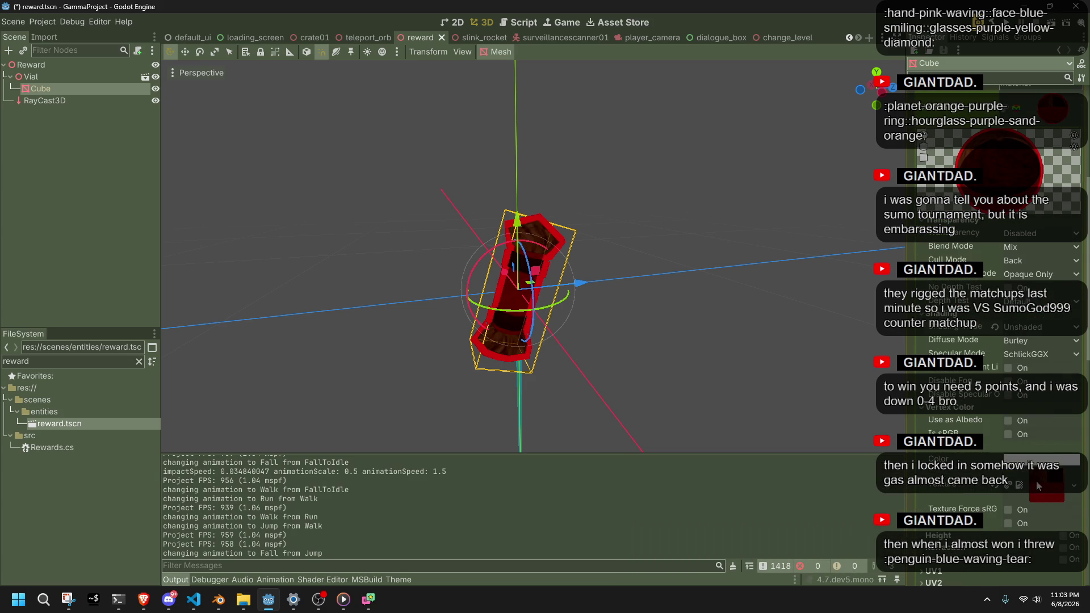
scroll(1038, 486, down, 5)
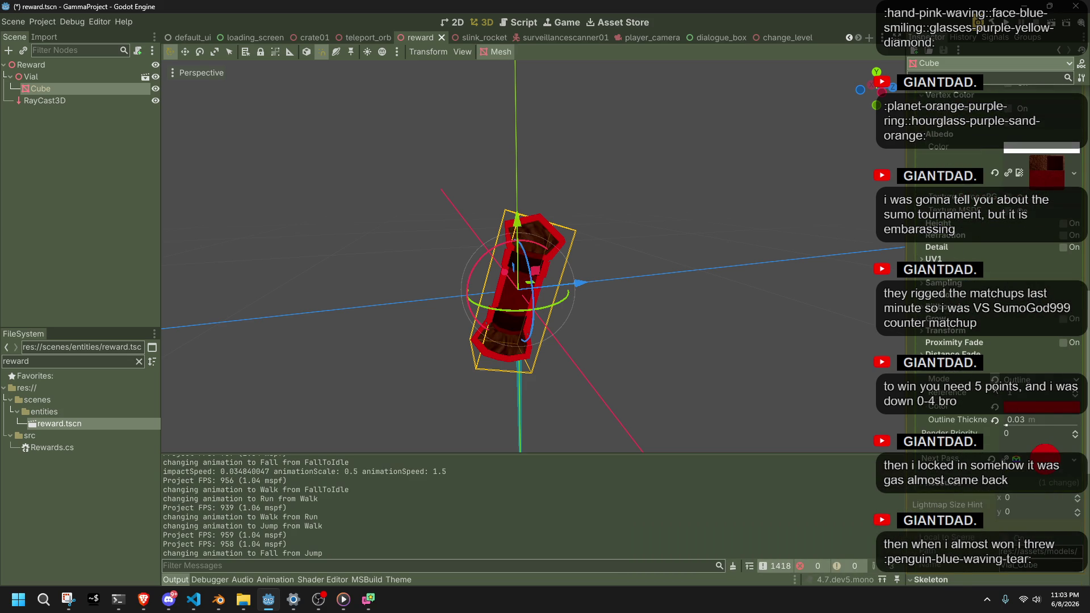
scroll(942, 372, down, 2)
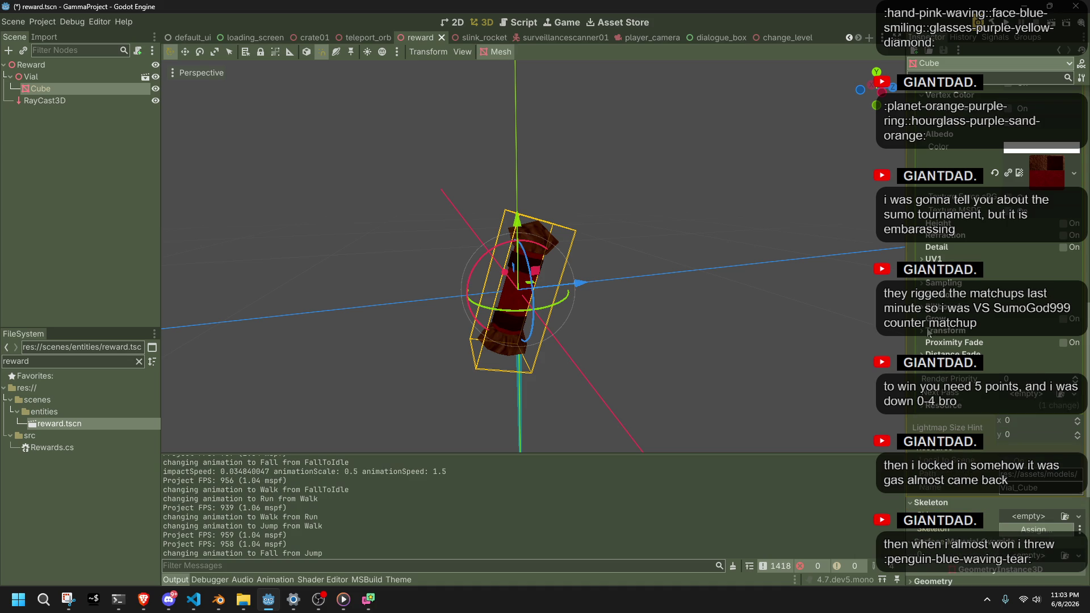
scroll(927, 314, up, 3)
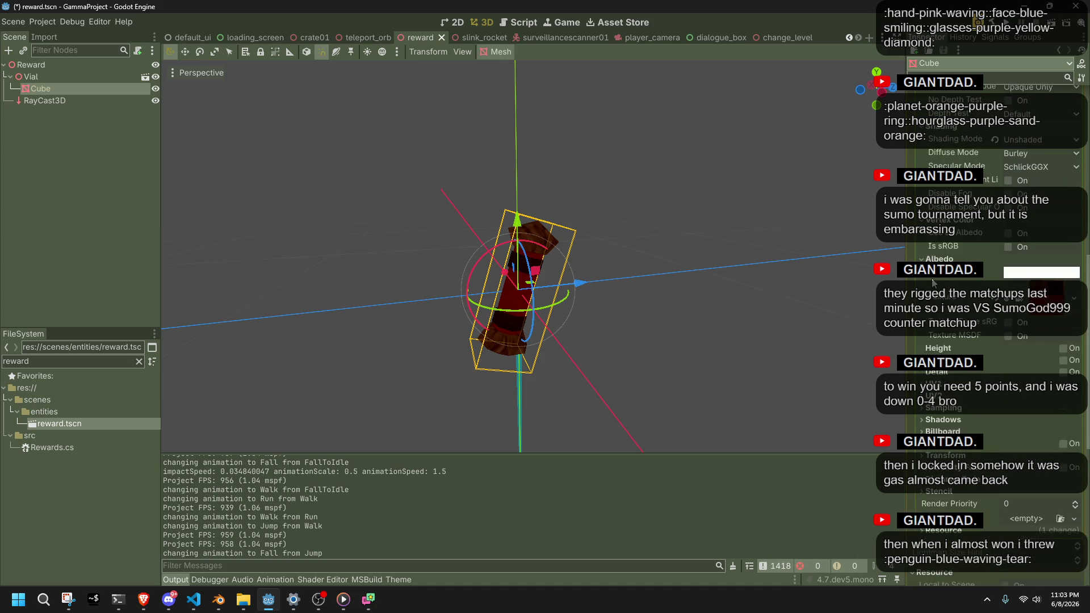
click(938, 259)
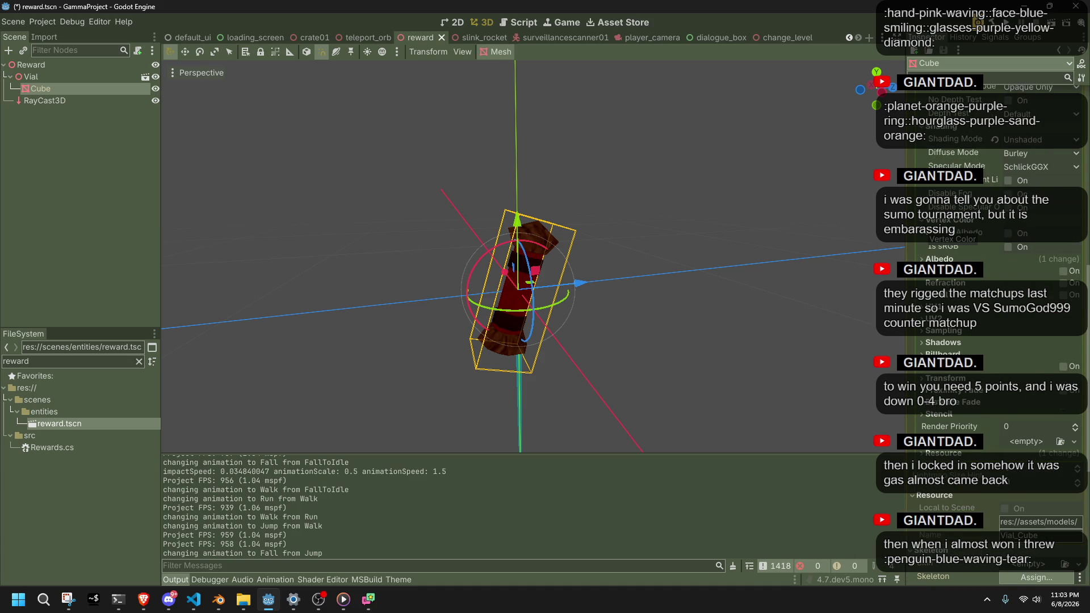
scroll(965, 312, up, 5)
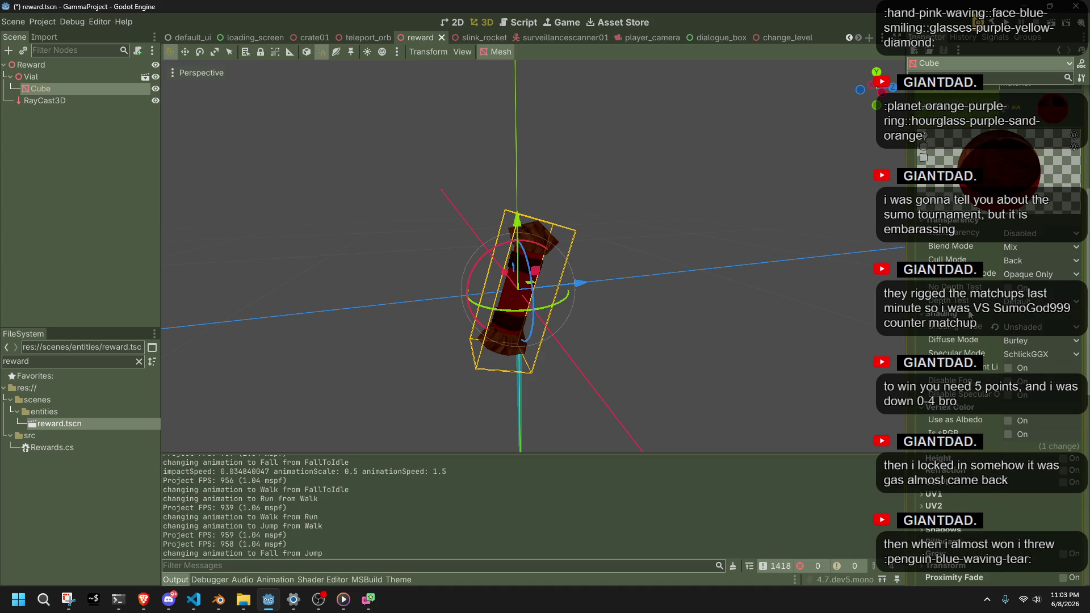
key(alt+Tab)
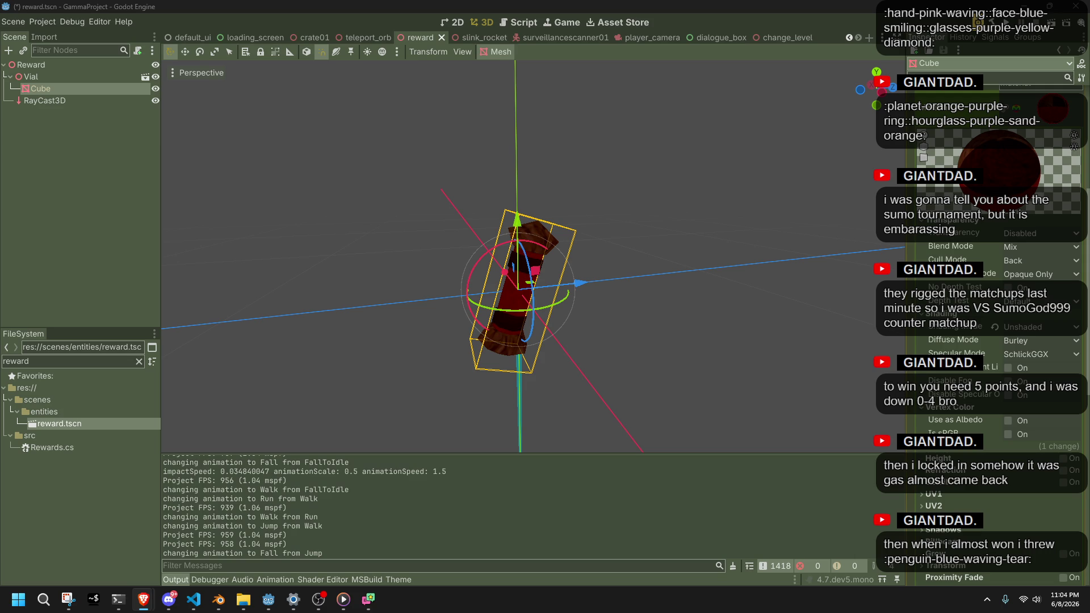
Click empty space in the 3D viewport so the Cube is no longer selected
click(811, 306)
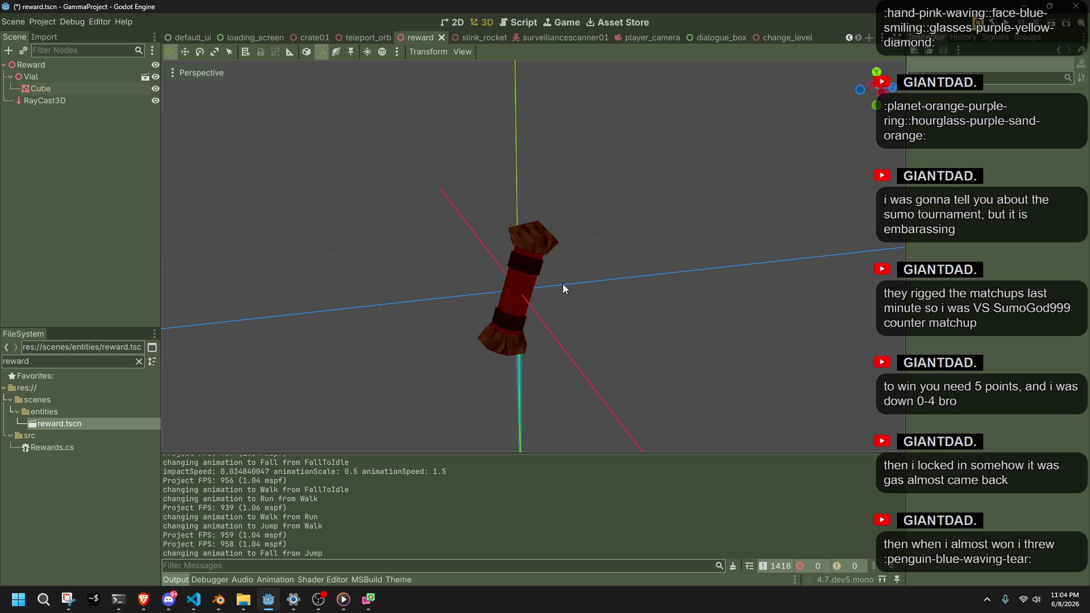
Filter the FileSystem dock to show only 'tres' files
mouse_move(689, 310)
mouse_down()
mouse_move(433, 295)
mouse_move(250, 315)
mouse_up()
double_click(39, 363)
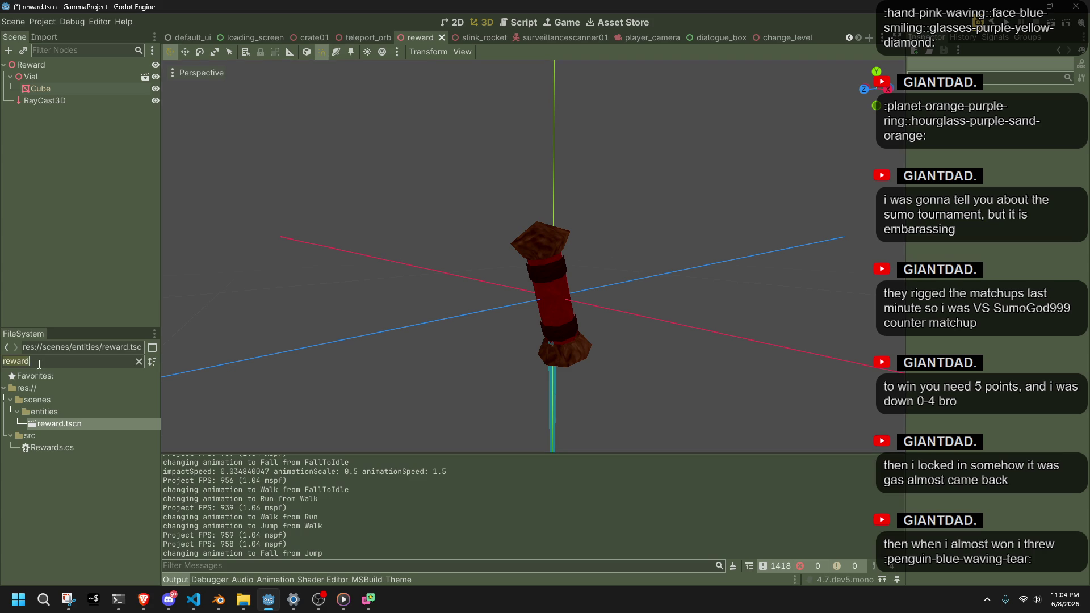
text(tres)
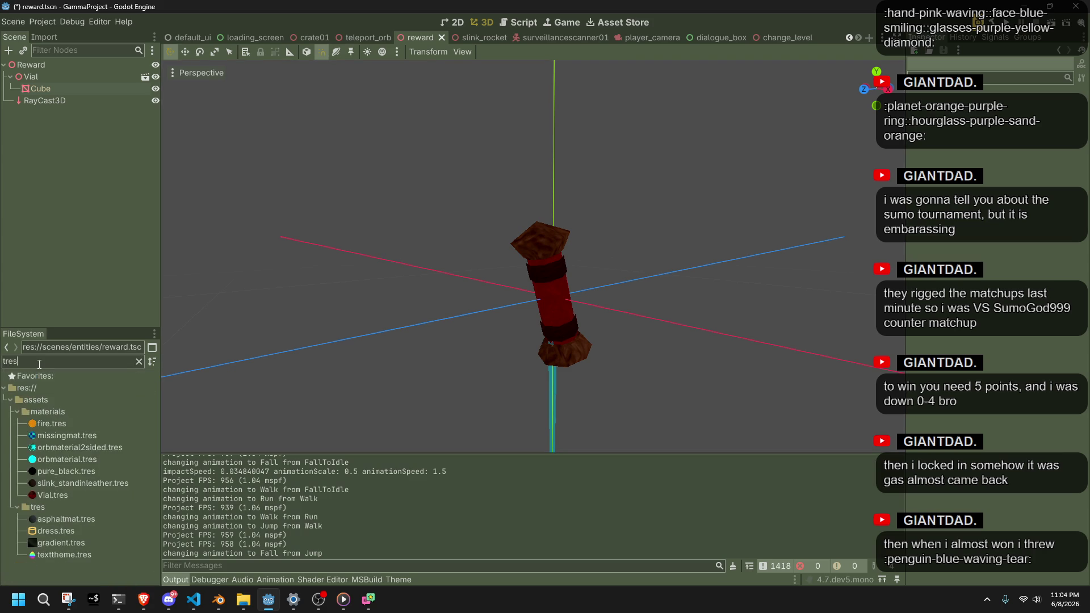
Show Vial.tres in the Inspector, stand the vial upright in view, and save the scene
click(100, 495)
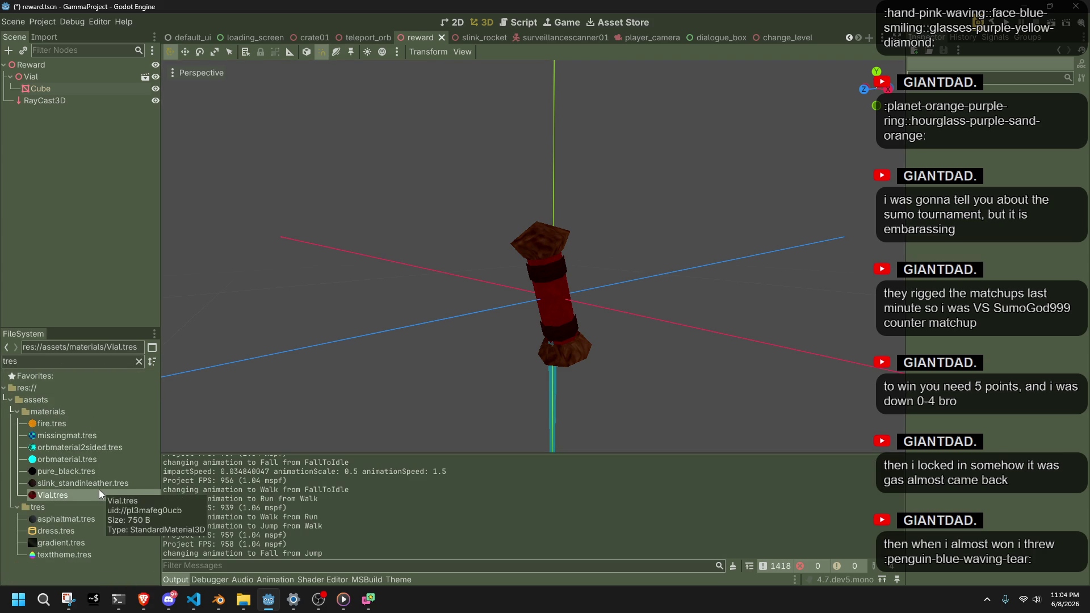
right_click(101, 495)
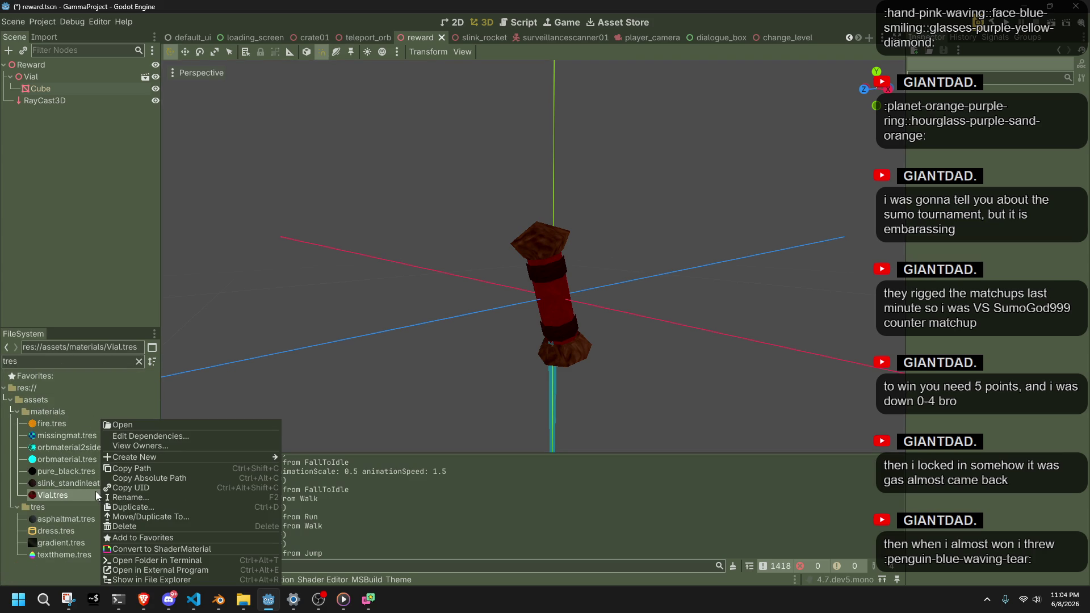
click(73, 490)
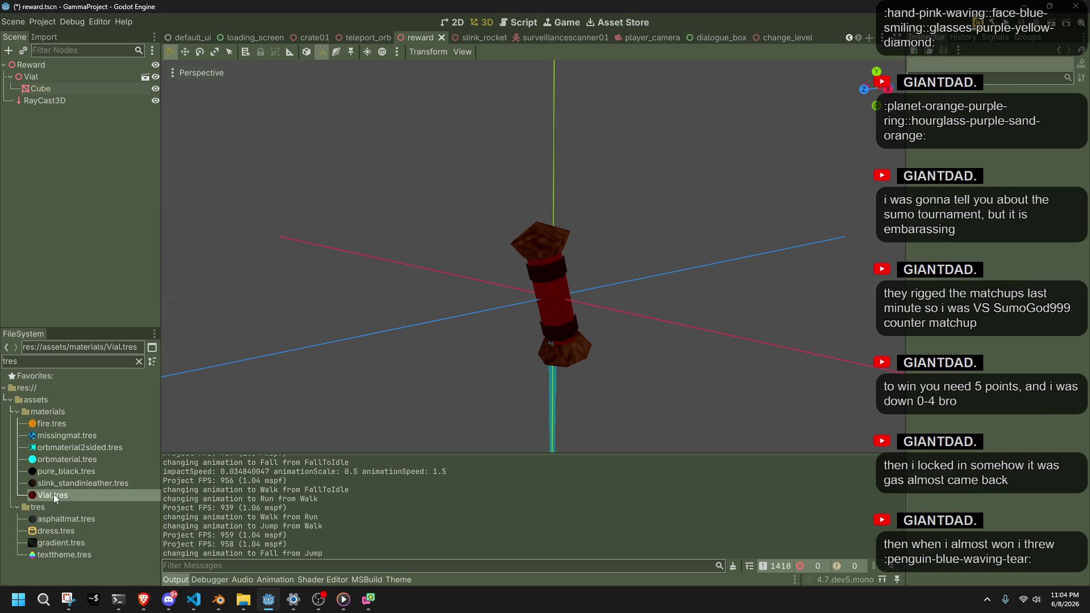
click(55, 498)
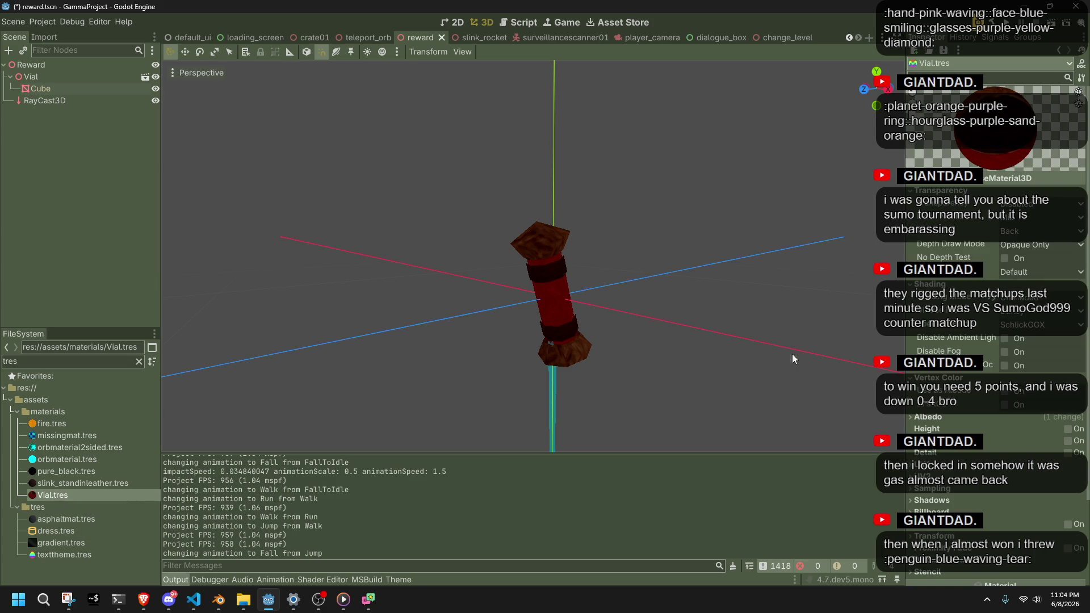
scroll(762, 368, down, 5)
scroll(739, 346, up, 5)
mouse_move(739, 347)
mouse_down()
mouse_move(619, 360)
mouse_move(419, 340)
mouse_up()
key(ctrl+s)
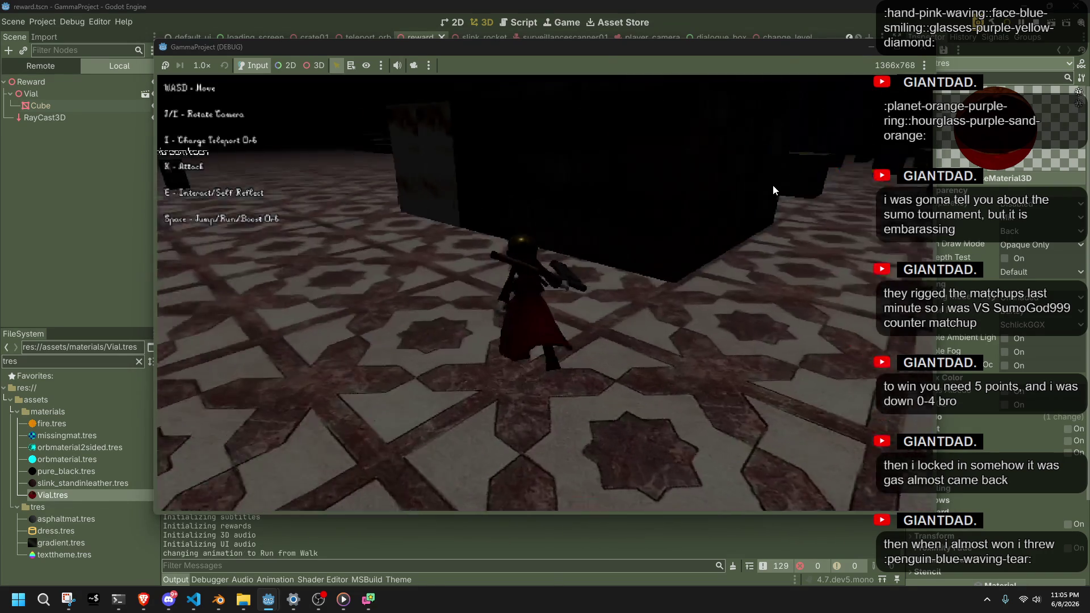
Run the character up the stairs, advance the Hello dialogue, and vault onto platforms
key(w)
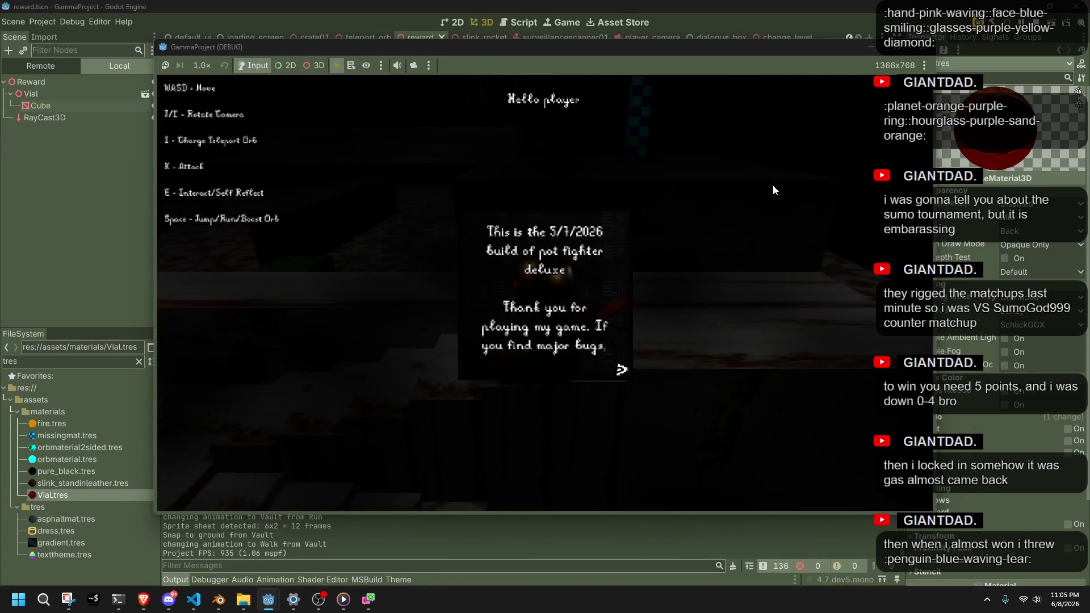
key(e)
key(e)
key(e)
key(e)
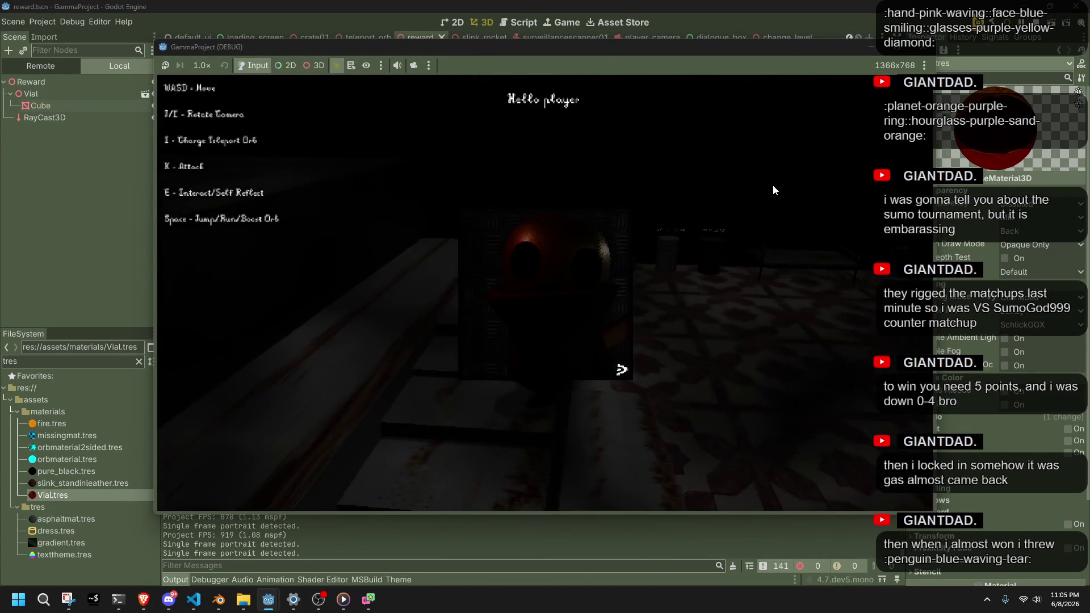
key(w)
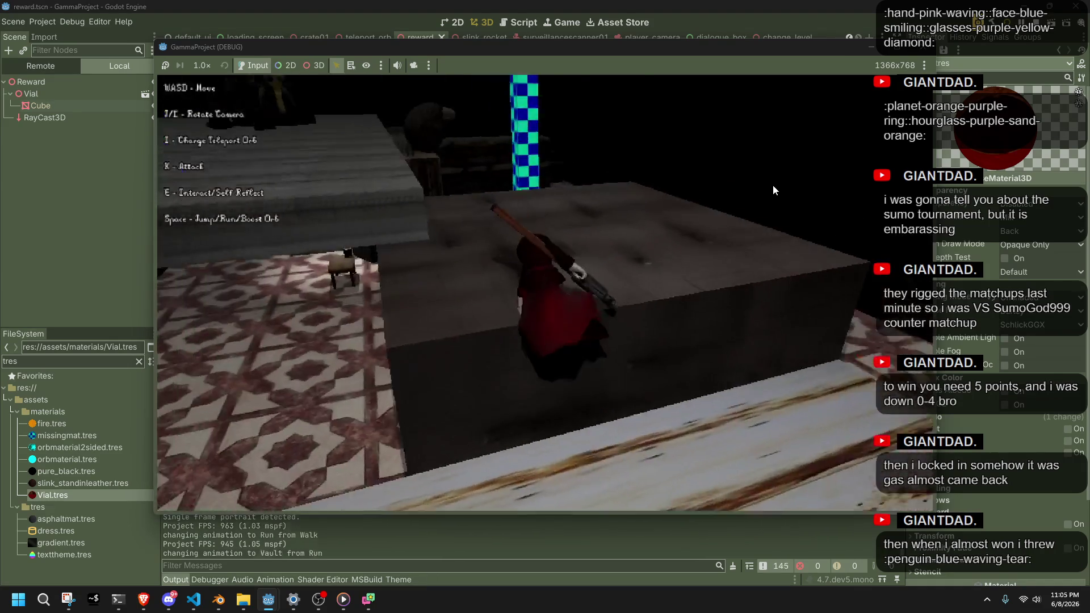
key(w)
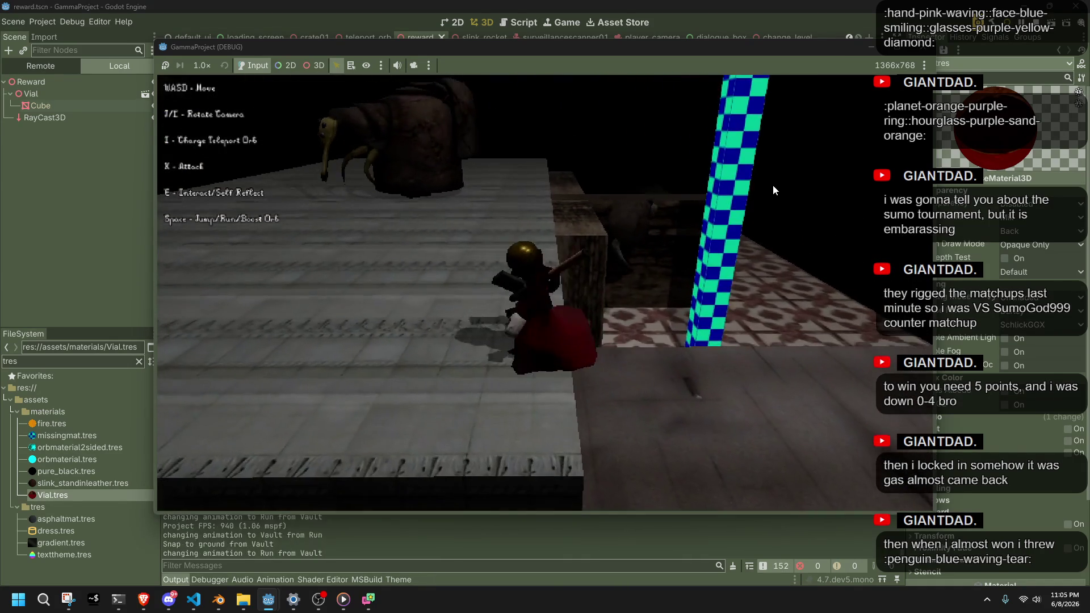
Jump across the floor and vault the wooden crates, then stop the game and switch to Blender
key(space)
key(space)
key(space)
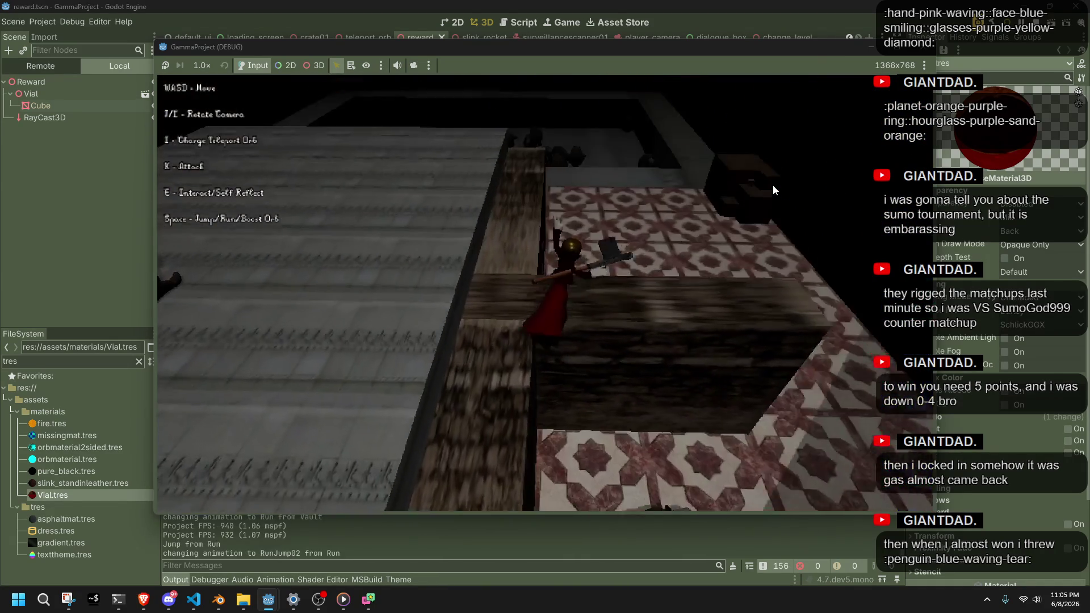
key(w)
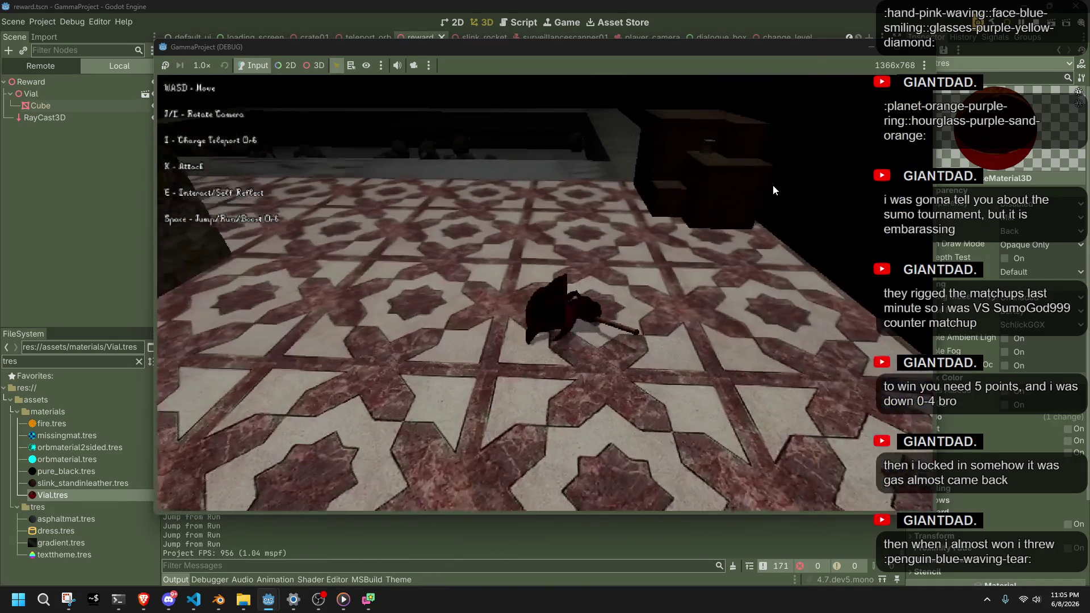
key(w)
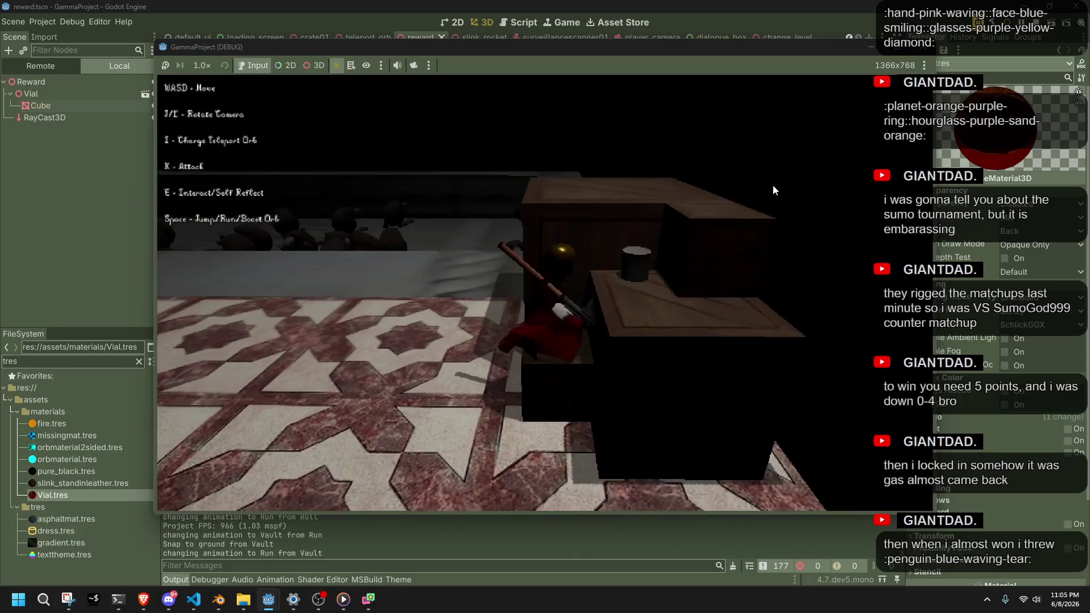
key(space)
key(space)
key(space)
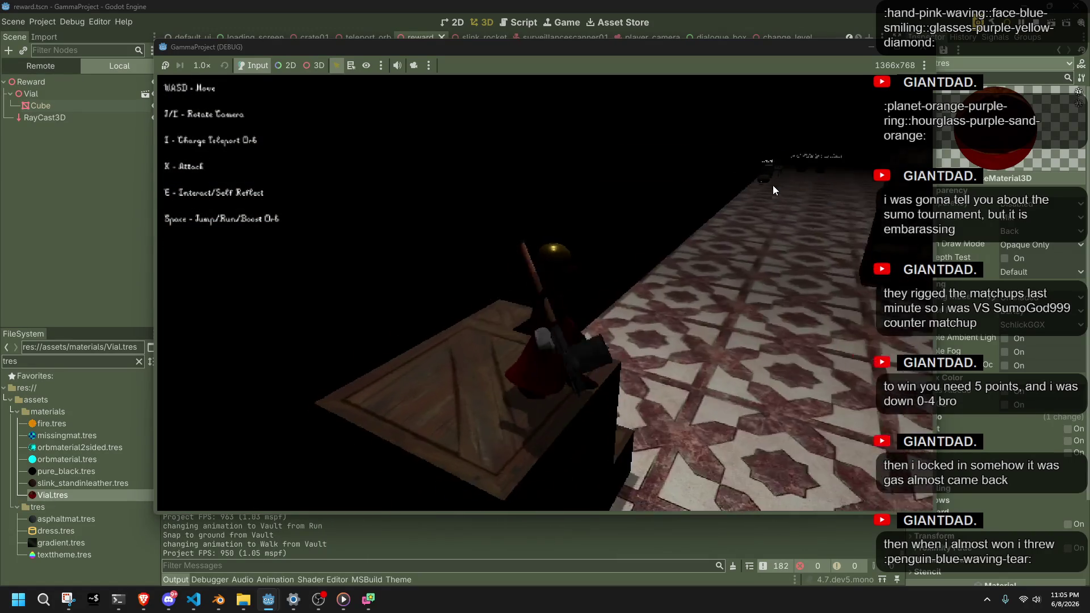
key(w)
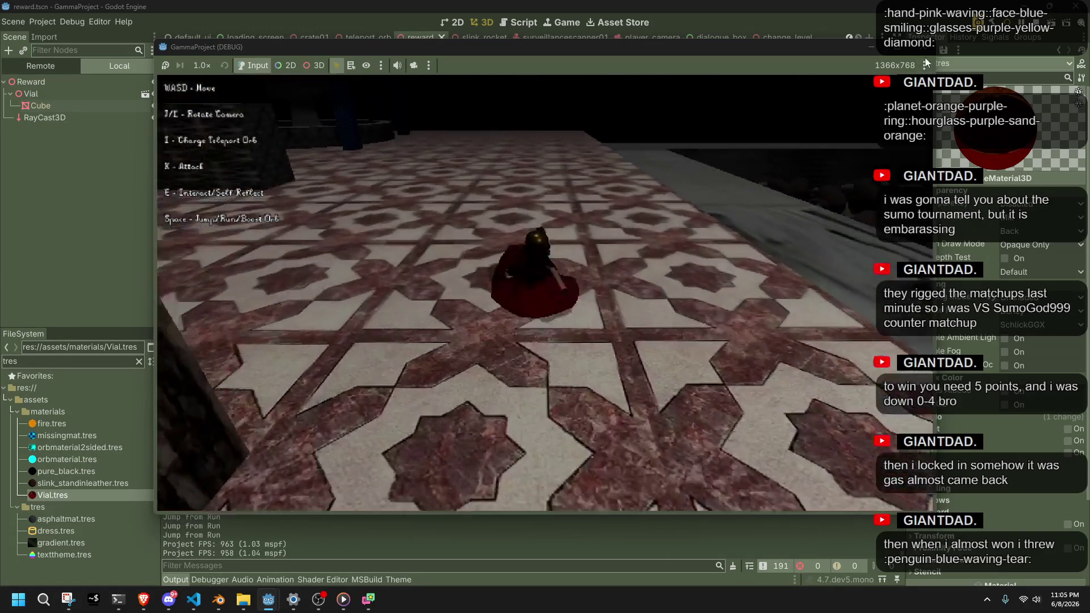
click(925, 57)
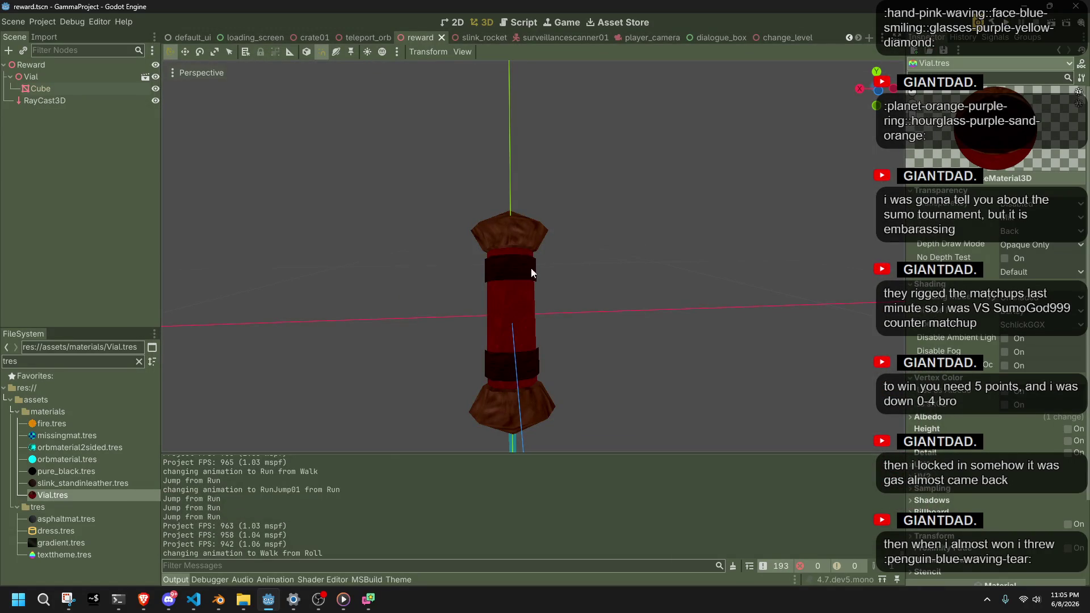
click(222, 604)
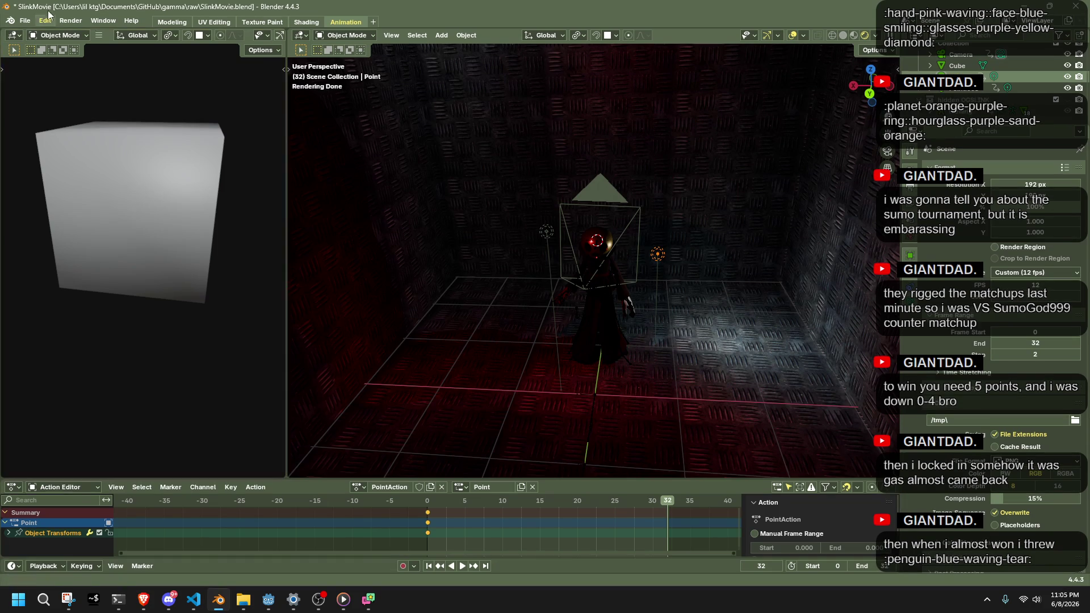
Save SlinkMovie.blend and open the recent slink.blend file
key(ctrl+s)
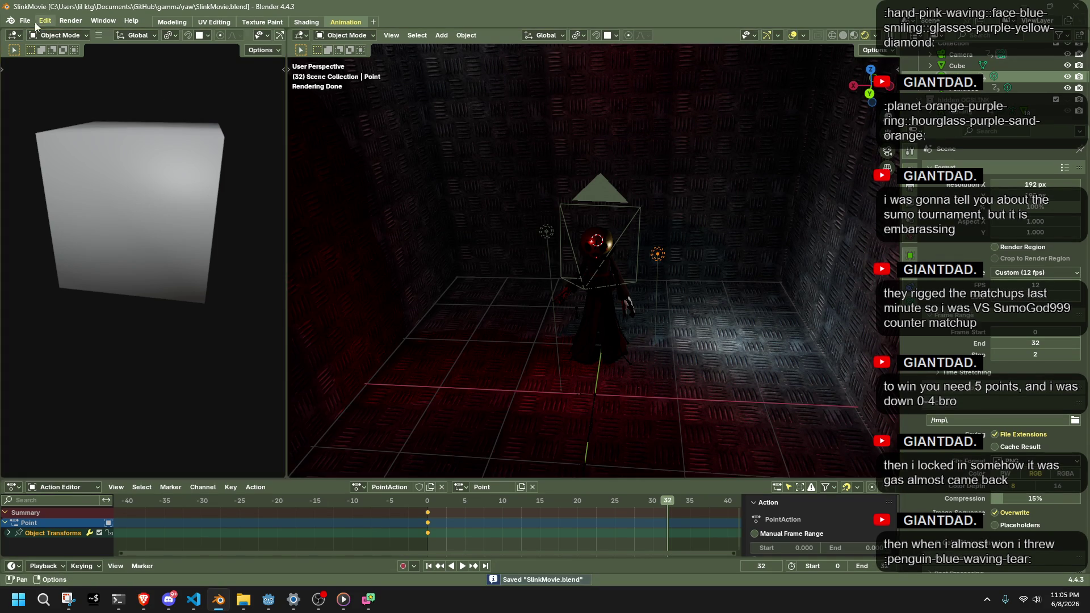
click(25, 20)
mouse_move(44, 57)
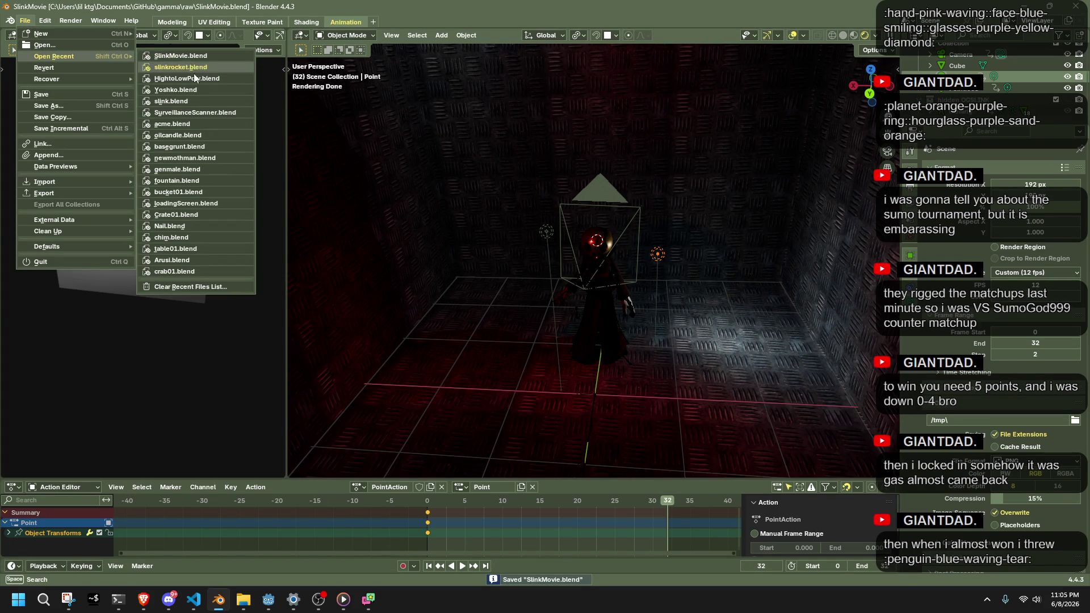
click(195, 100)
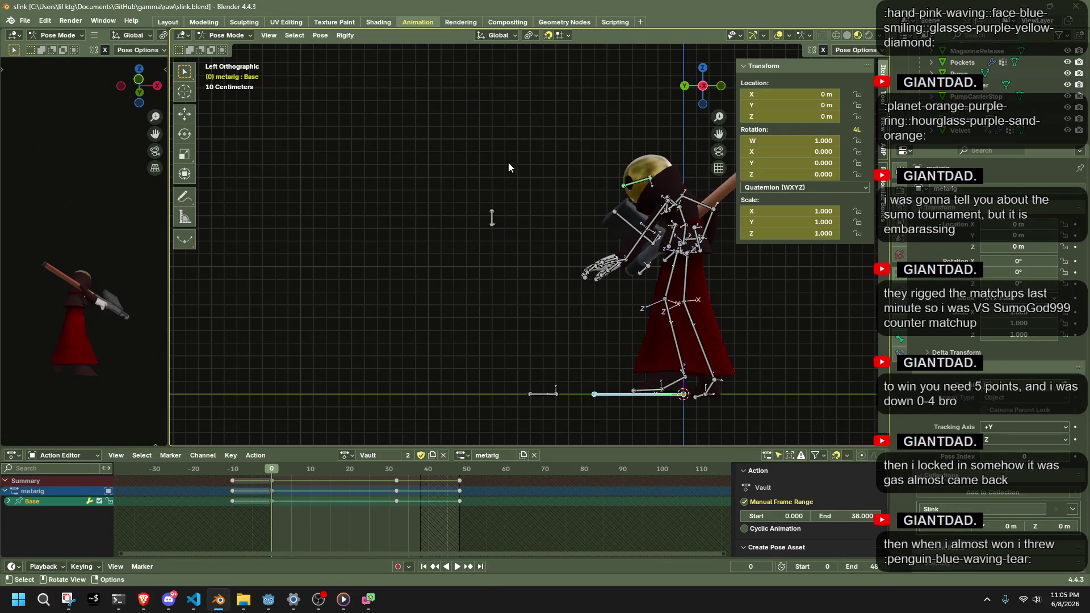
Select all rig bones, leave the Vault action name unchanged, and save slink.blend
key(a)
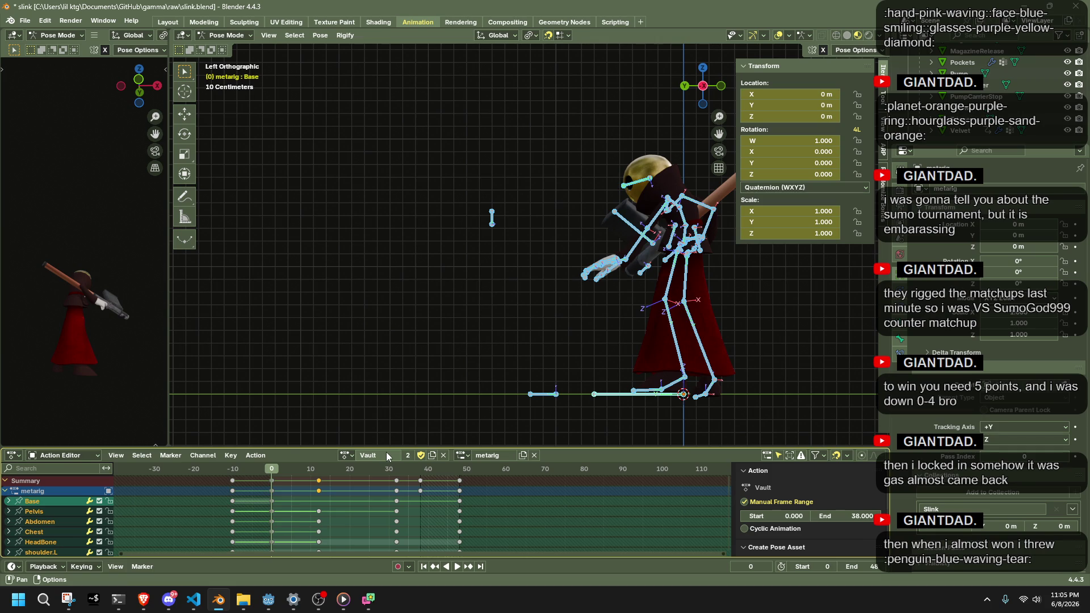
click(384, 452)
click(372, 445)
key(ctrl+s)
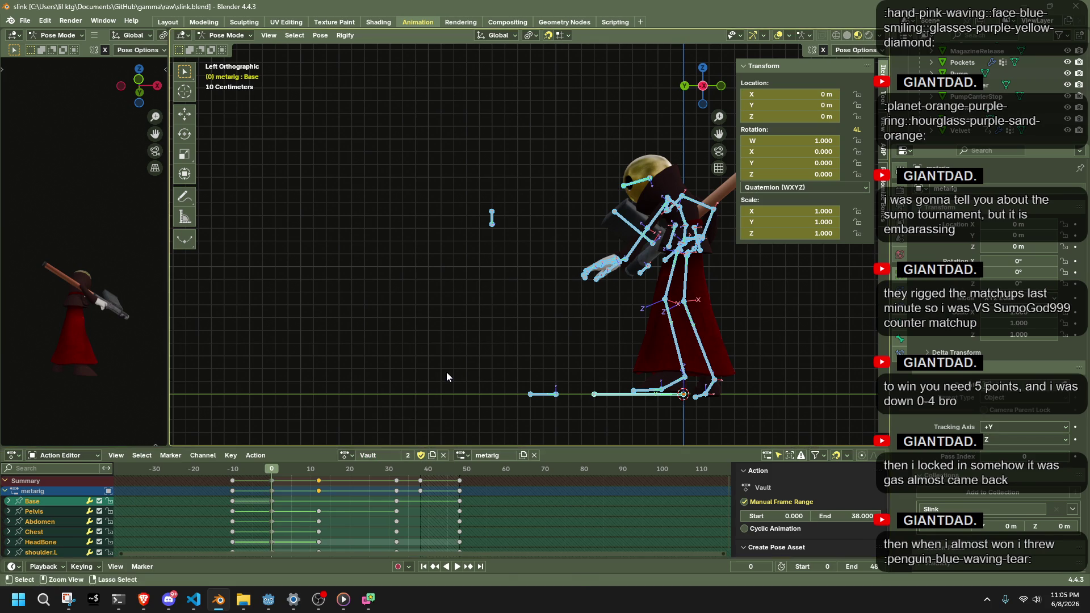
Preview the Vault animation, return to frame 0, and deselect all bones
mouse_move(301, 467)
mouse_down()
mouse_move(236, 482)
mouse_move(462, 501)
mouse_up()
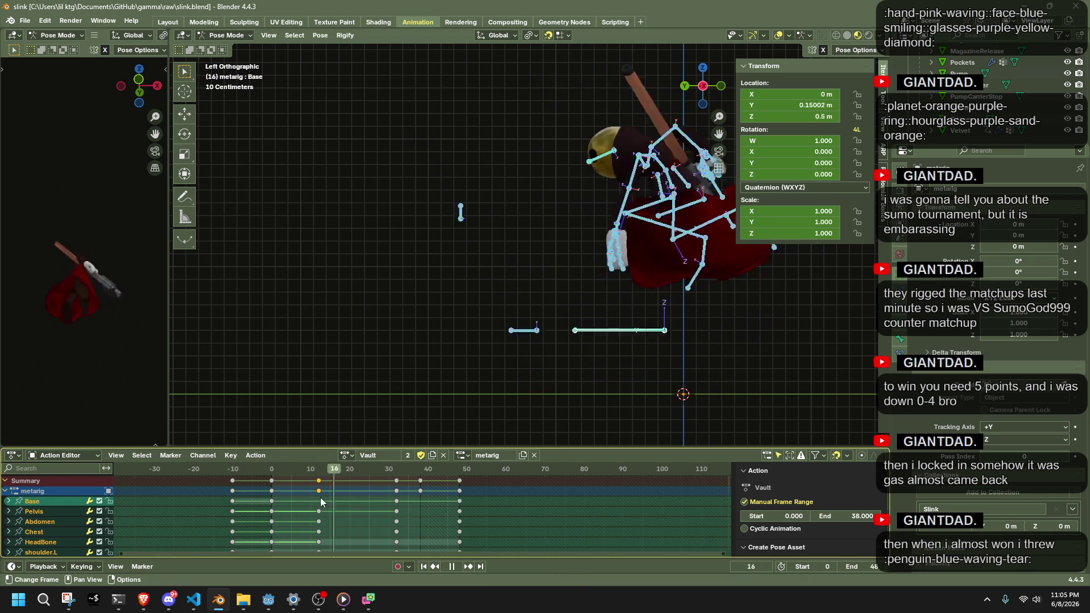
key(Escape)
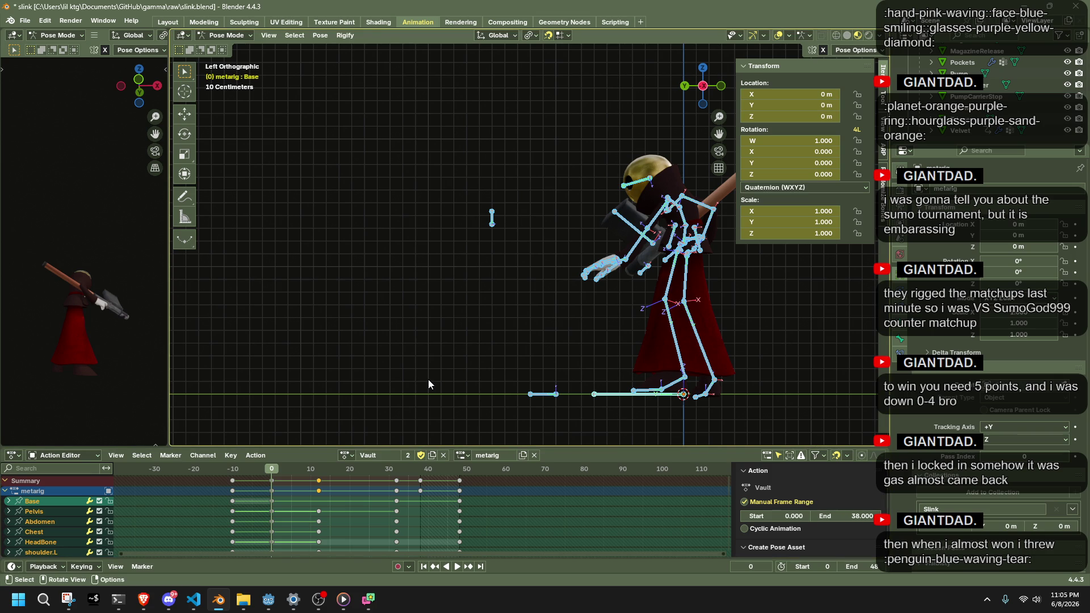
click(387, 431)
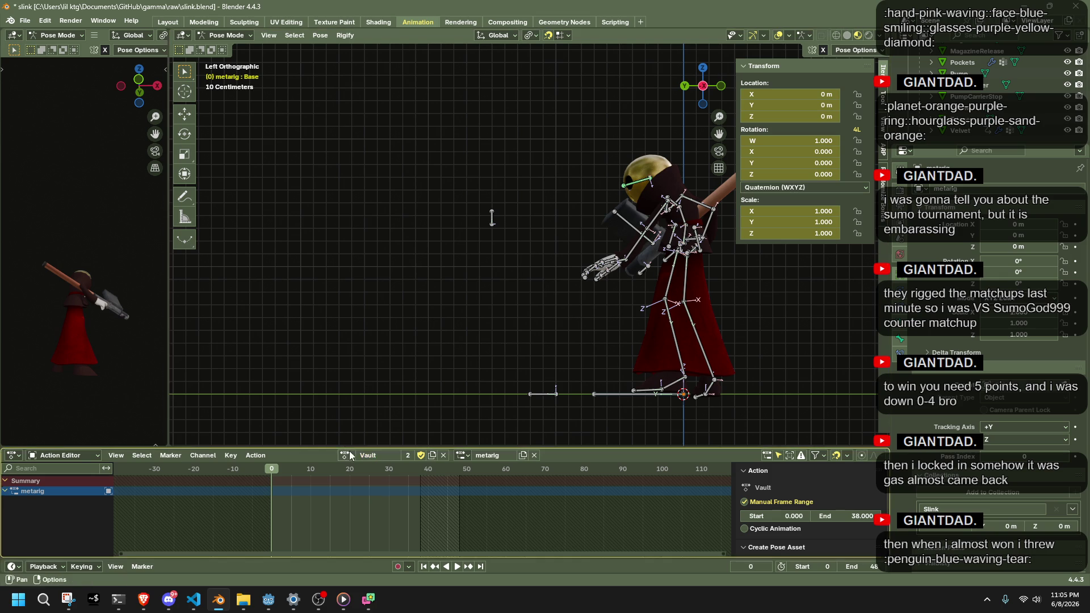
Select all bones of the Climb02 rig and clear all transforms back to rest pose
click(374, 420)
ctrl+scroll(412, 450, up, 1)
text(Climb02)
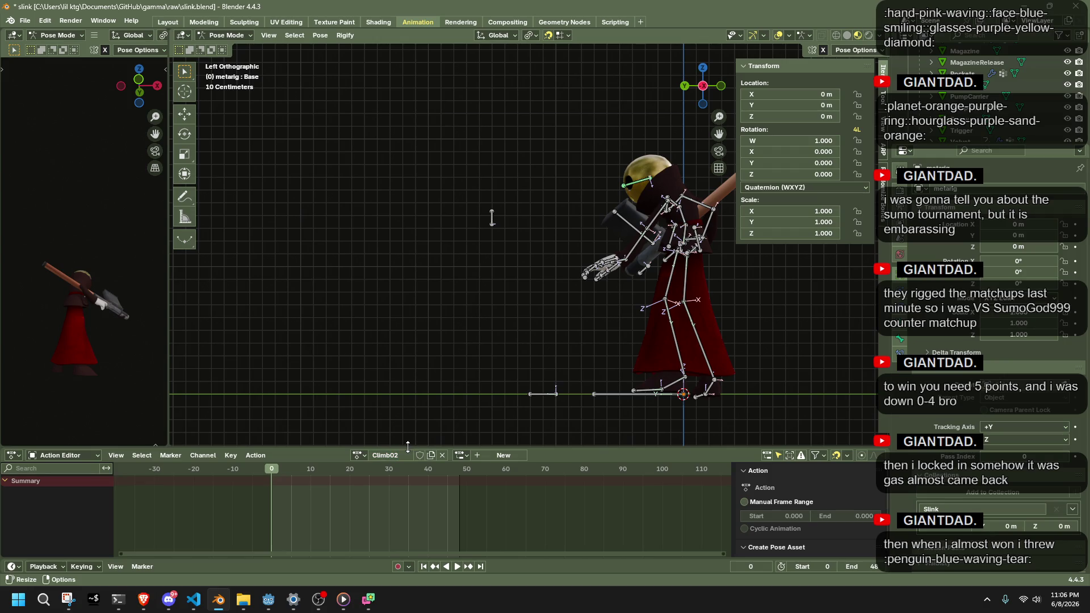
key(a)
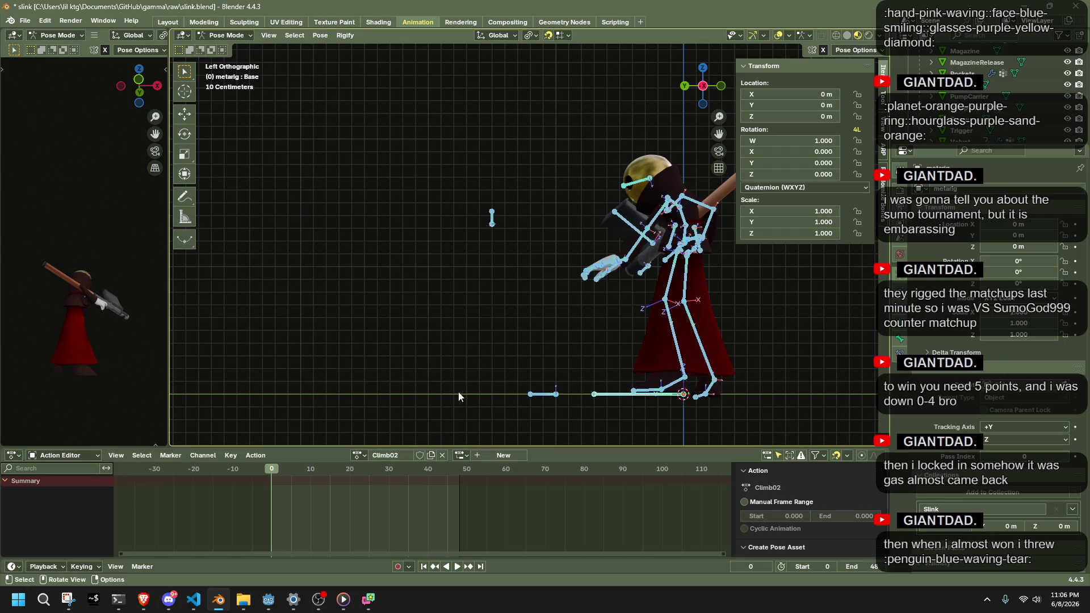
mouse_move(390, 294)
mouse_down()
mouse_move(624, 312)
mouse_move(662, 141)
mouse_up()
click(709, 89)
scroll(511, 171, down, 2)
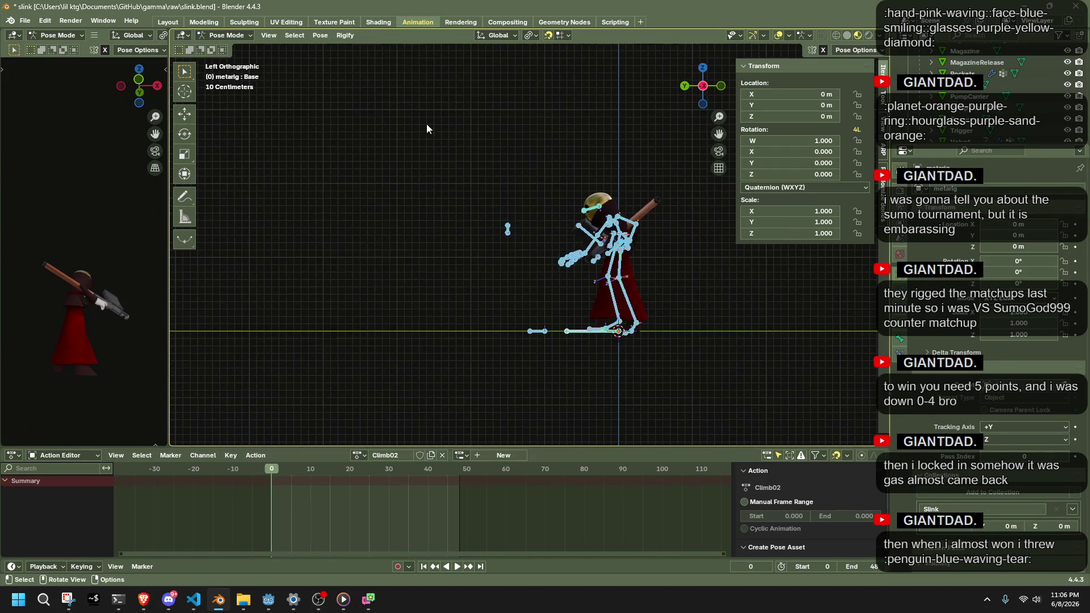
click(326, 35)
mouse_move(338, 56)
click(500, 55)
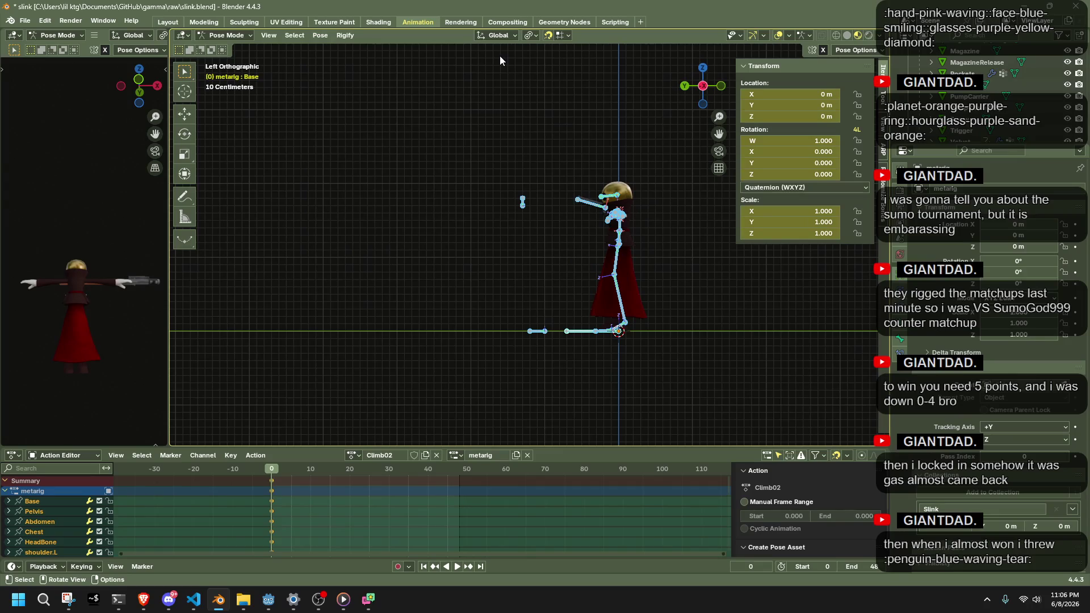
Load the Idle action, copy its pose, and reopen the action list
drag(425, 277, 537, 253)
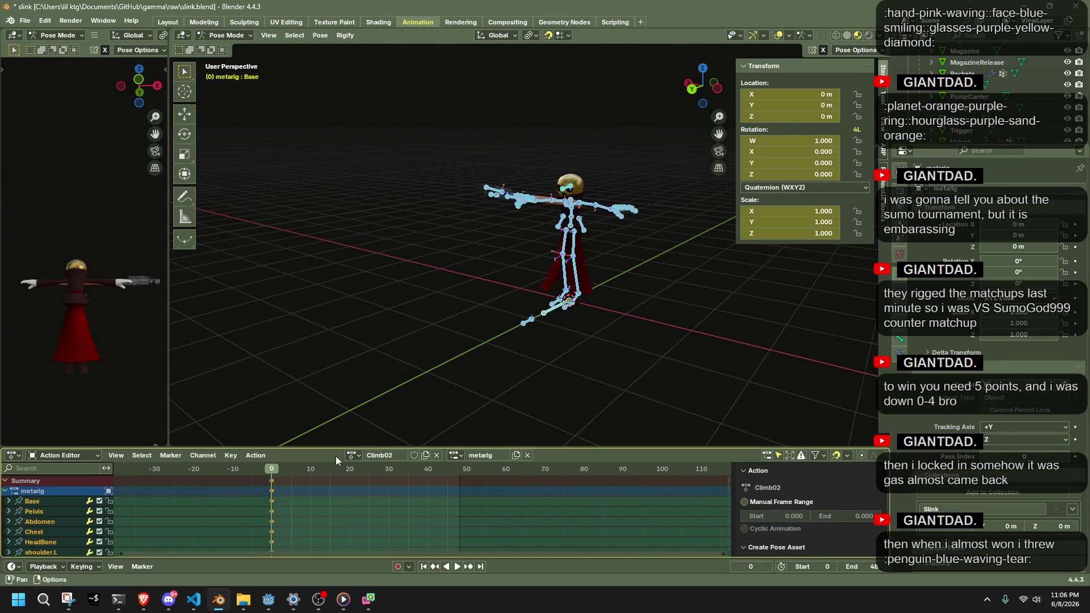
click(353, 455)
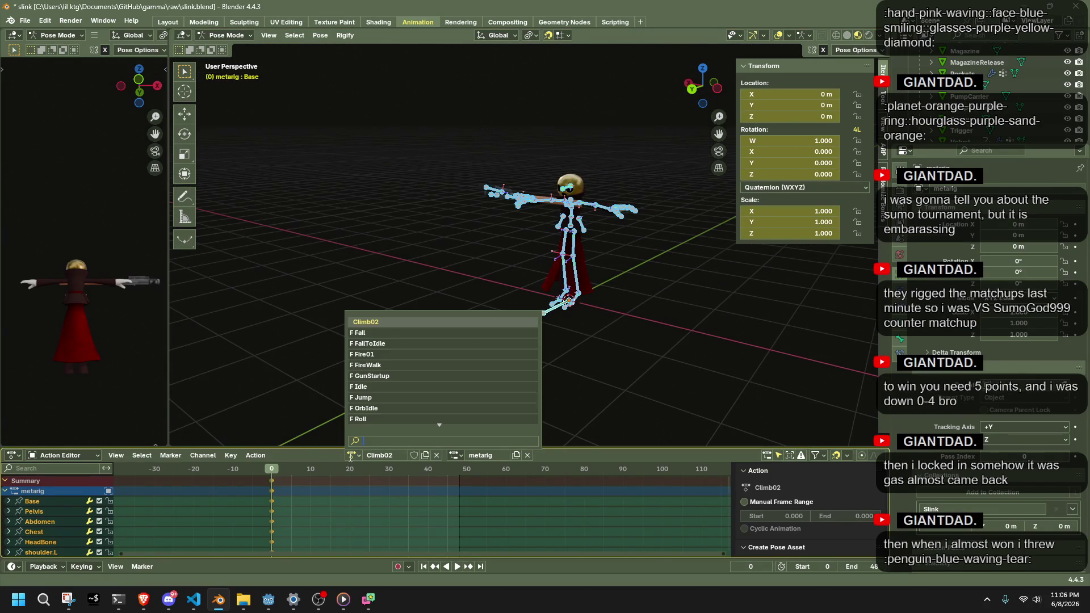
click(386, 387)
key(ctrl+c)
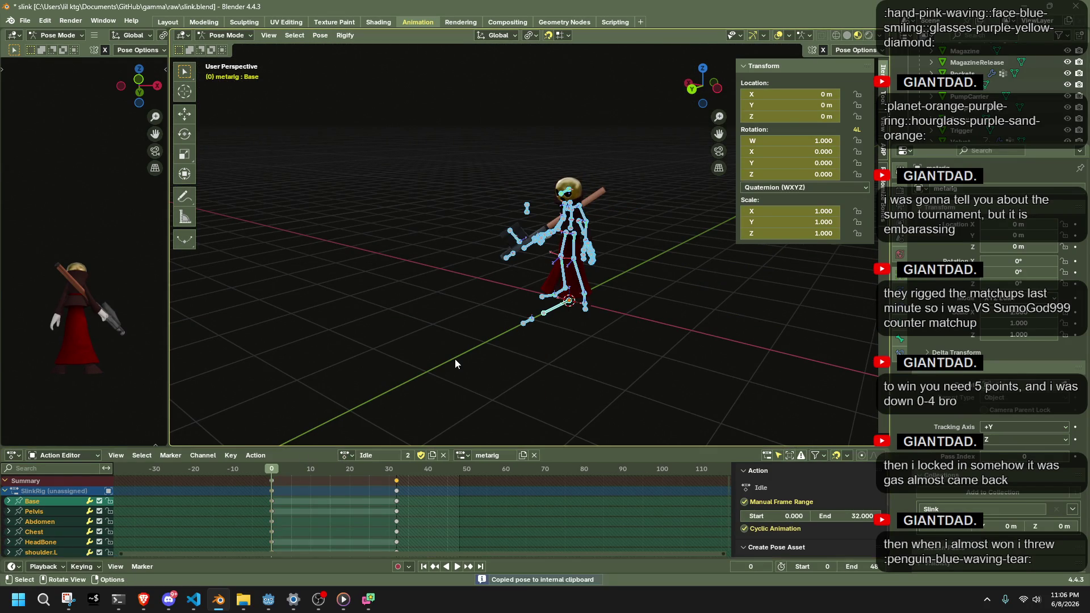
click(348, 455)
scroll(399, 411, down, 6)
scroll(366, 319, up, 6)
Back in Climb02, paste the Idle pose at frame 0 and key it
click(366, 321)
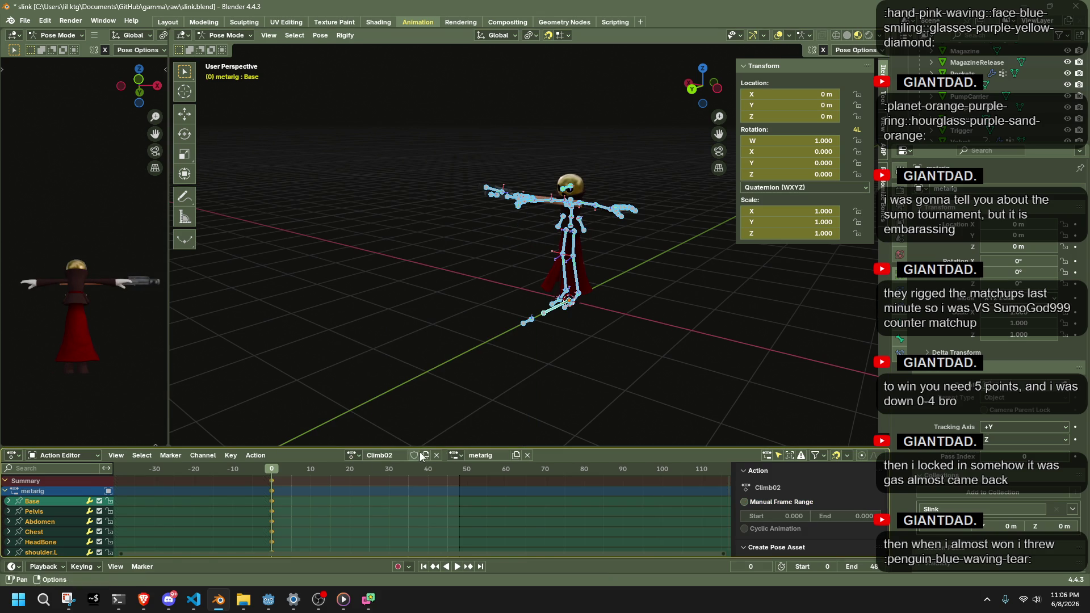
drag(424, 470, 459, 470)
key(ctrl+v)
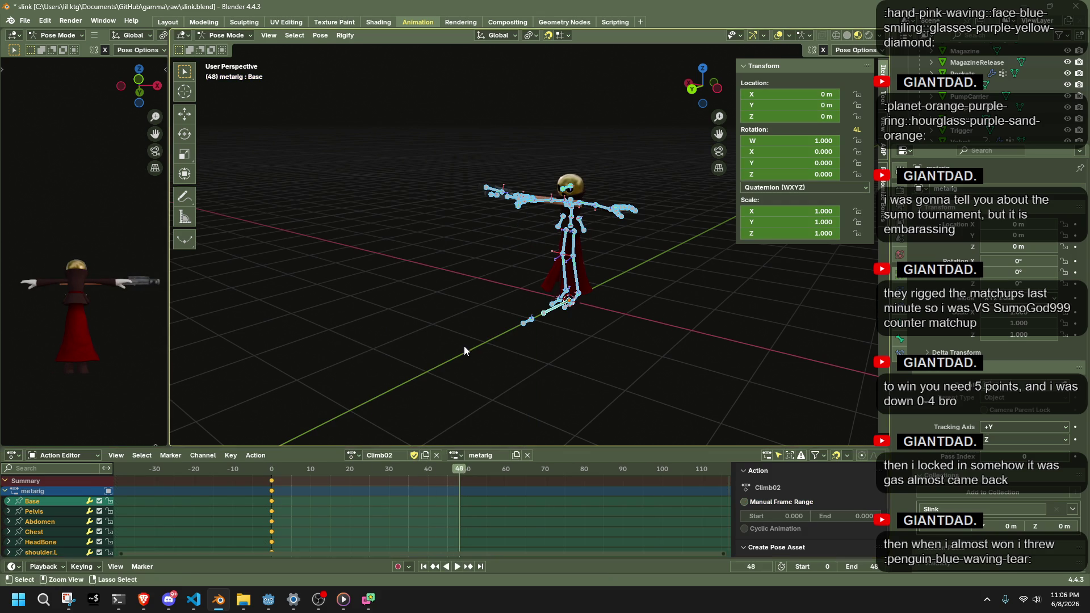
key(ctrl+z)
key(ctrl+shift+z)
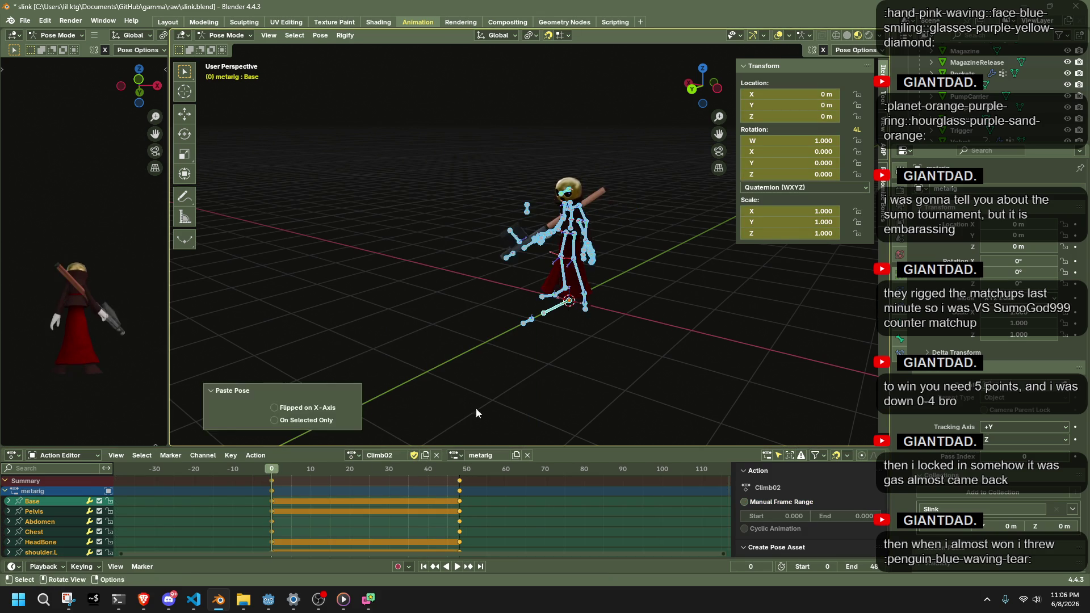
key(i)
click(717, 88)
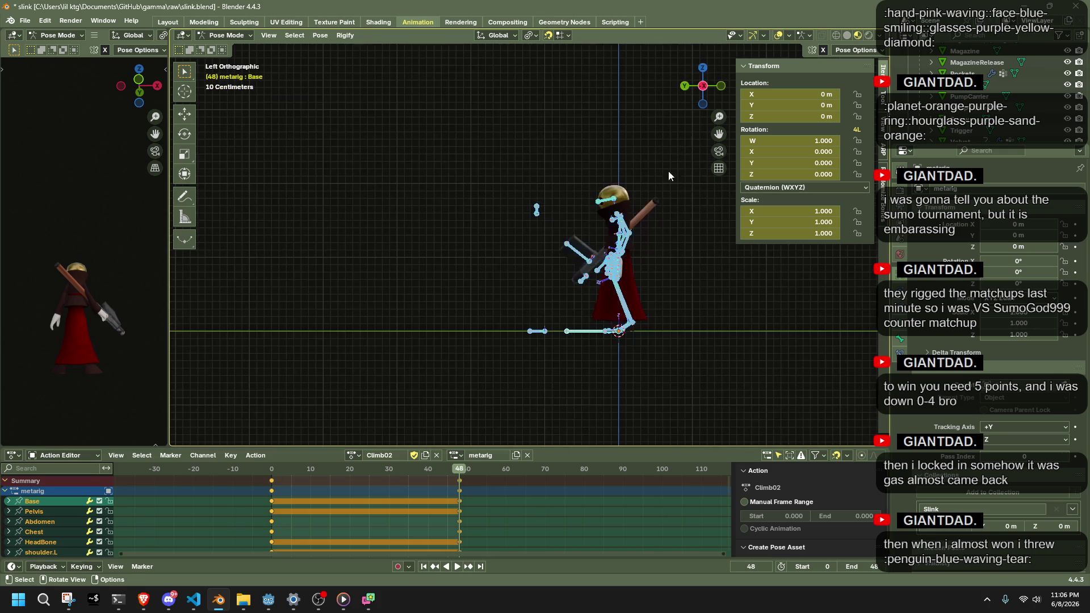
Raise the Base bone to Z location 2 m at frame 48
click(576, 332)
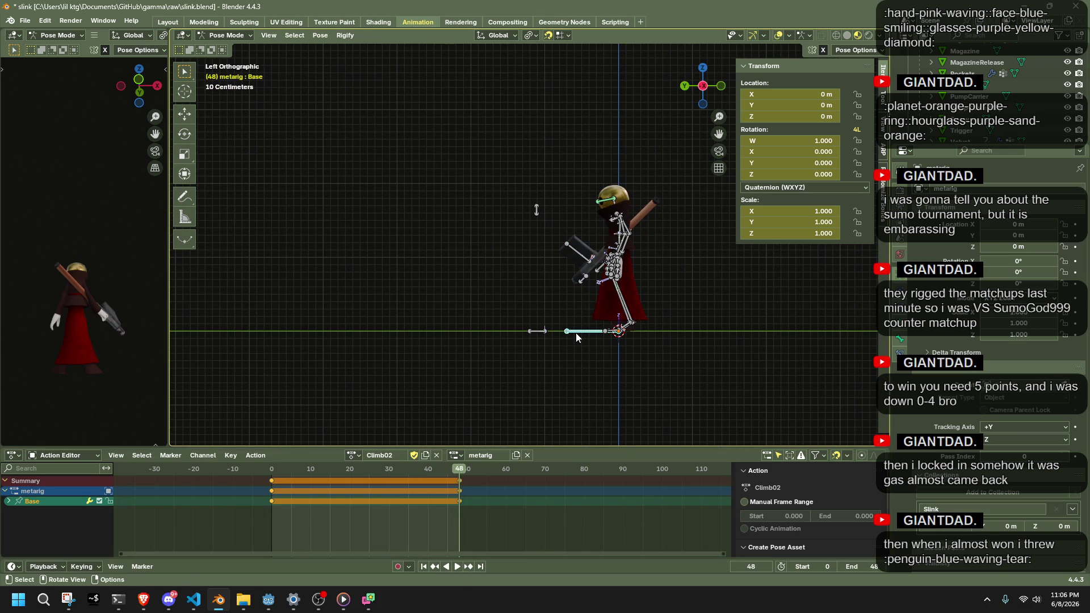
key(g)
key(z)
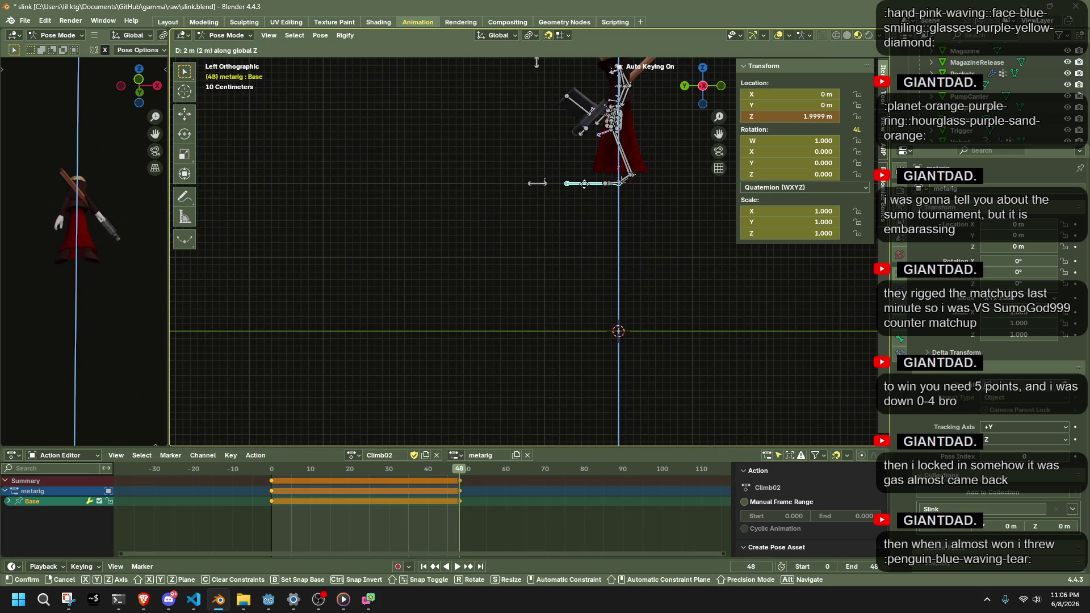
click(584, 183)
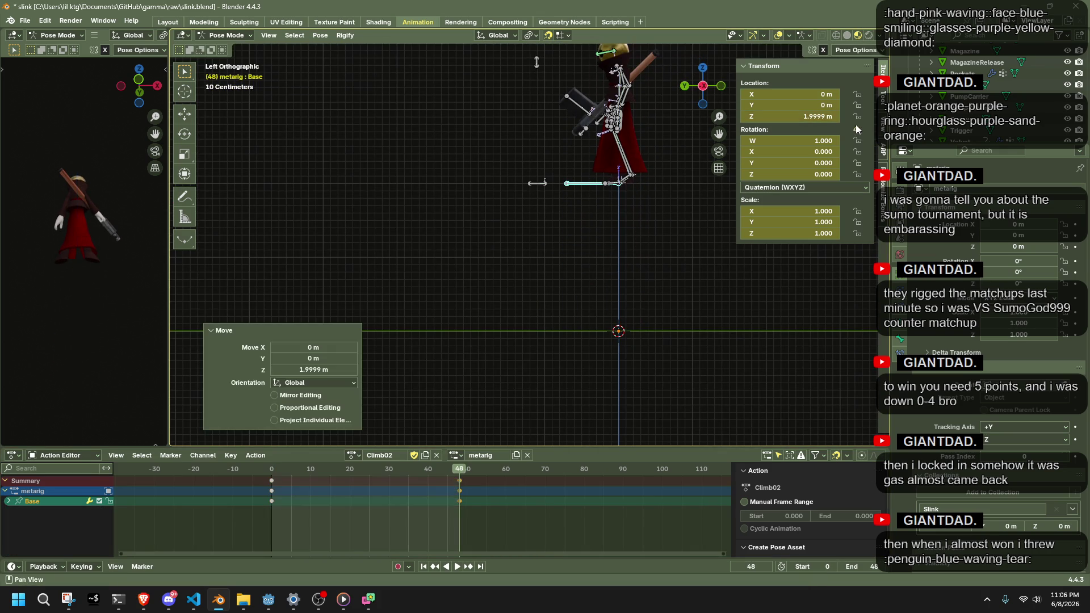
click(830, 117)
text(2)
key(Return)
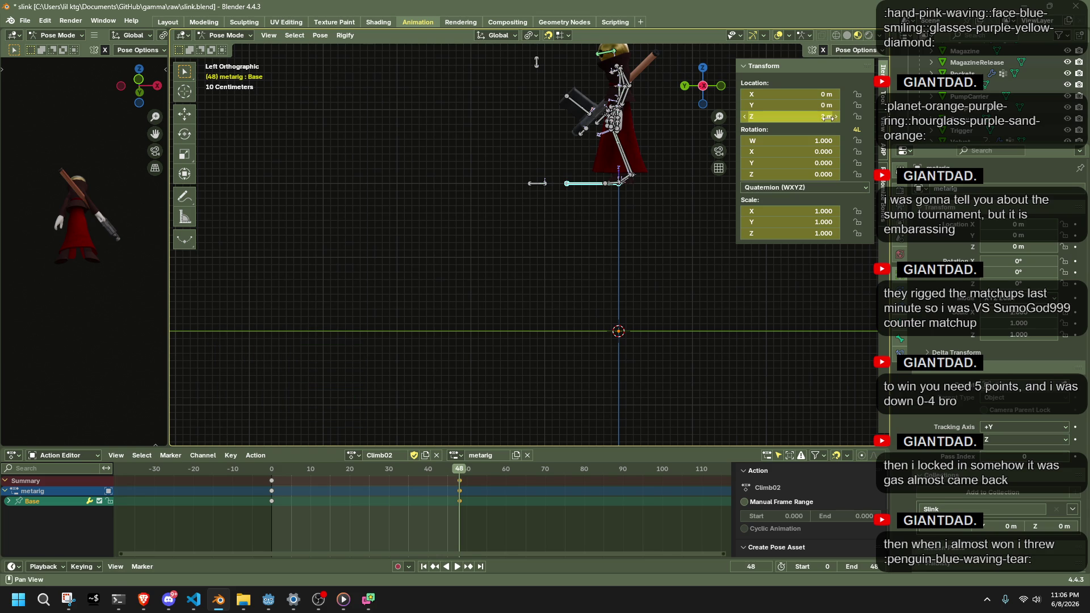
Set the Base bone's Y location to 0.3 m and play the climb to check it
key(g)
key(y)
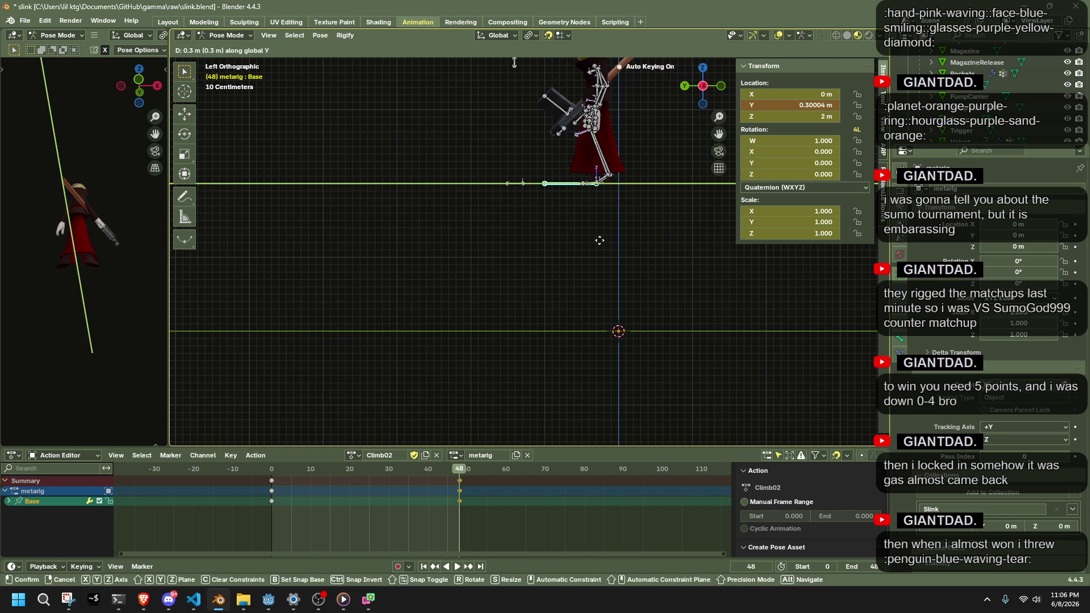
click(601, 240)
double_click(811, 105)
text(0.3)
key(Return)
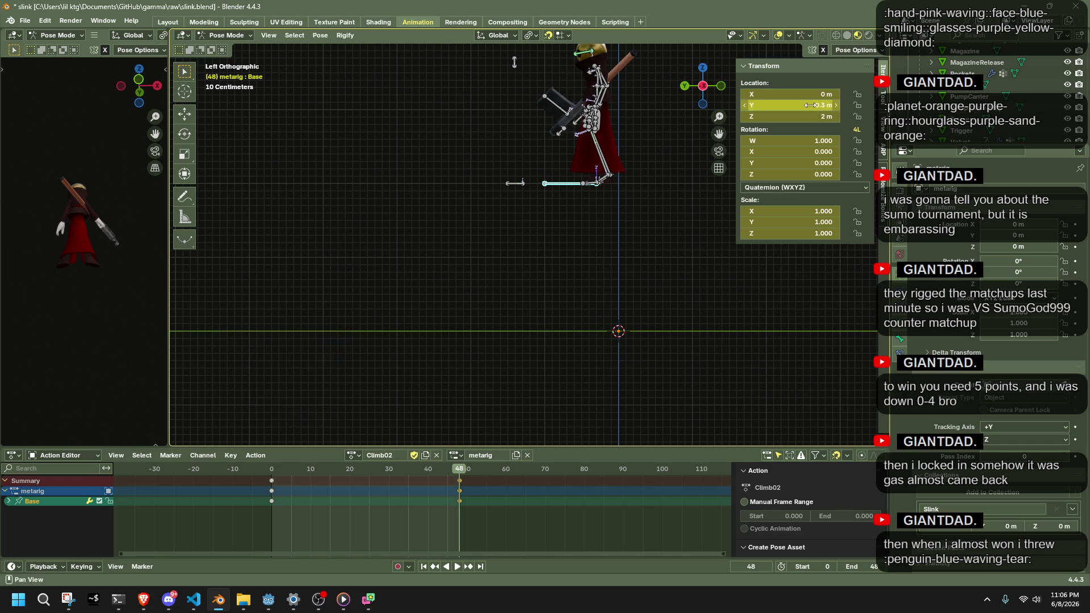
click(445, 469)
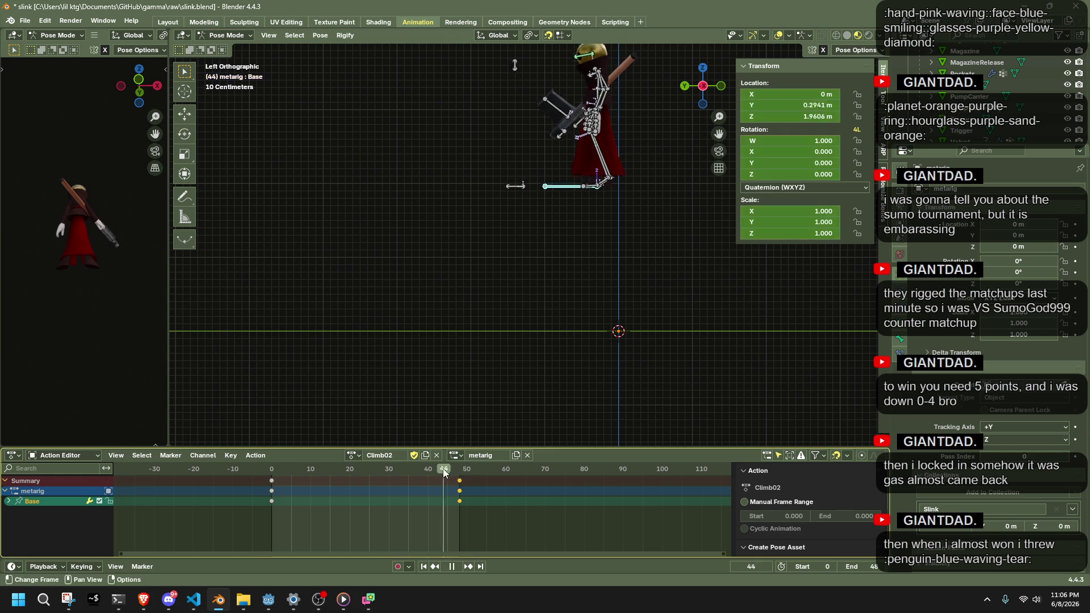
key(space)
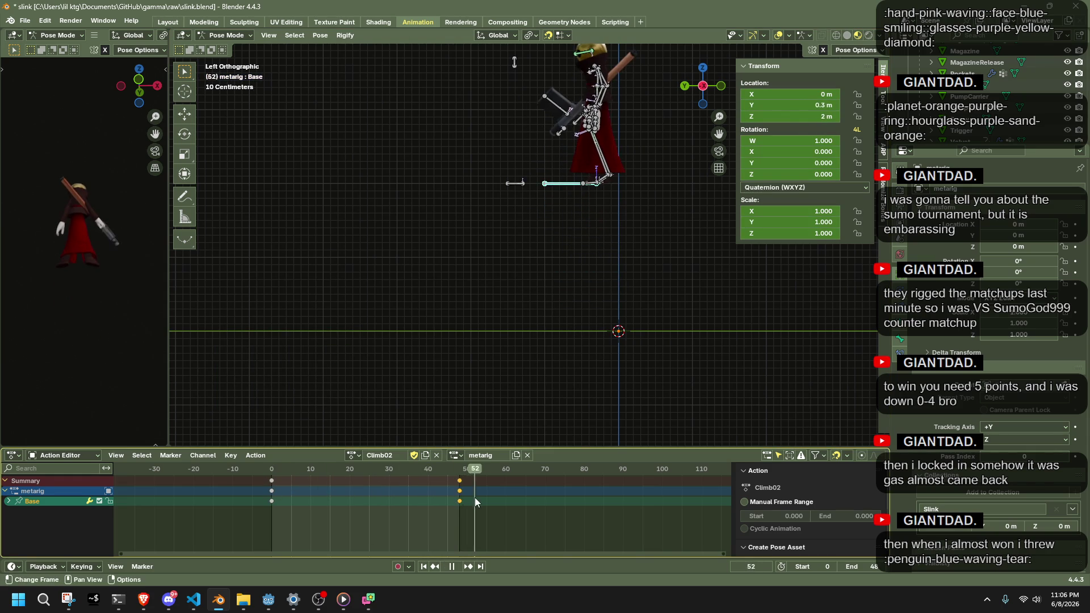
mouse_move(457, 502)
mouse_down()
mouse_move(273, 506)
mouse_move(470, 510)
mouse_move(268, 509)
mouse_move(457, 517)
mouse_move(441, 475)
mouse_up()
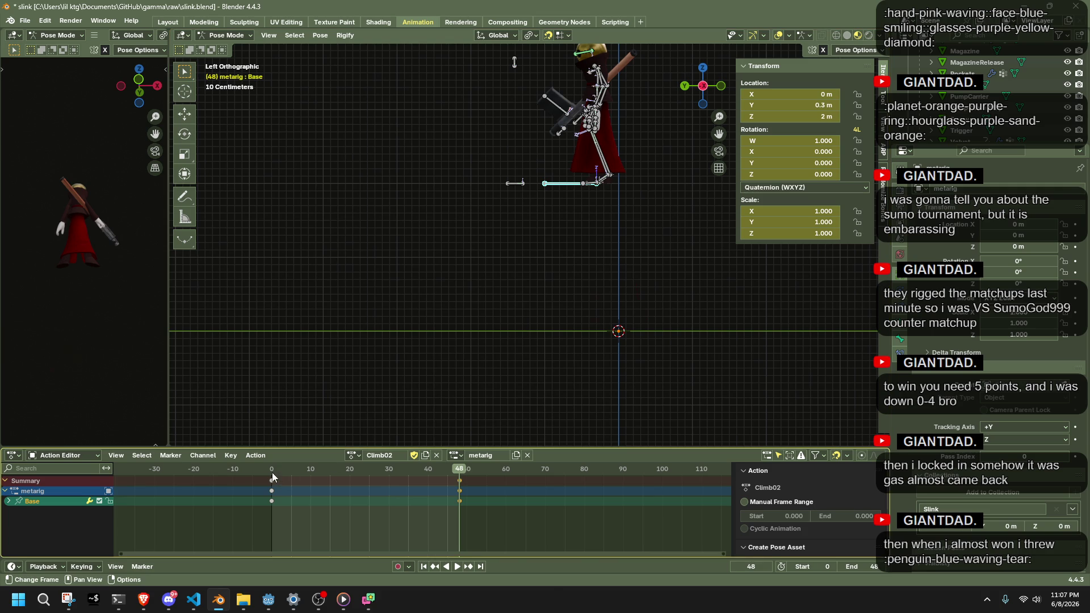
Stop playback at frame 25 and set the Base bone's Y location to 0 there
key(space)
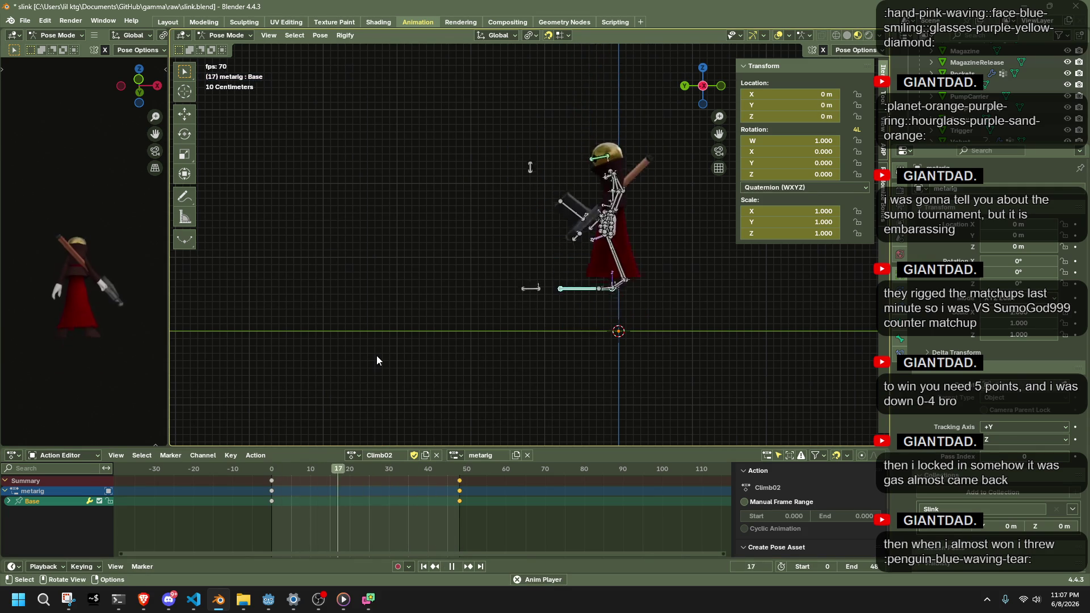
key(Escape)
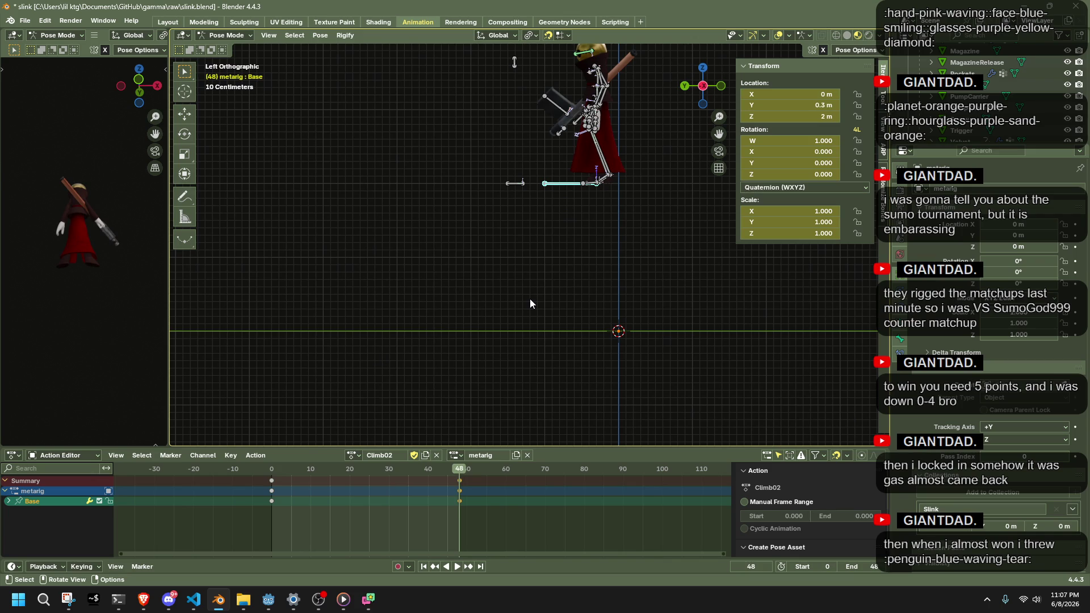
key(space)
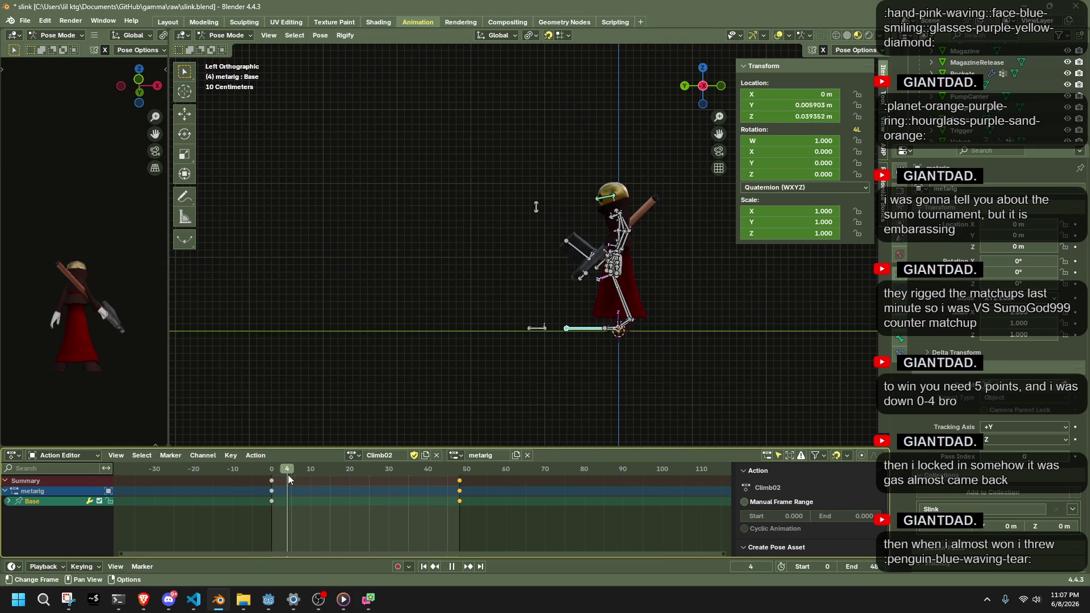
key(space)
click(803, 104)
text(0)
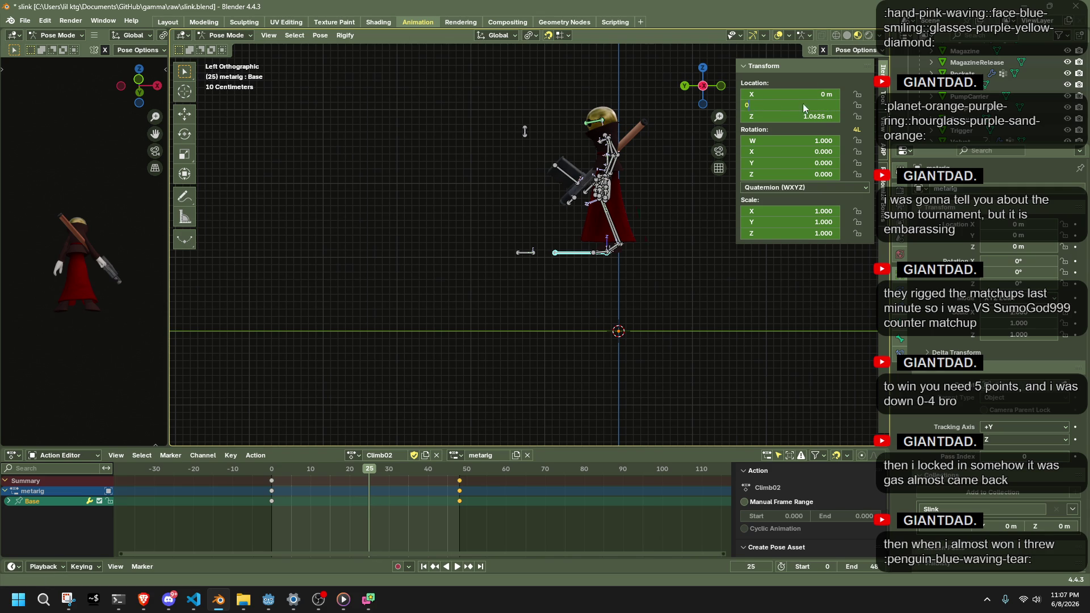
key(Return)
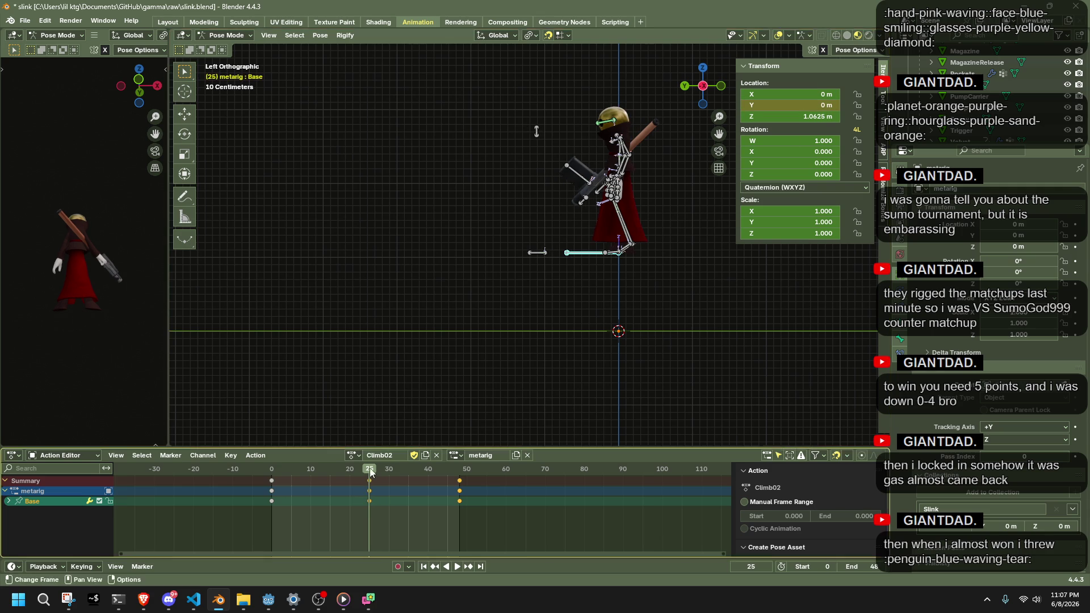
Shift the frame-25 keys onto frame 24 and replay the climb
key(space)
click(366, 474)
key(space)
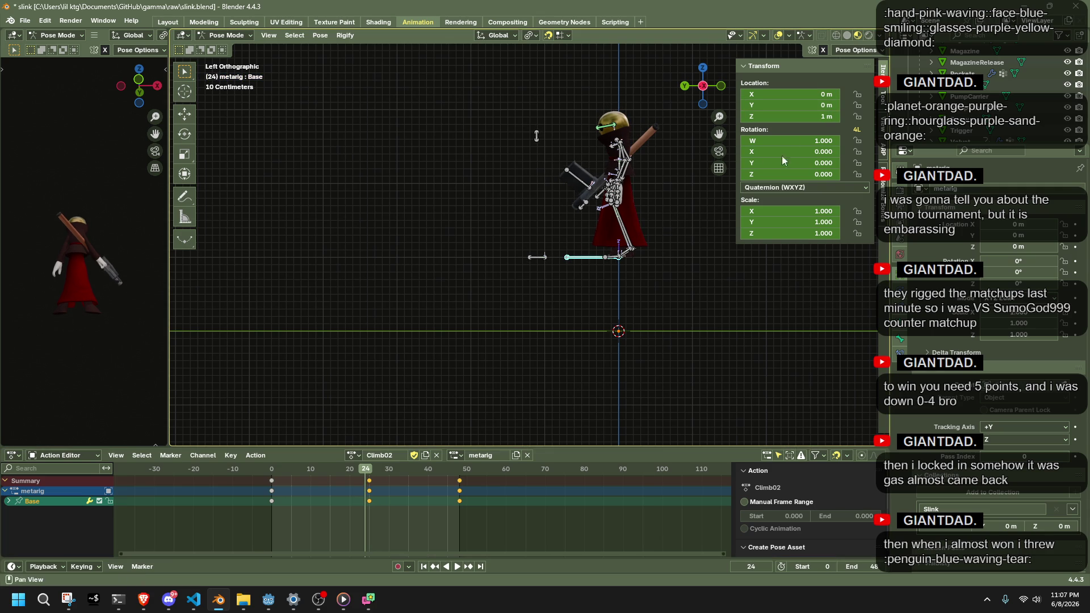
drag(367, 470, 362, 471)
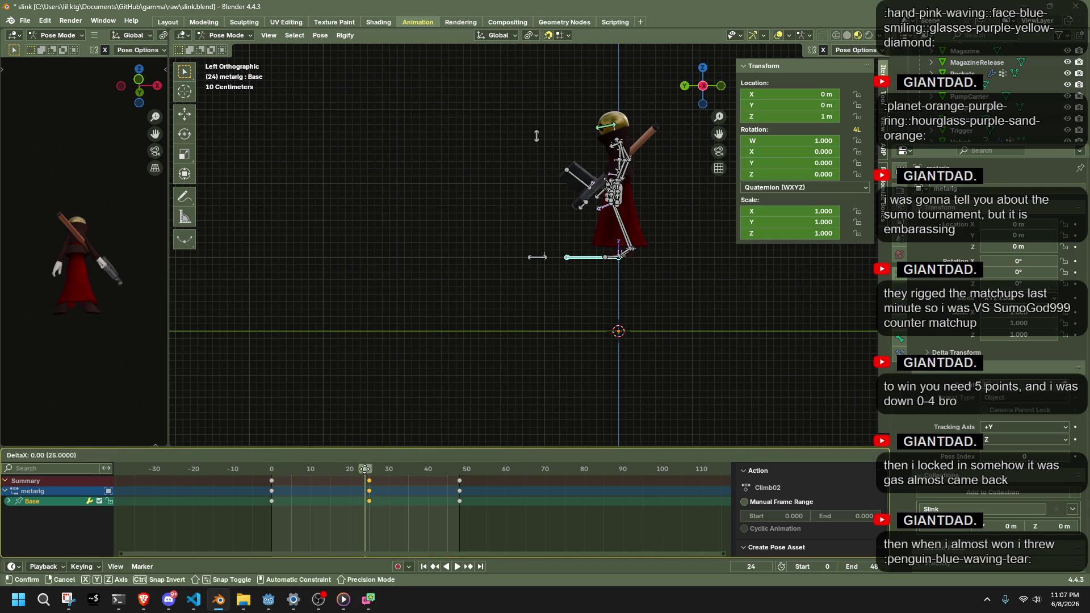
key(space)
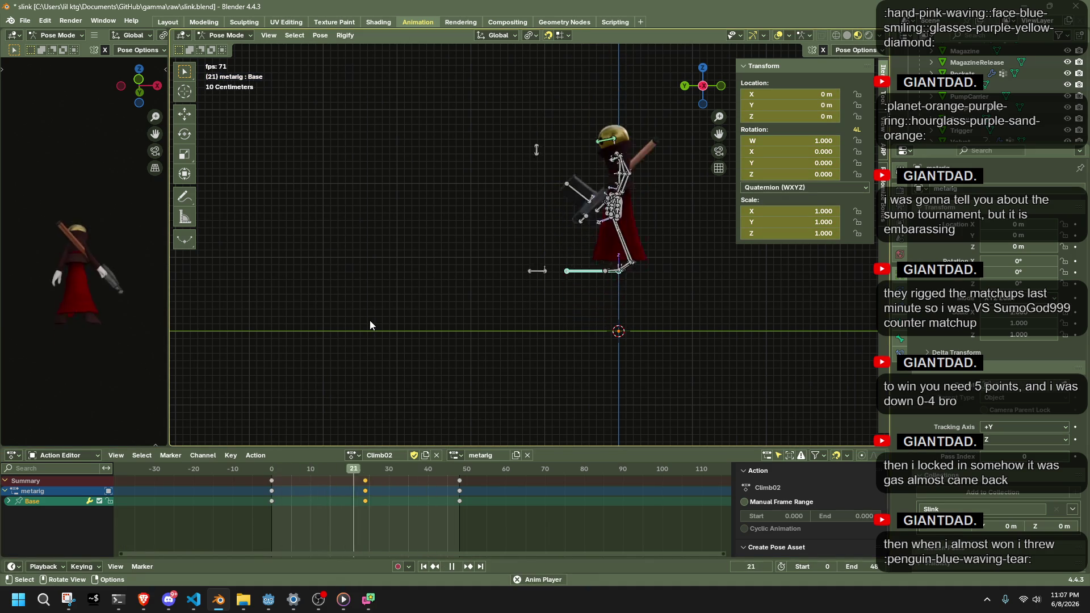
key(space)
key(space)
drag(277, 468, 459, 502)
Save slink.blend, deselect the bones, and orbit to a perspective view
key(ctrl+s)
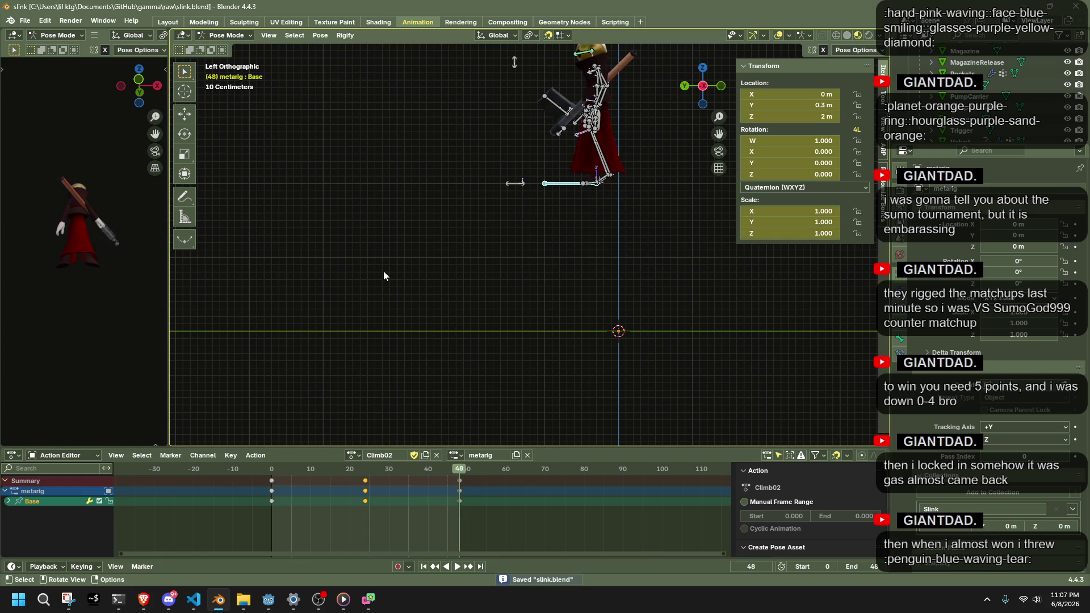
click(383, 271)
mouse_move(383, 271)
mouse_down()
mouse_move(556, 299)
mouse_move(444, 314)
mouse_up()
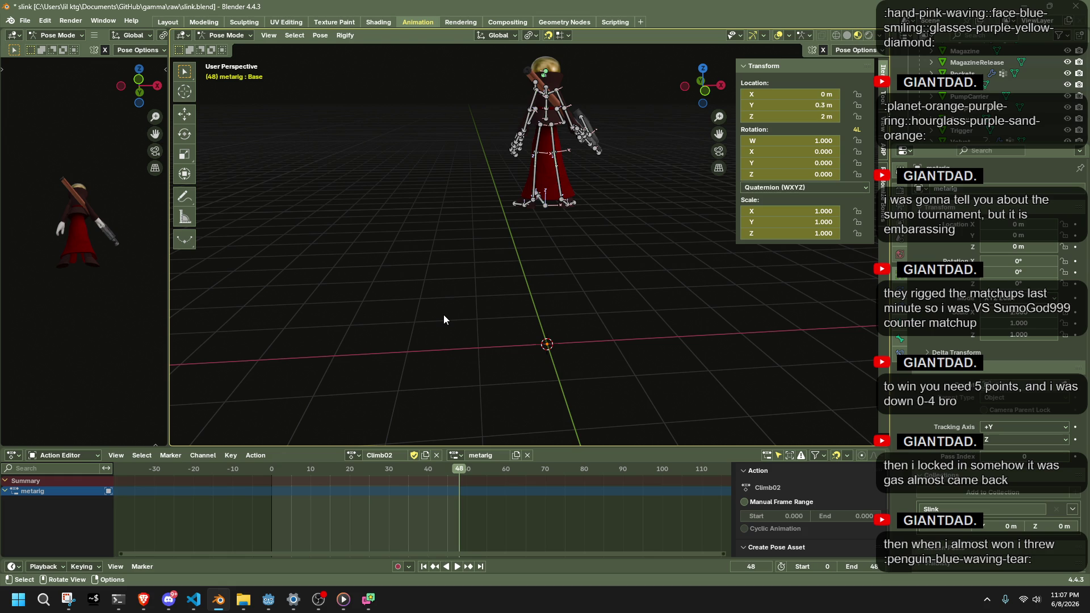
Save, then start a glTF 2.0 export and navigate up to the gamma folder
key(ctrl+s)
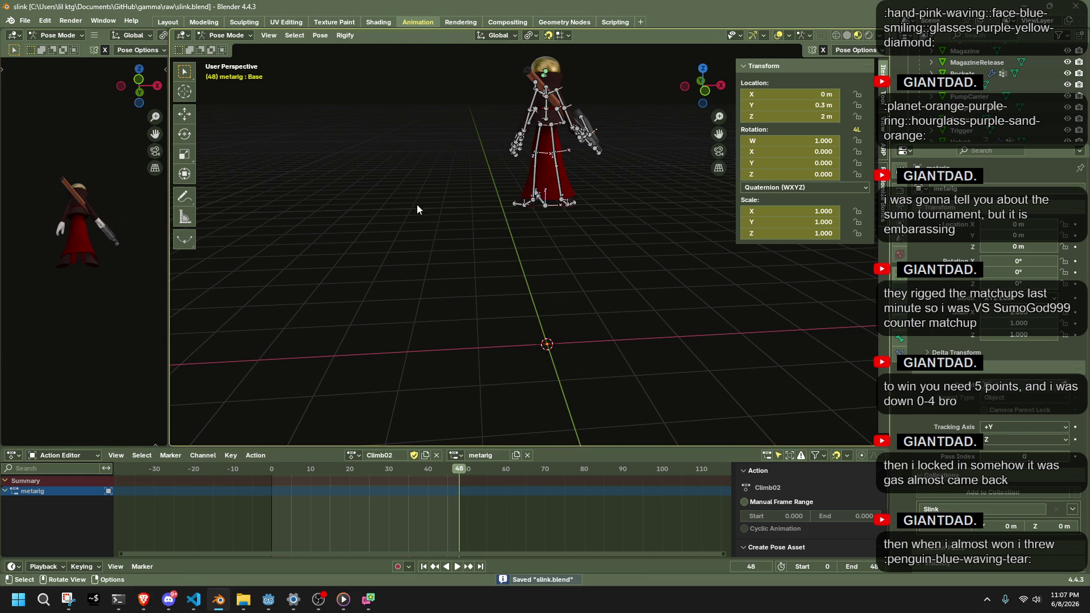
key(F3)
key(Return)
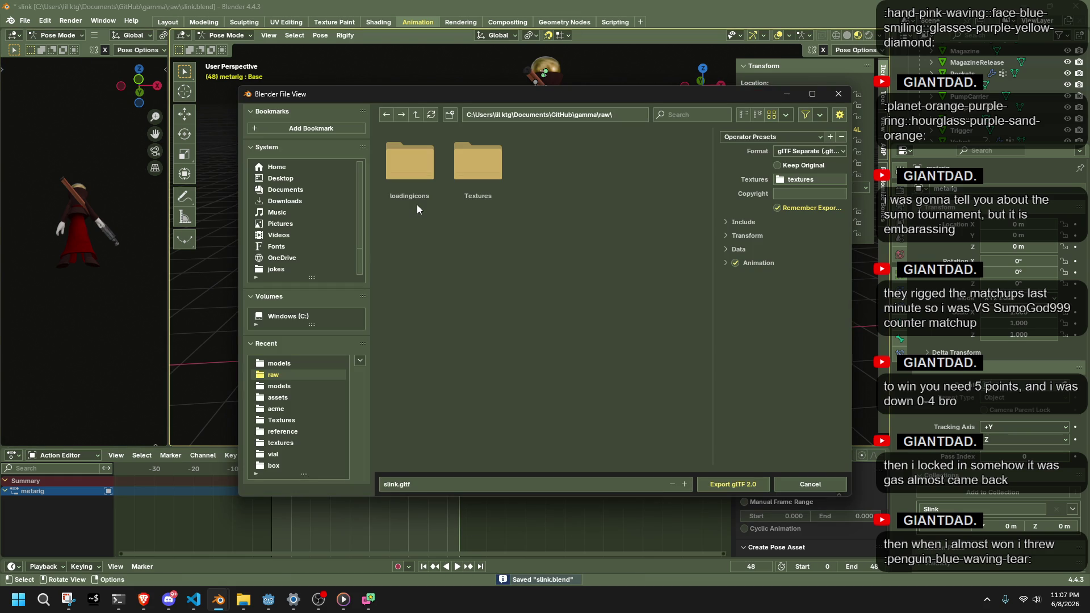
click(623, 113)
key(BackSpace)
key(BackSpace)
key(BackSpace)
key(BackSpace)
key(Return)
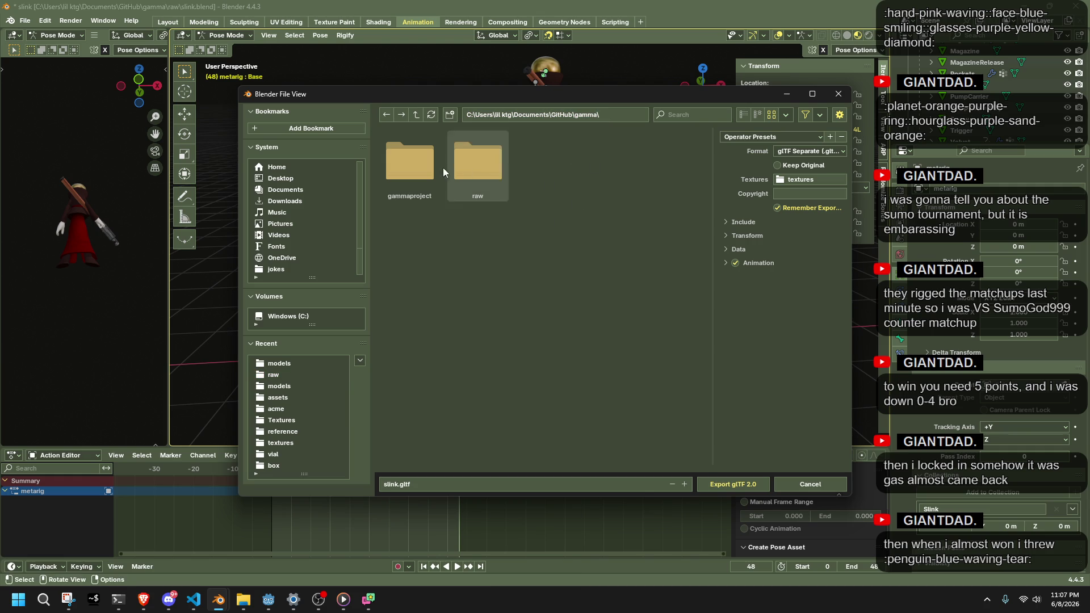
Export over Slink.gltf in gamma\gammaproject\assets
double_click(396, 173)
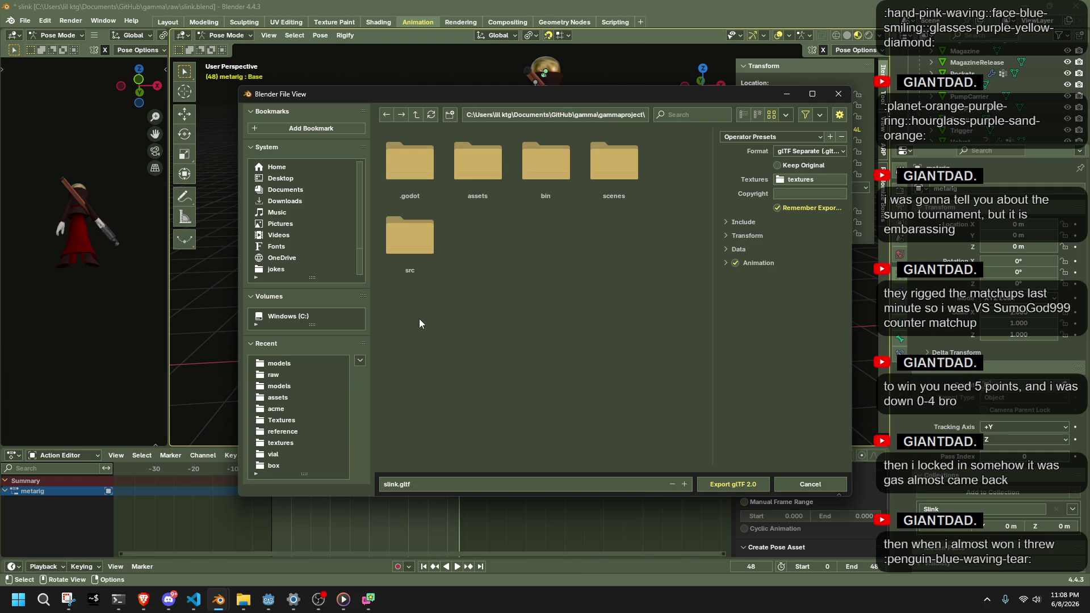
double_click(479, 178)
scroll(463, 340, down, 5)
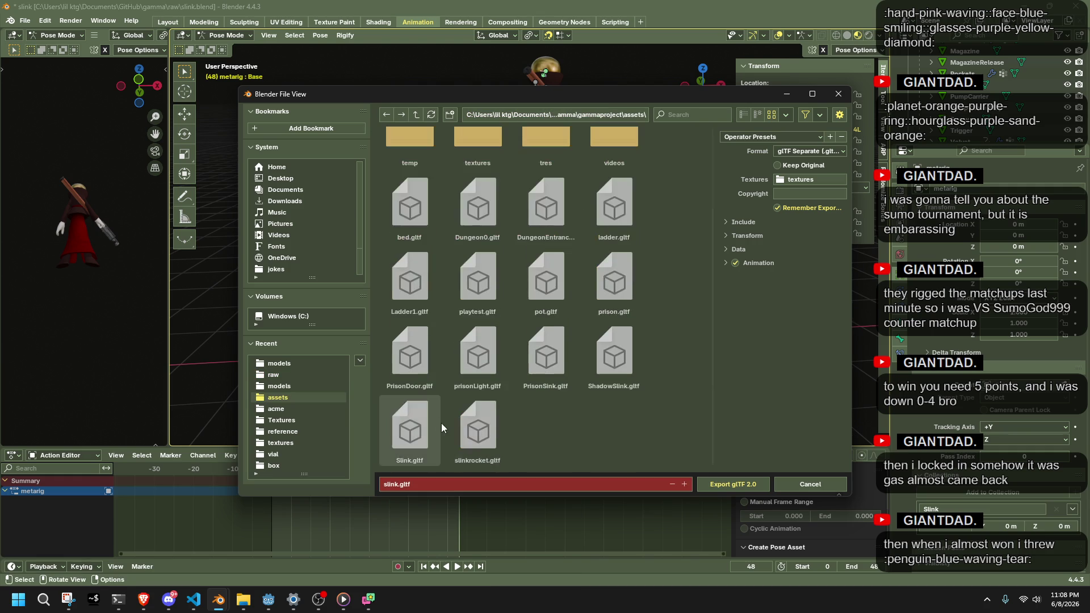
click(437, 420)
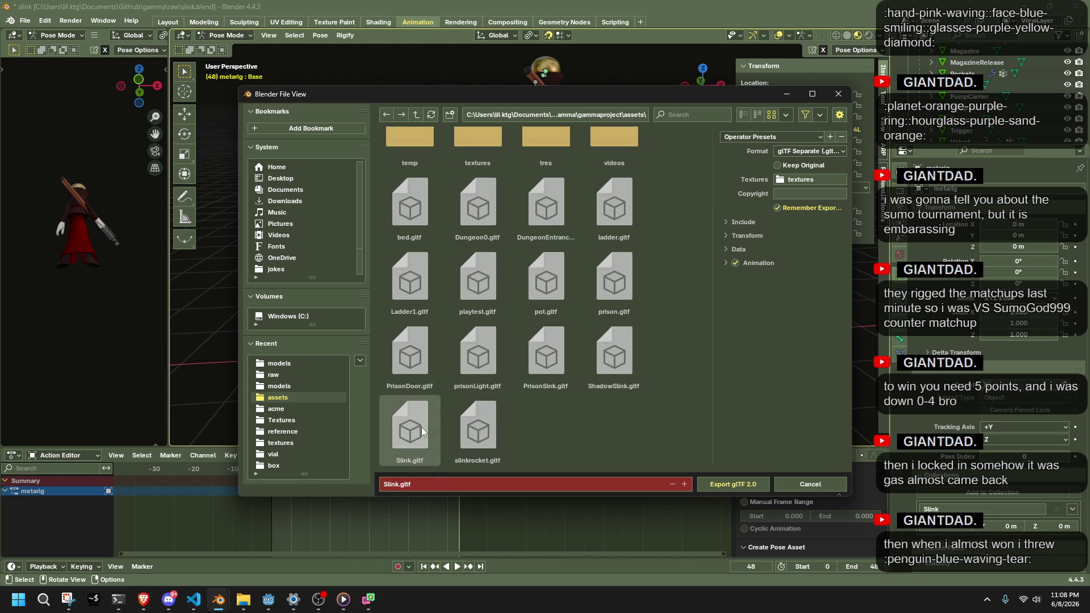
click(733, 483)
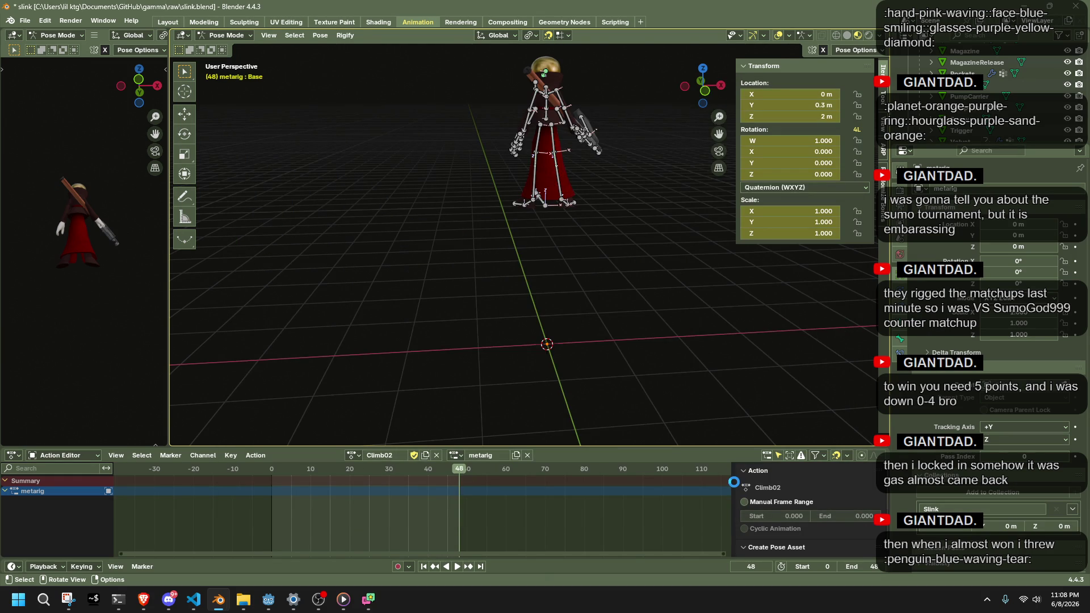
mouse_move(293, 598)
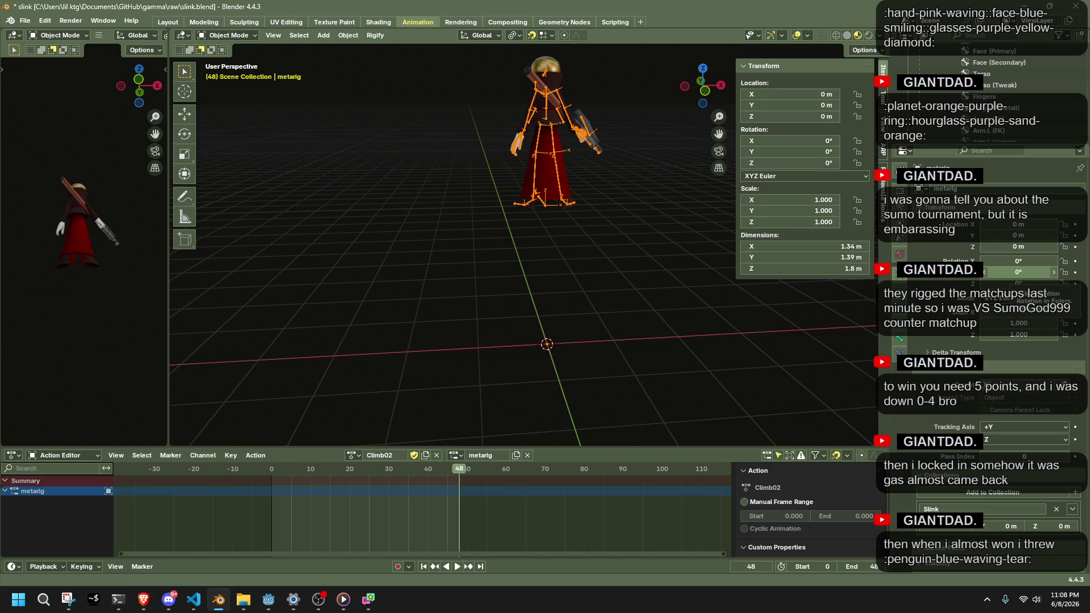
Switch to the web browser, then return to Blender's 3D scene
key(alt+Tab)
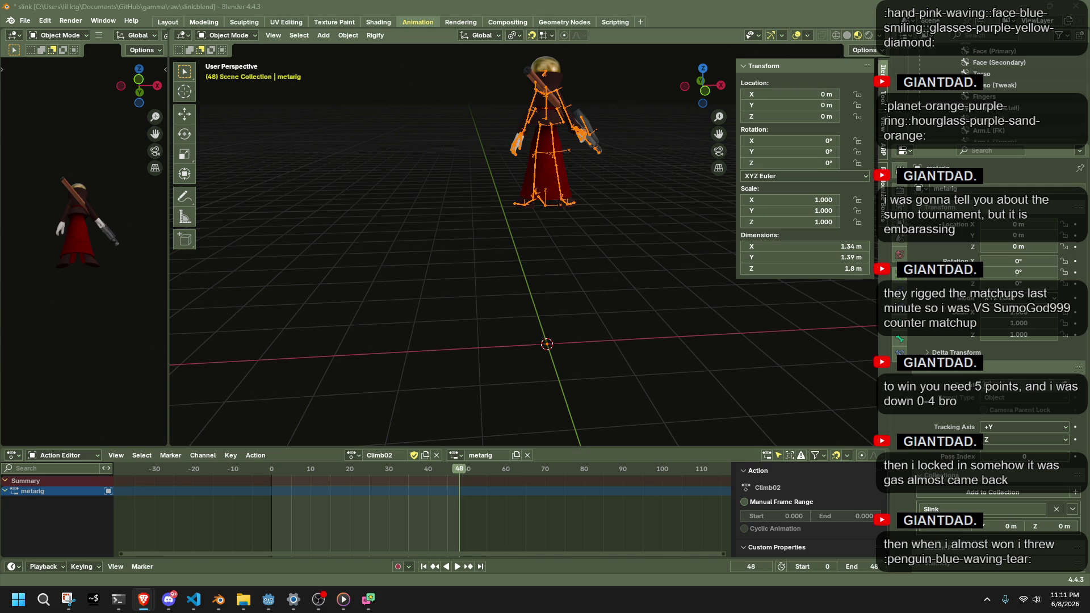
click(625, 295)
Play the climb animation while orbiting around the character, then switch to the Godot editor
mouse_move(591, 286)
mouse_down()
mouse_move(605, 307)
mouse_move(713, 286)
mouse_move(706, 220)
mouse_move(610, 220)
mouse_move(555, 295)
mouse_move(689, 346)
mouse_up()
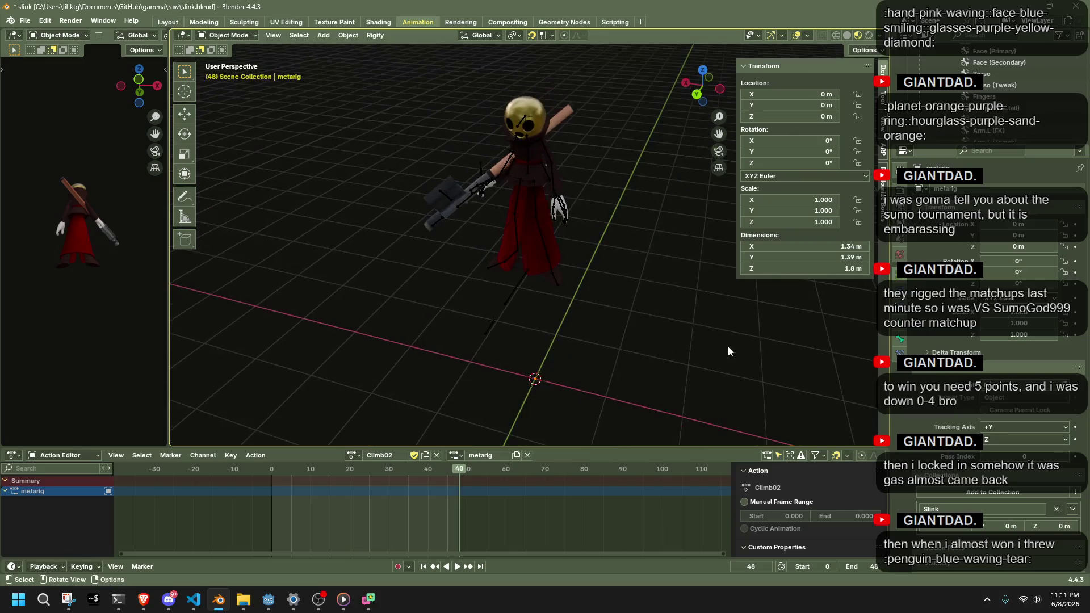
key(alt+Tab)
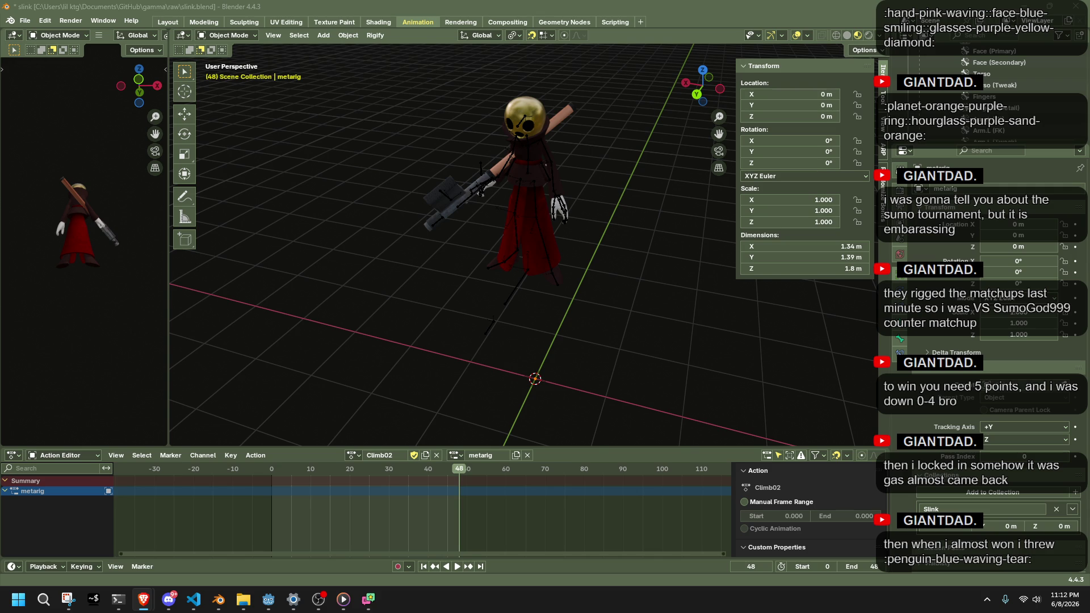
key(space)
mouse_move(634, 358)
mouse_down()
mouse_move(501, 299)
mouse_move(403, 219)
mouse_up()
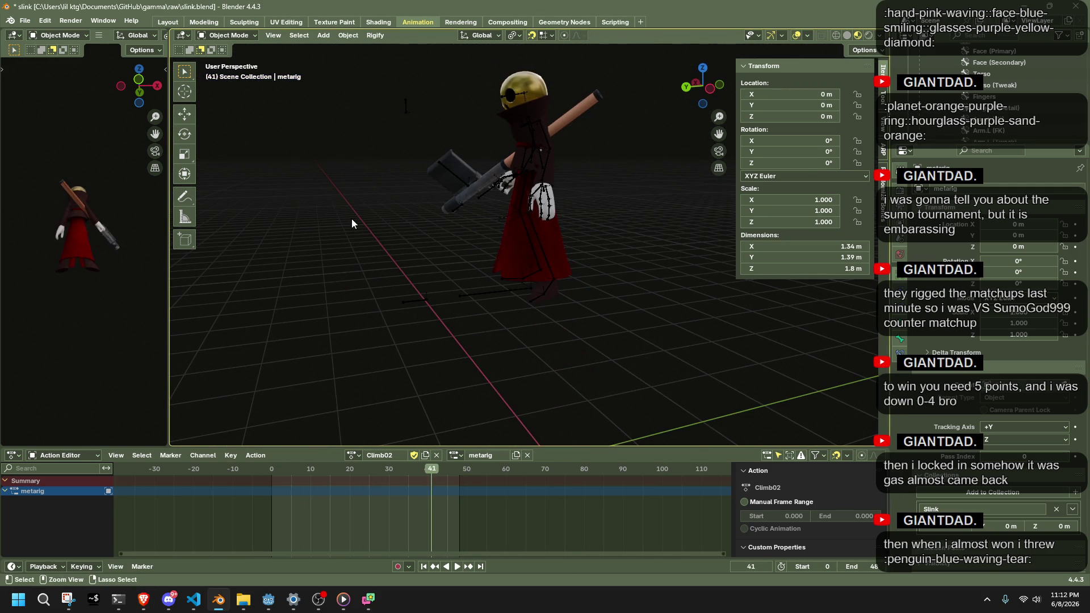
key(alt+Tab)
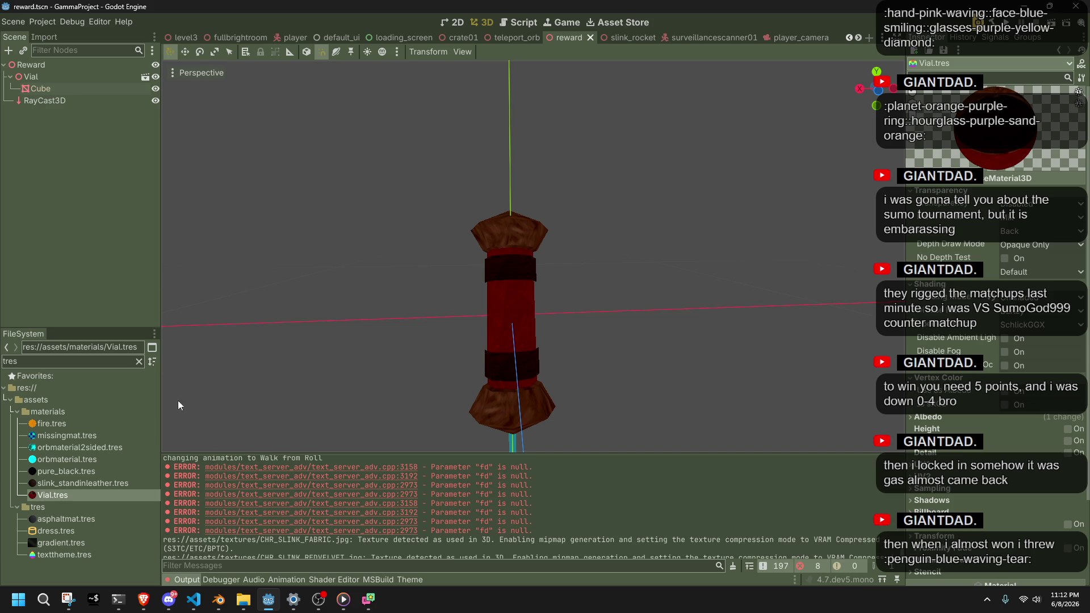
Show the player scene's AnimationTree graph, select Vault, and bring up the add-node menu
click(174, 38)
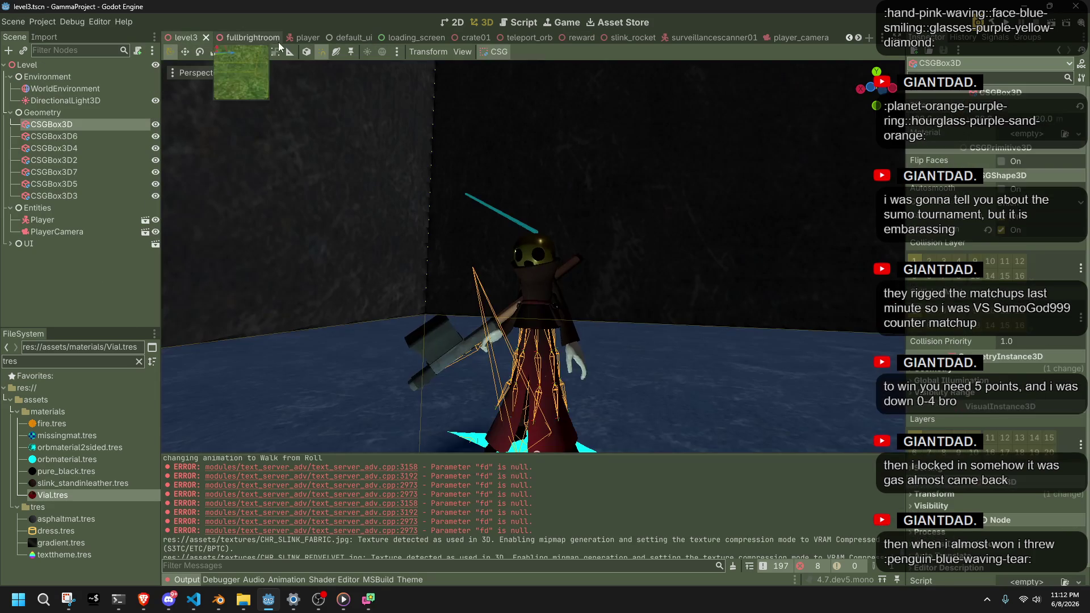
click(290, 39)
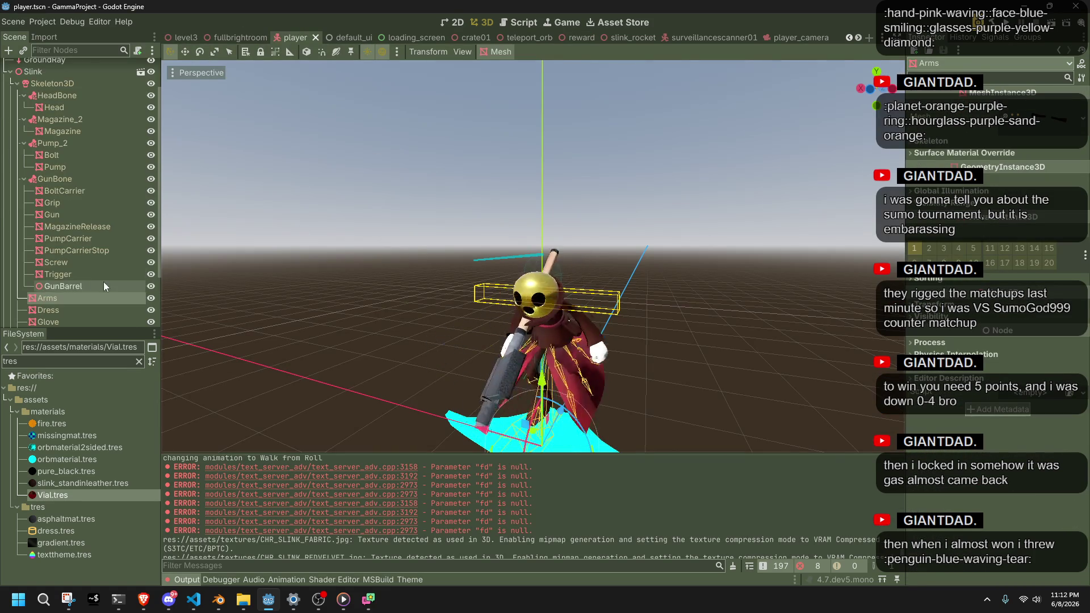
scroll(112, 281, down, 5)
click(78, 321)
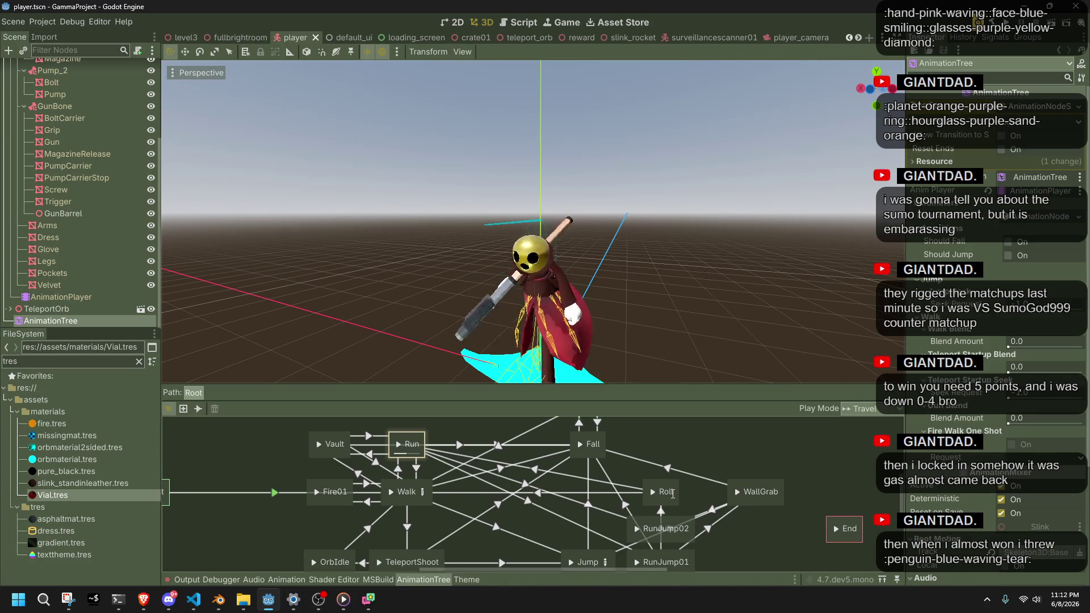
click(336, 450)
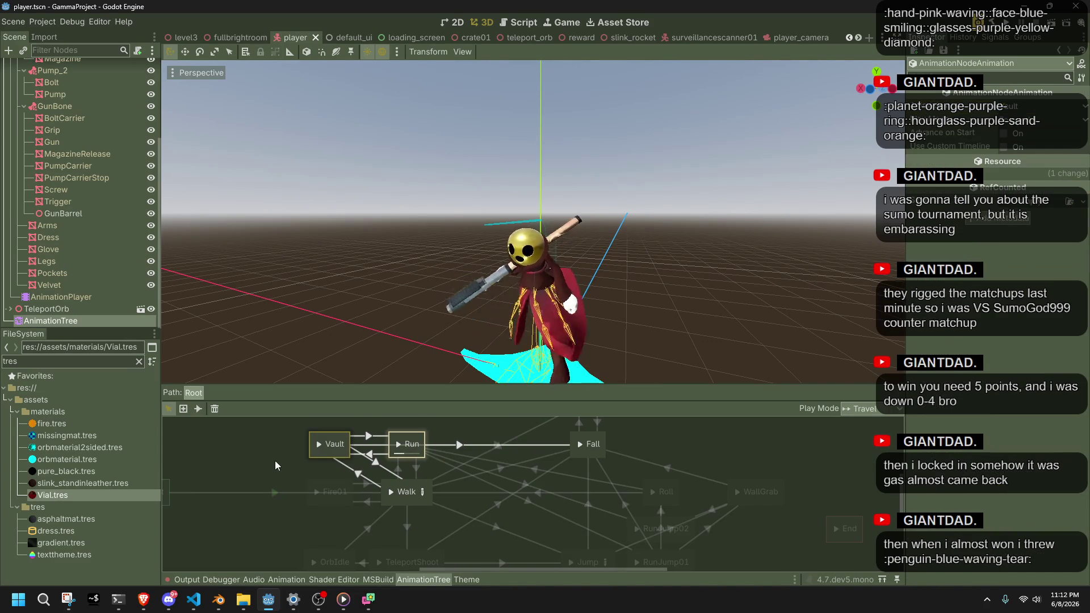
right_click(243, 443)
mouse_move(256, 450)
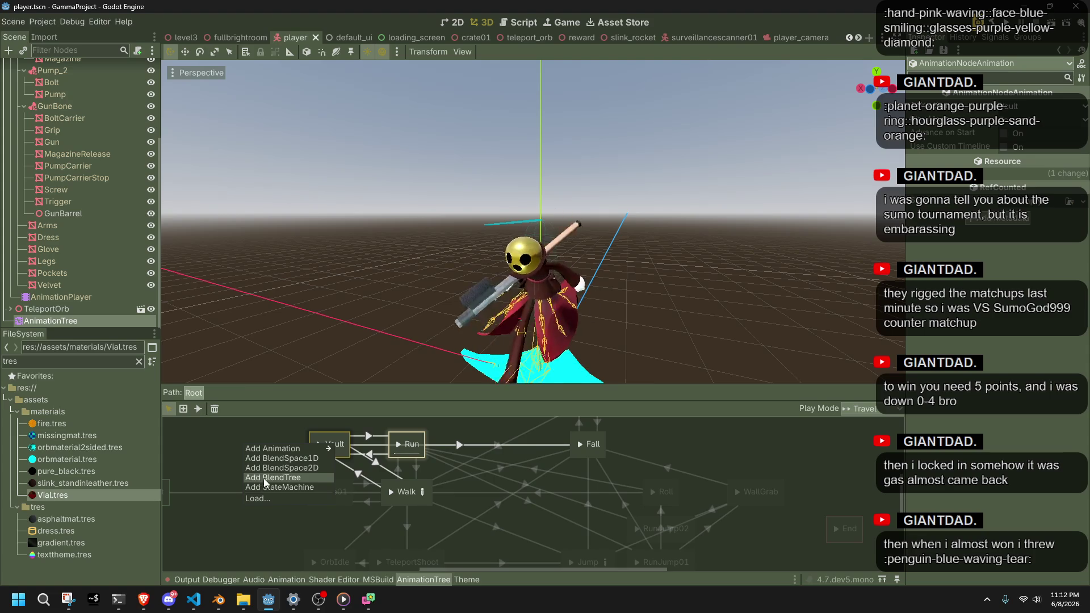
Add a StateMachine node named 'ClimbStateMachine' to the player AnimationTree and open its empty Start/End graph
click(274, 487)
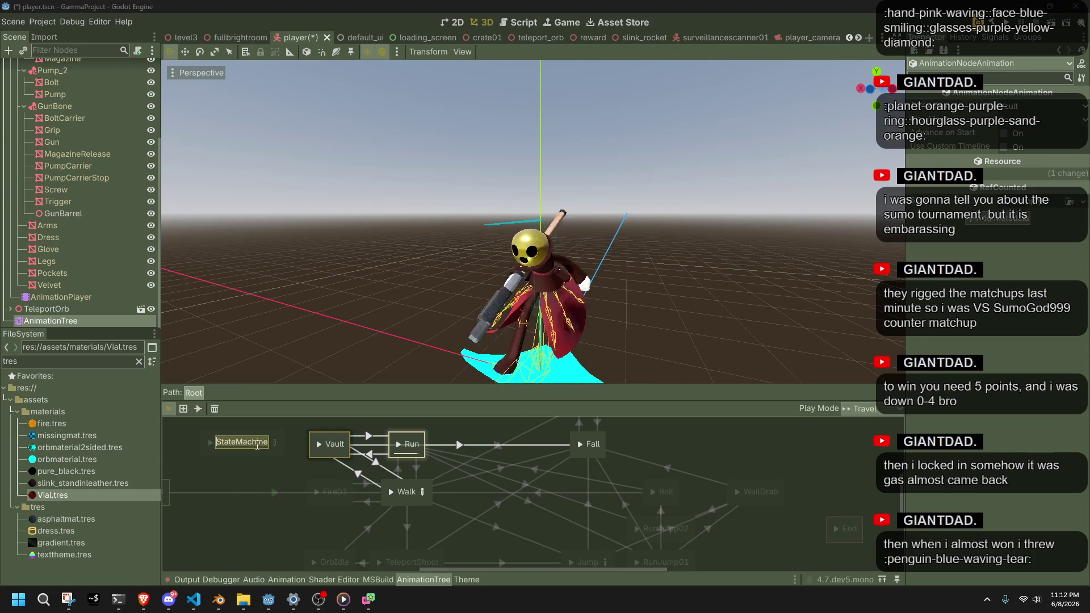
double_click(257, 444)
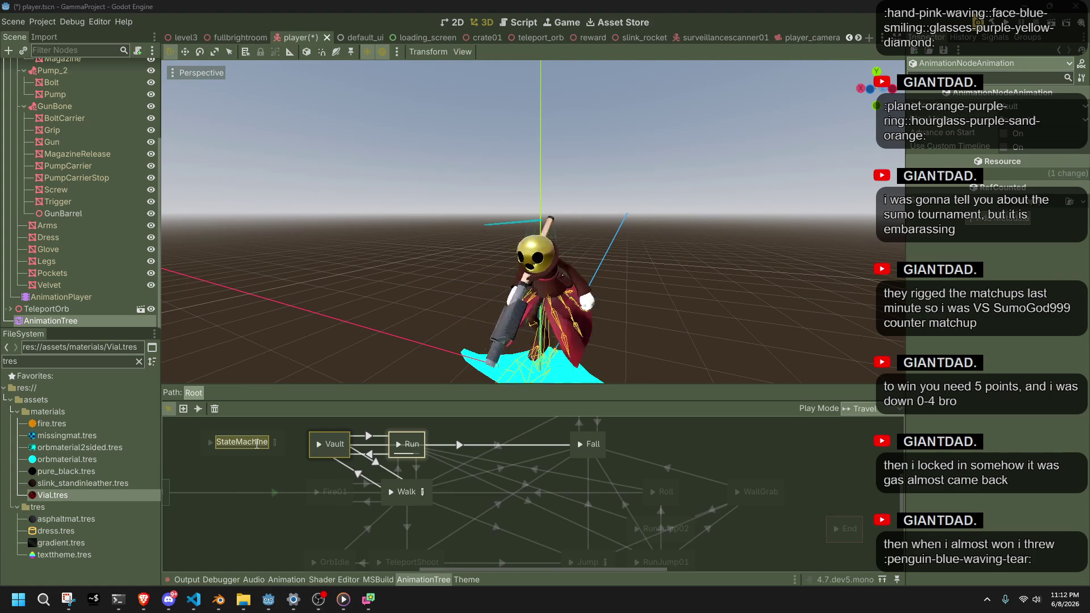
text(ClimbStateMachine)
key(Return)
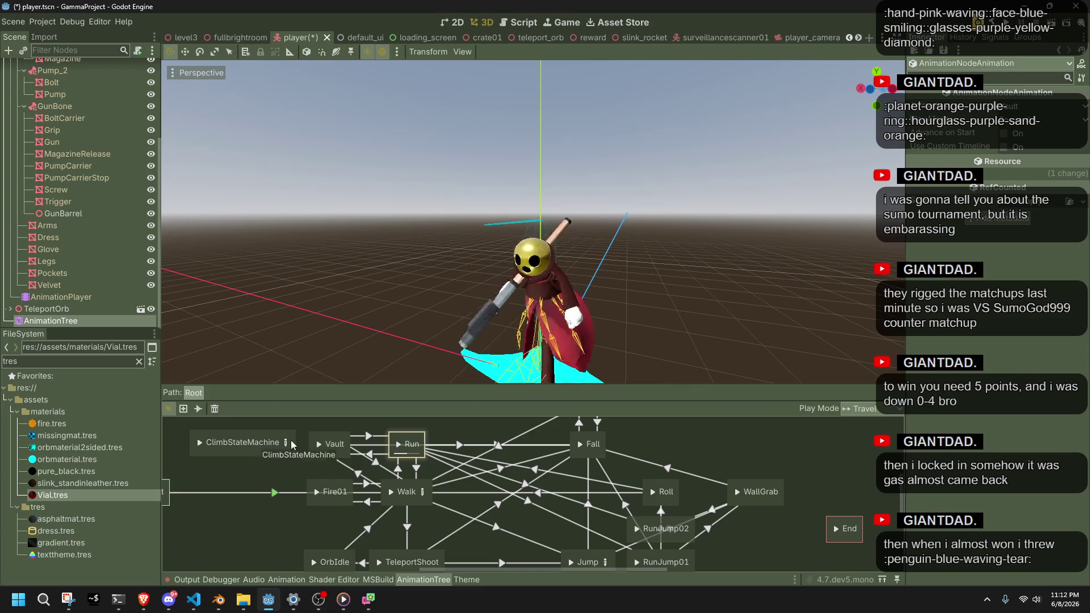
click(285, 442)
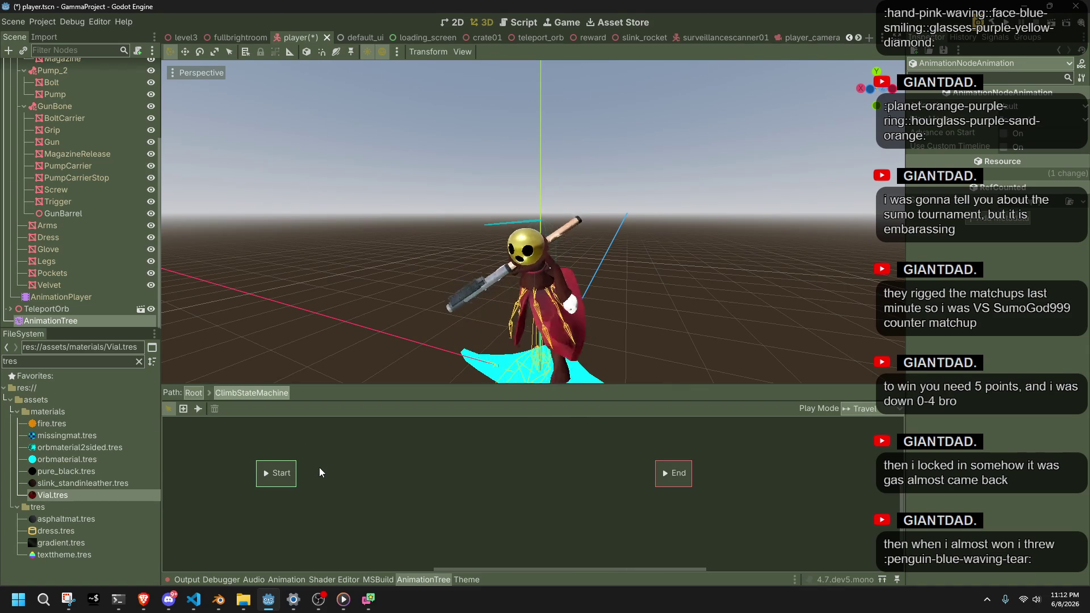
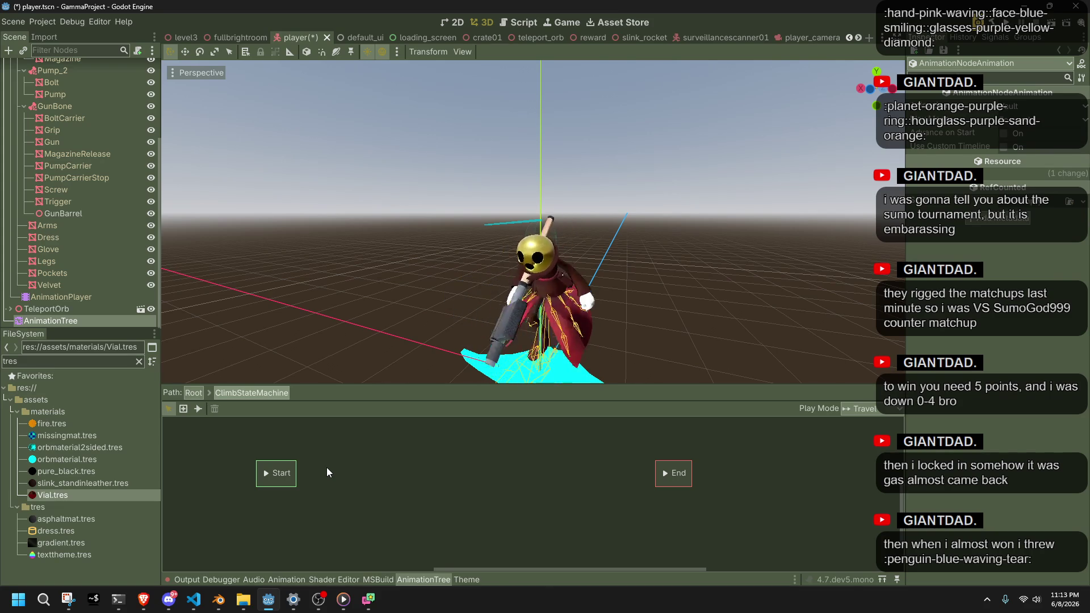
Add a Climb02 animation state and place it above, between Start and End
right_click(326, 468)
mouse_move(336, 471)
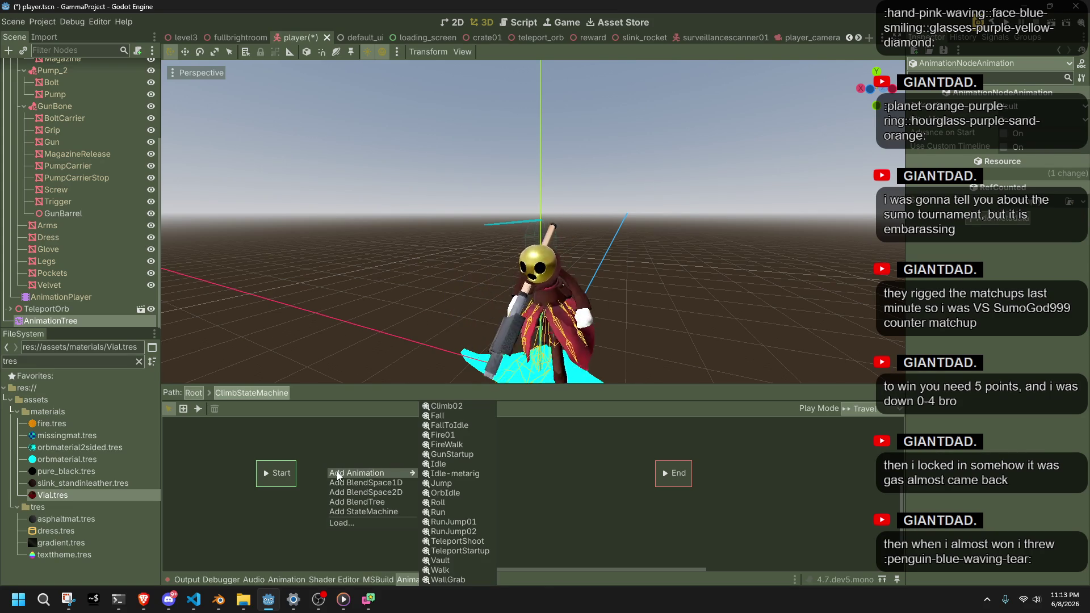
click(456, 407)
drag(342, 474, 482, 439)
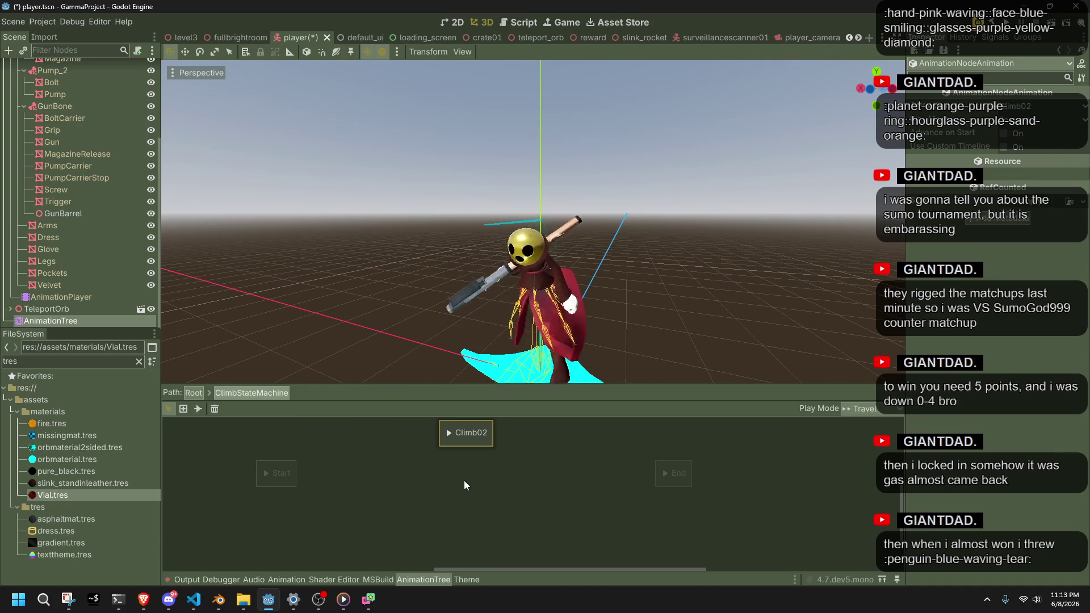
Add a Vault animation state and place it below Climb02
right_click(464, 487)
mouse_move(511, 491)
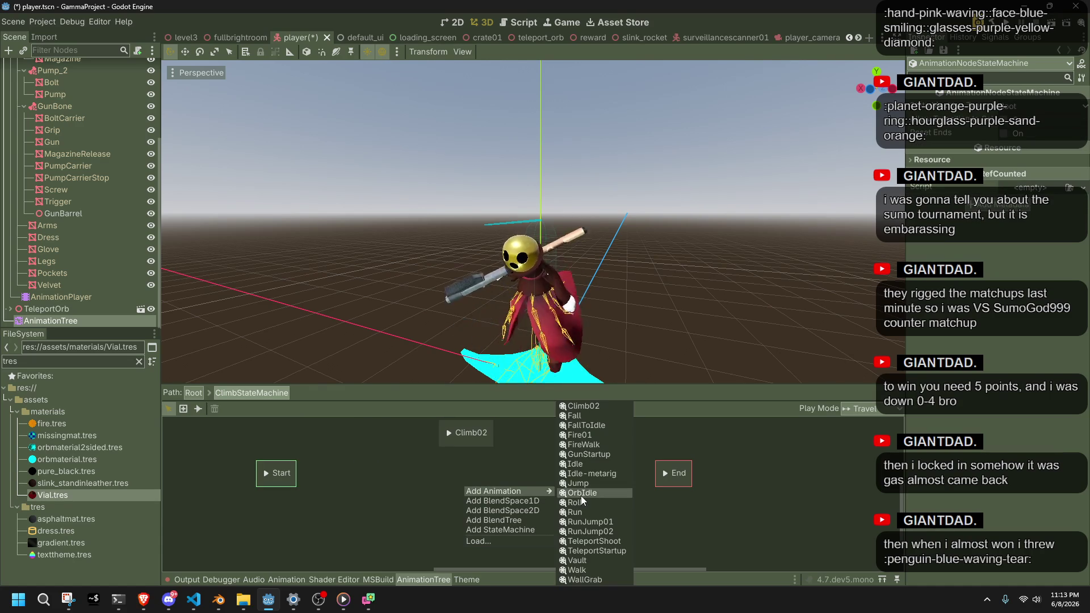
click(608, 564)
drag(471, 493, 475, 543)
click(427, 514)
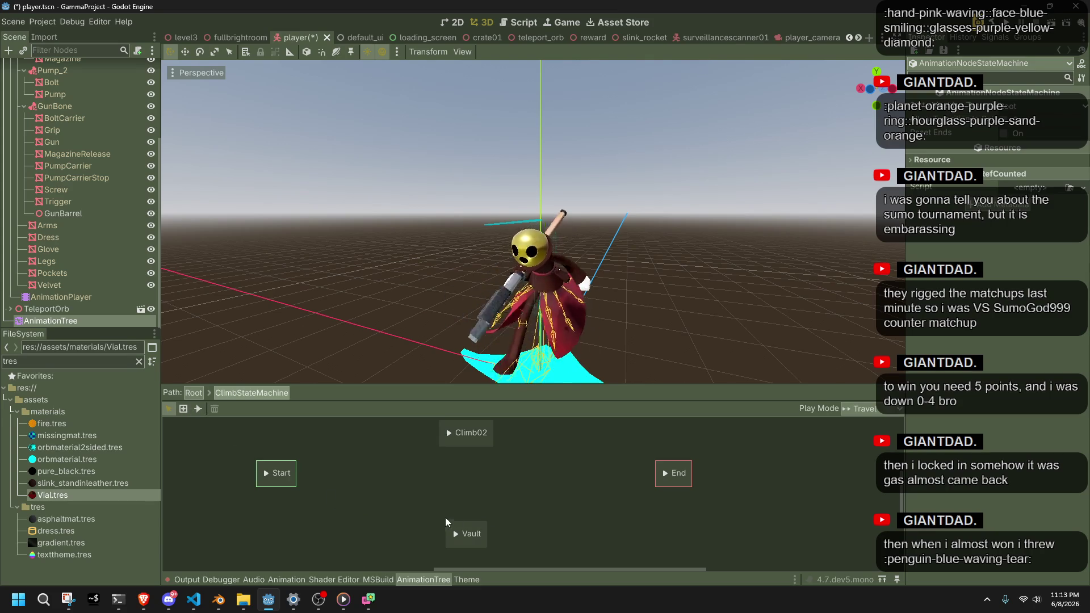
Move the Start state so it lines up with Climb02
click(183, 409)
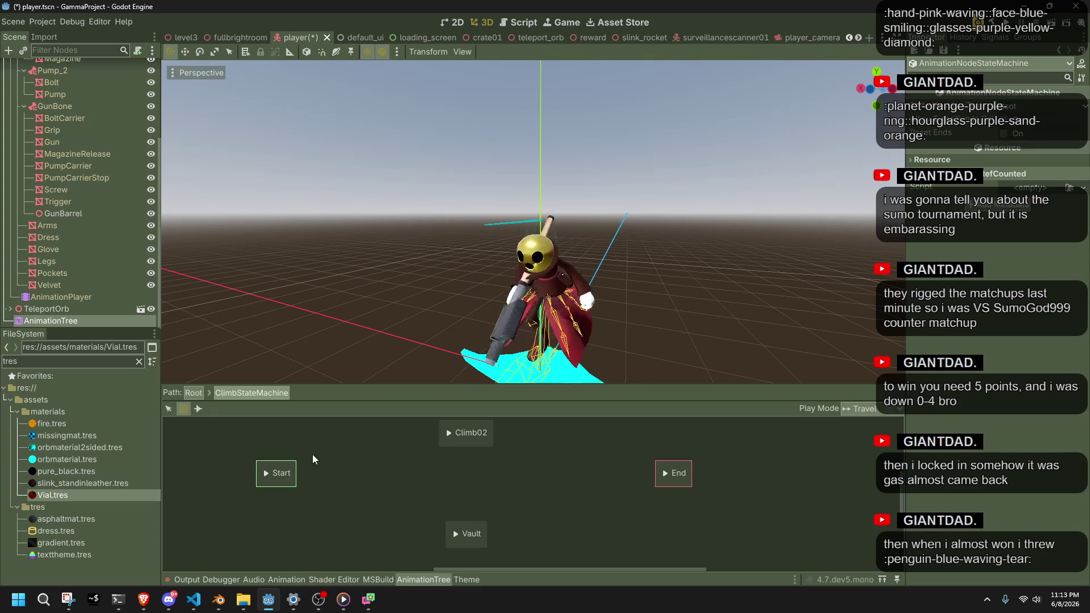
click(288, 454)
mouse_move(293, 469)
mouse_down()
mouse_move(247, 429)
mouse_move(281, 481)
mouse_move(316, 473)
mouse_move(288, 466)
mouse_move(328, 472)
mouse_move(433, 440)
mouse_move(496, 437)
mouse_move(666, 477)
mouse_up()
Connect Start to Vault and Vault to End with transitions
click(169, 408)
click(196, 411)
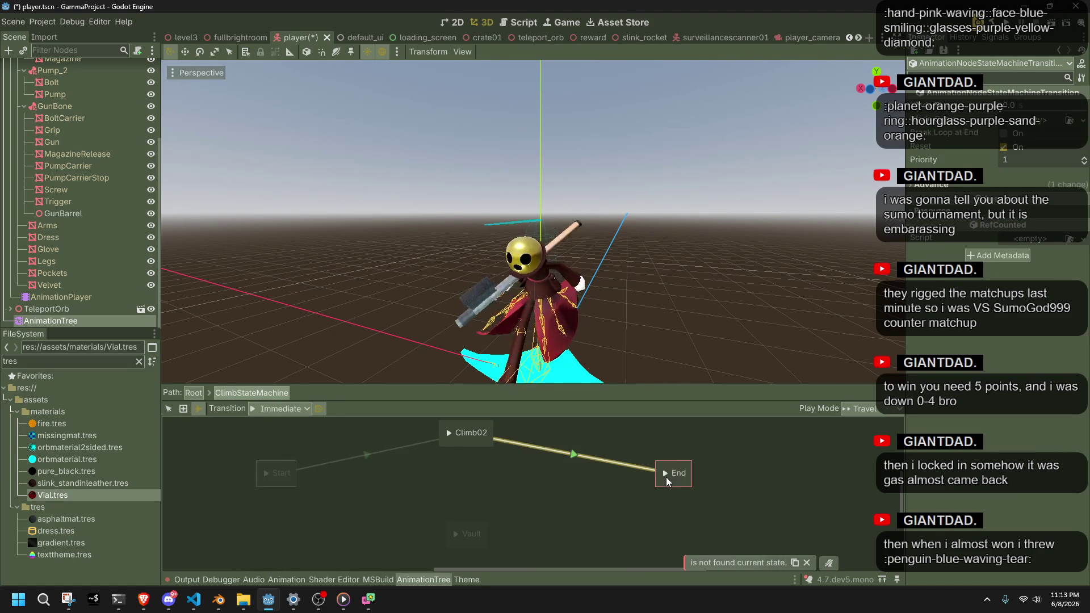
mouse_move(286, 475)
mouse_down()
mouse_move(451, 529)
mouse_move(663, 475)
mouse_up()
click(360, 482)
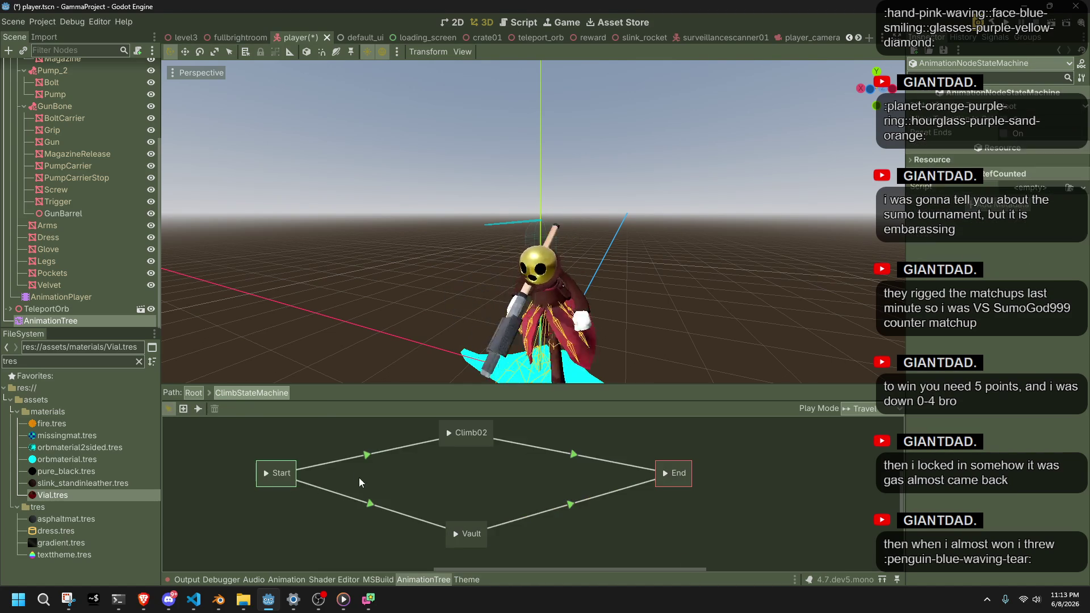
Check the Advance settings of the Start→Climb02, Start→Vault, Vault→End and Climb02→End transitions
click(354, 459)
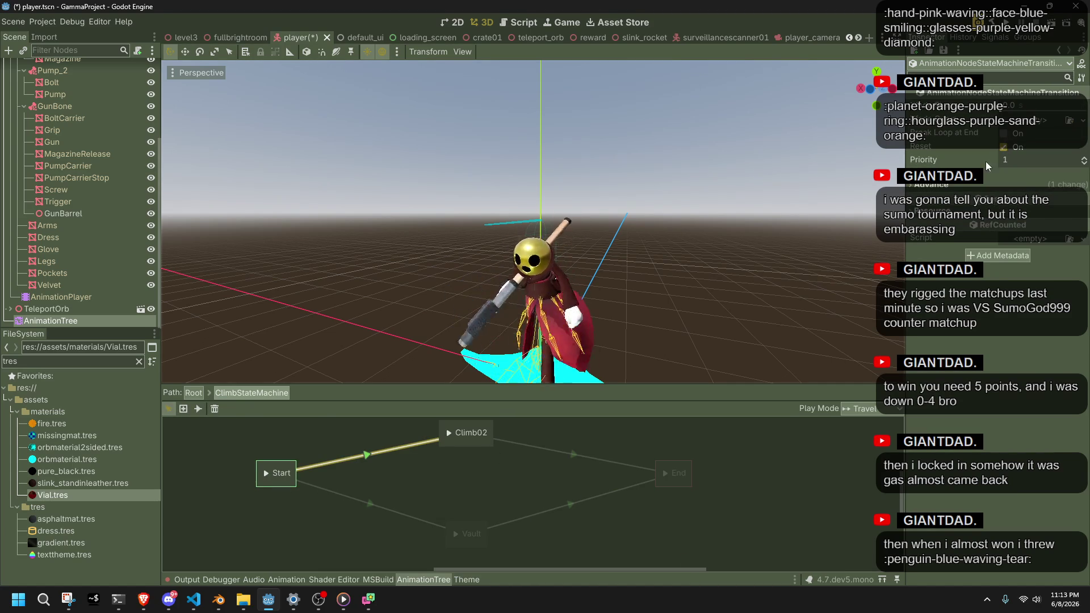
click(961, 187)
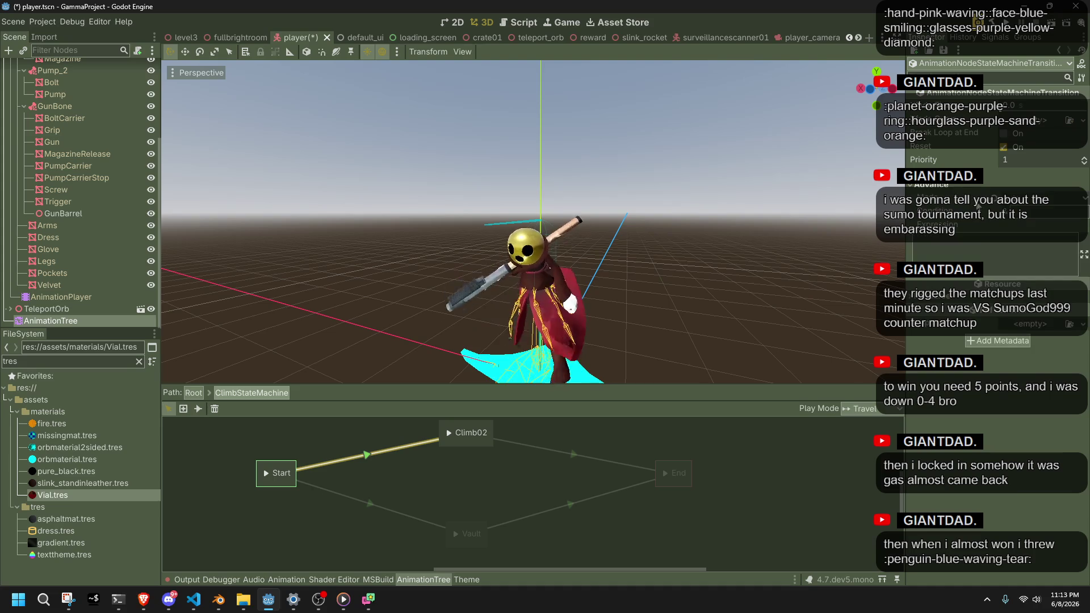
click(389, 510)
click(1002, 187)
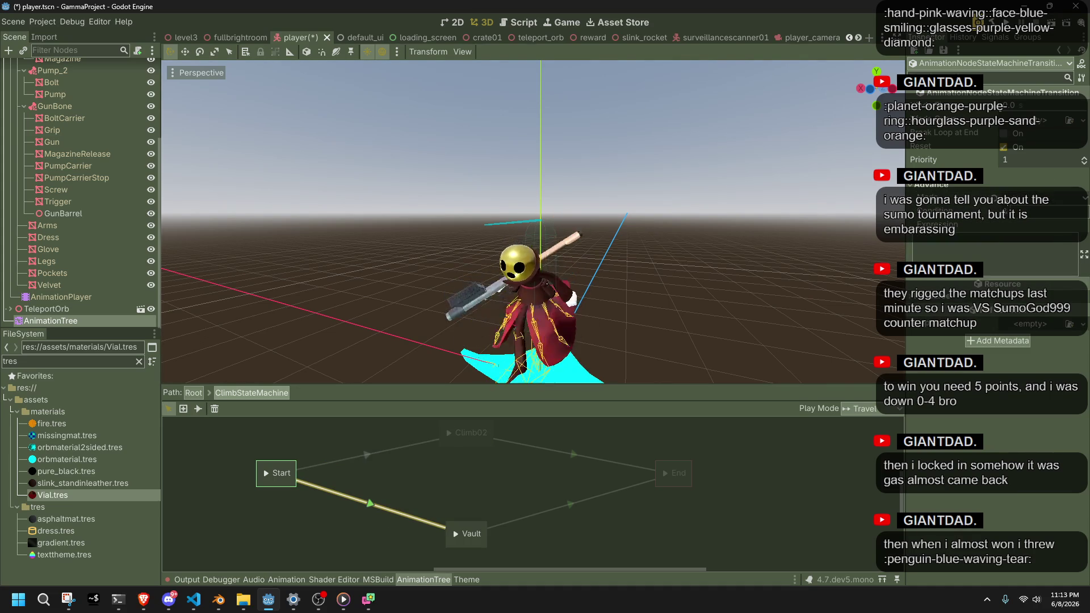
click(577, 505)
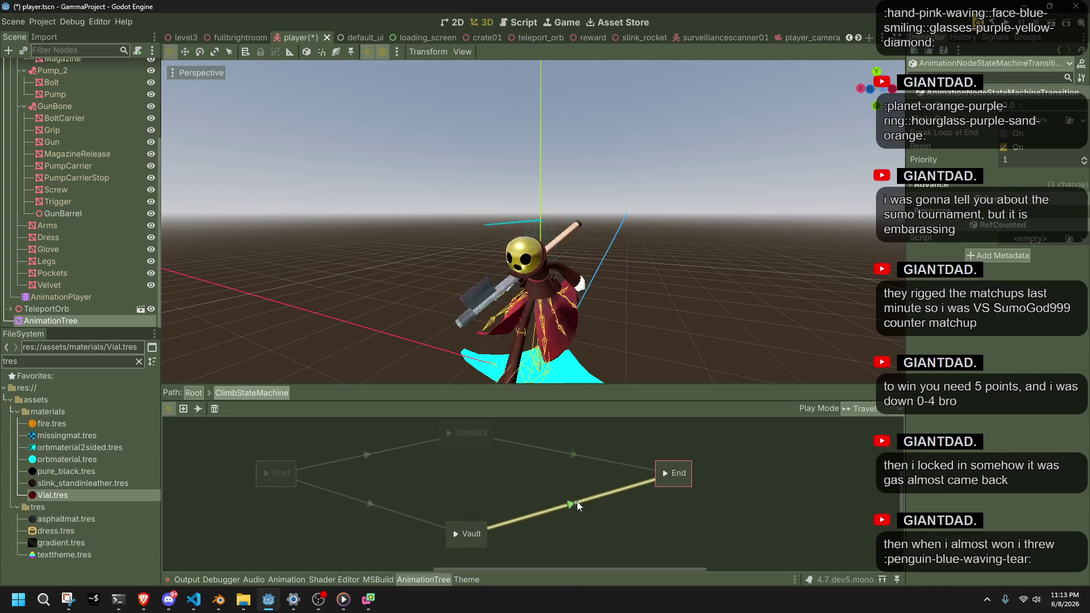
click(967, 187)
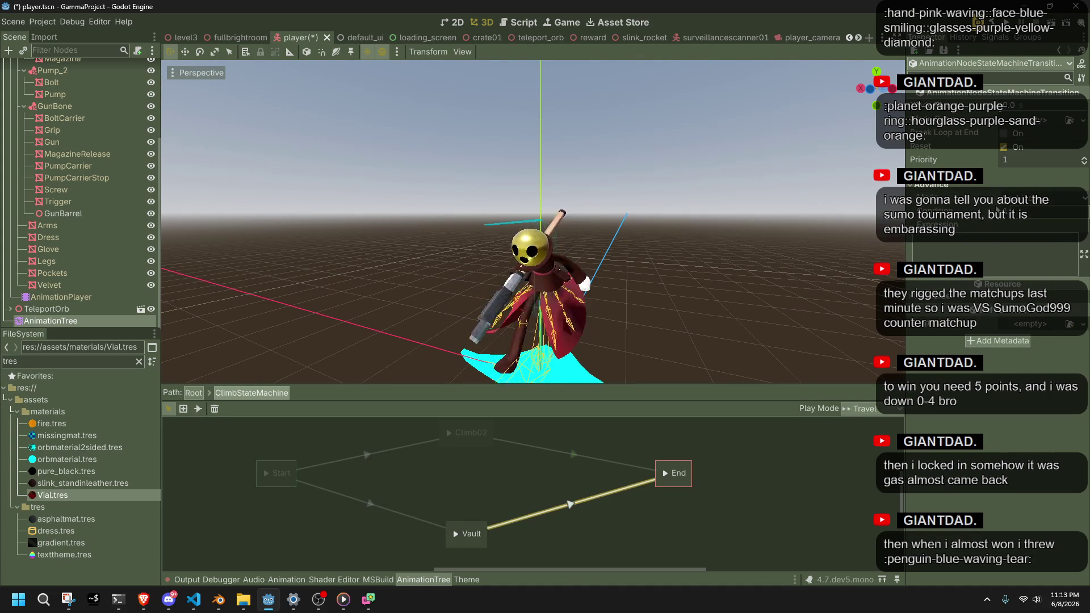
click(546, 448)
click(938, 189)
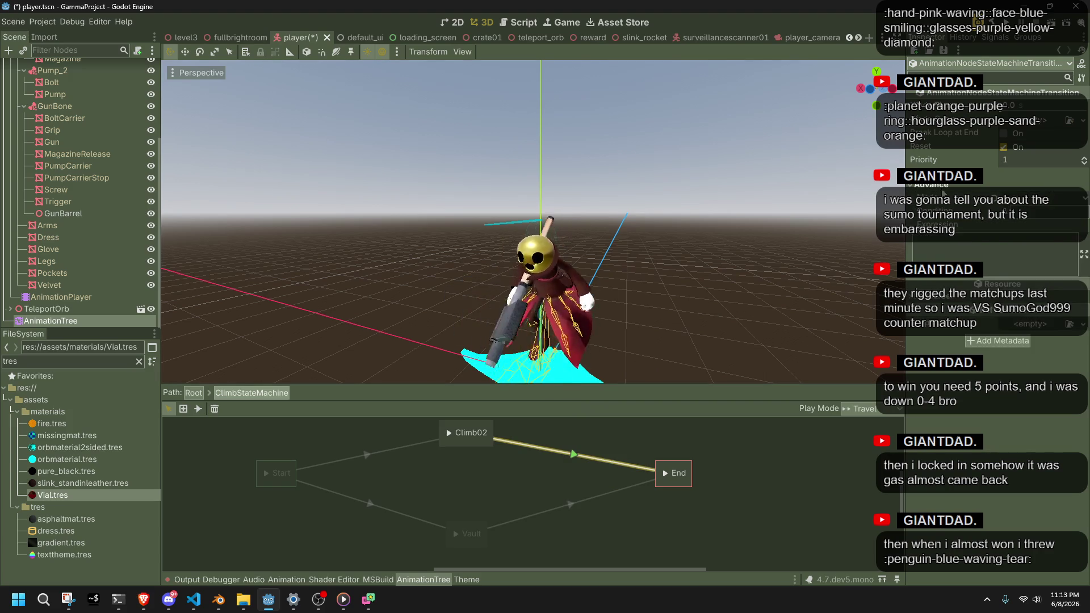
click(827, 454)
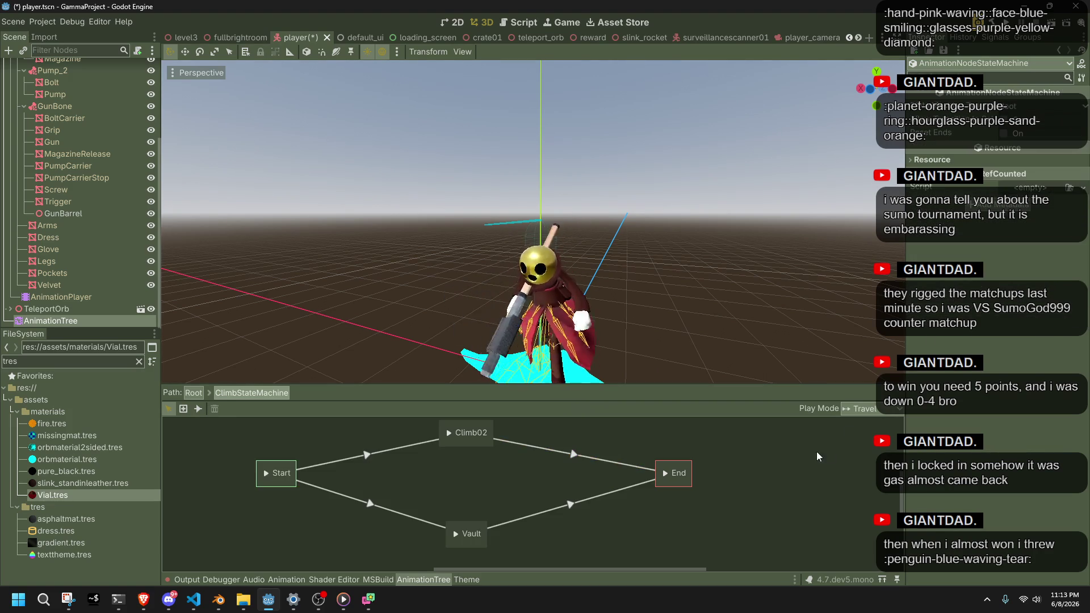
click(584, 453)
Recheck the Vault-to-End transition, then return to the root state machine graph
click(643, 502)
click(616, 493)
click(676, 527)
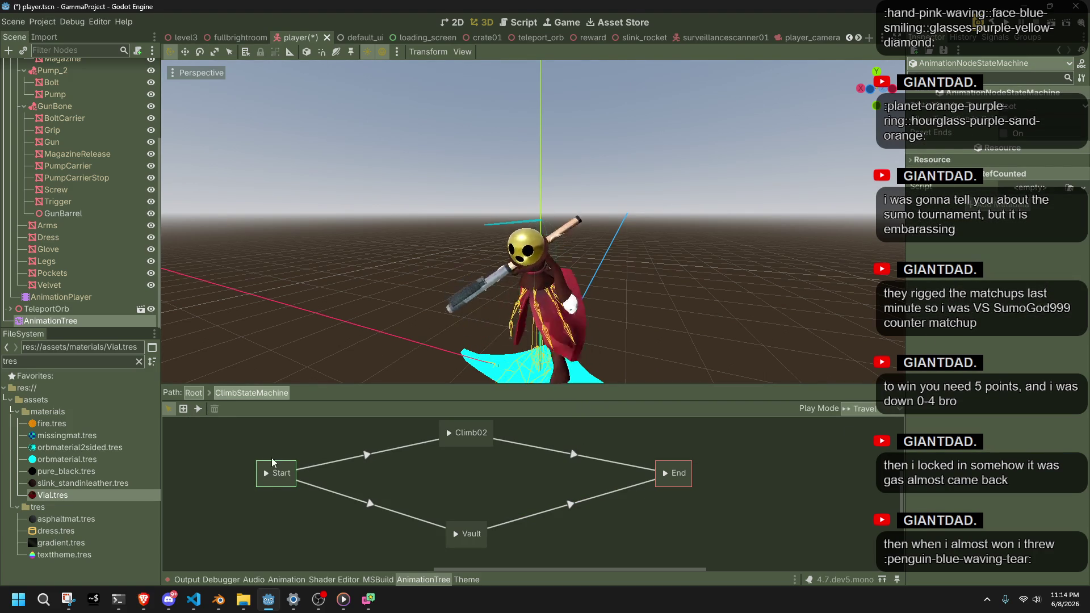
click(182, 411)
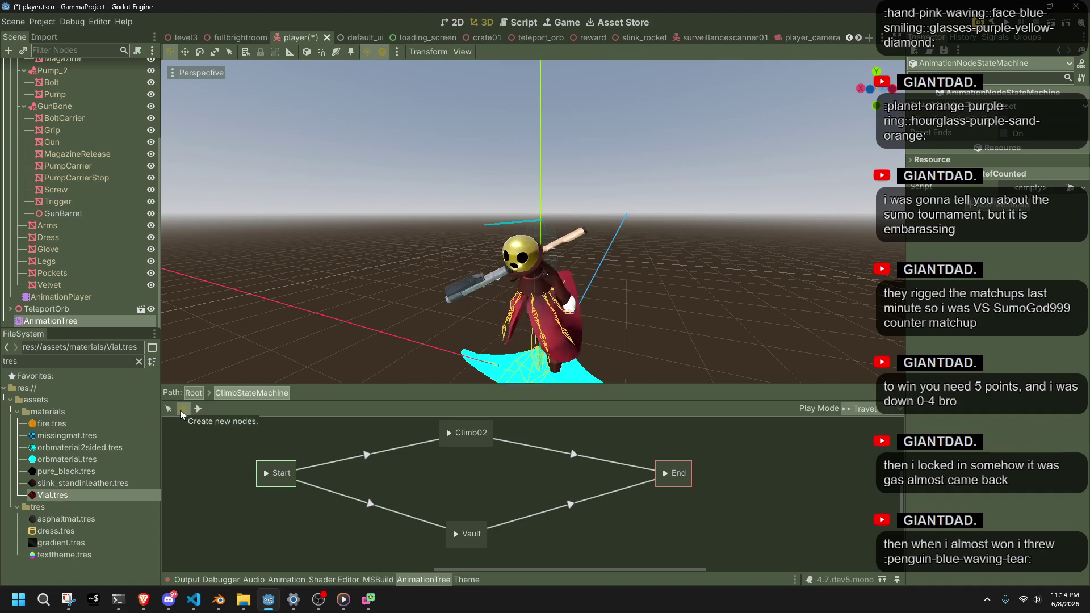
click(193, 393)
mouse_move(276, 480)
mouse_down()
mouse_move(385, 525)
mouse_move(400, 503)
mouse_up()
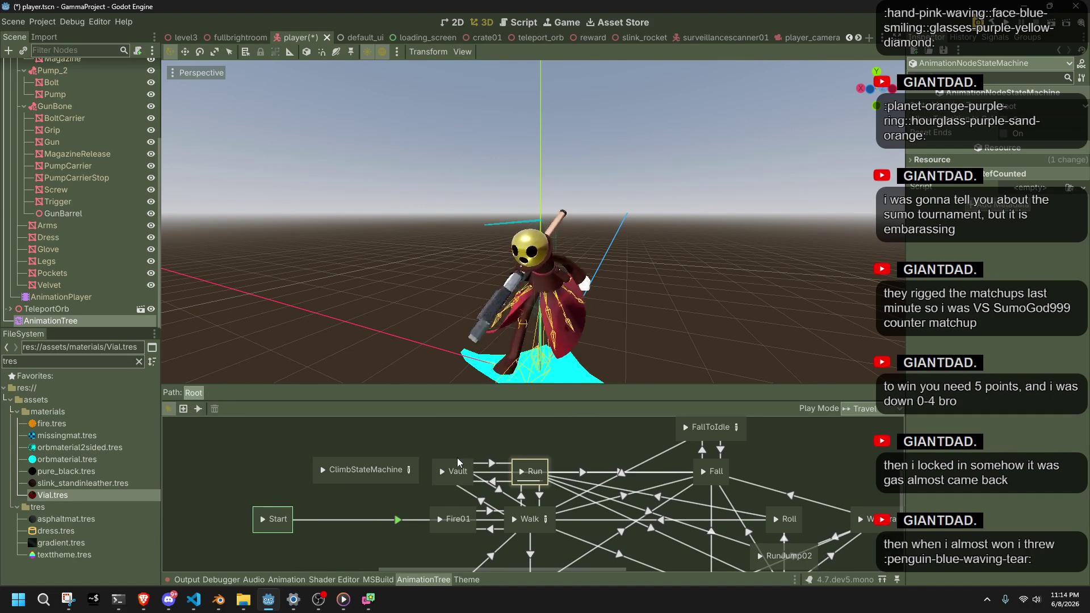
Set the root Vault state's animation to Climb02 and save player.tscn
click(460, 470)
click(1069, 117)
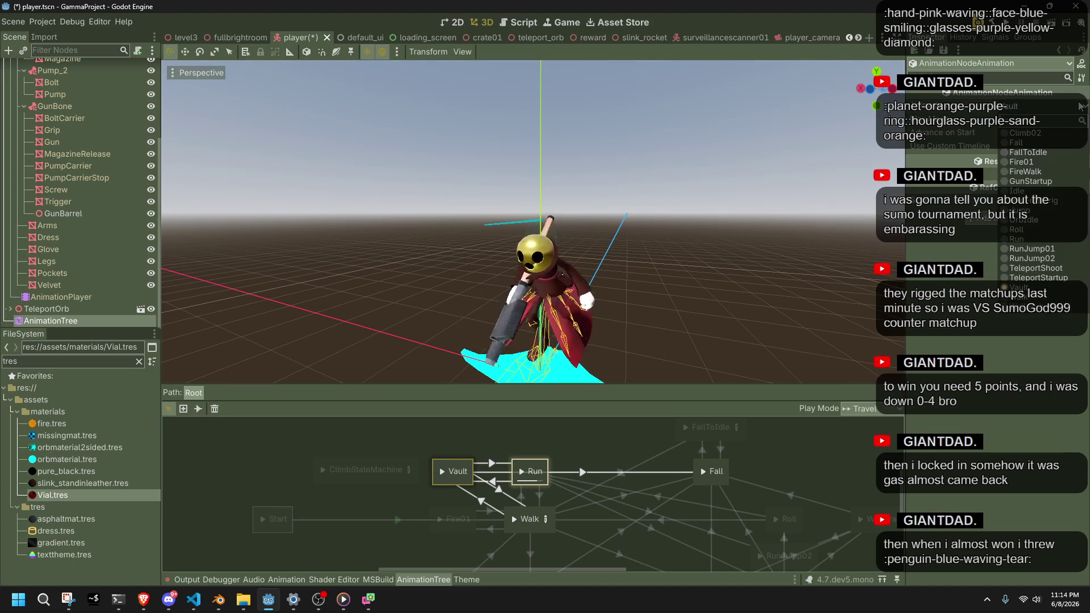
click(1036, 135)
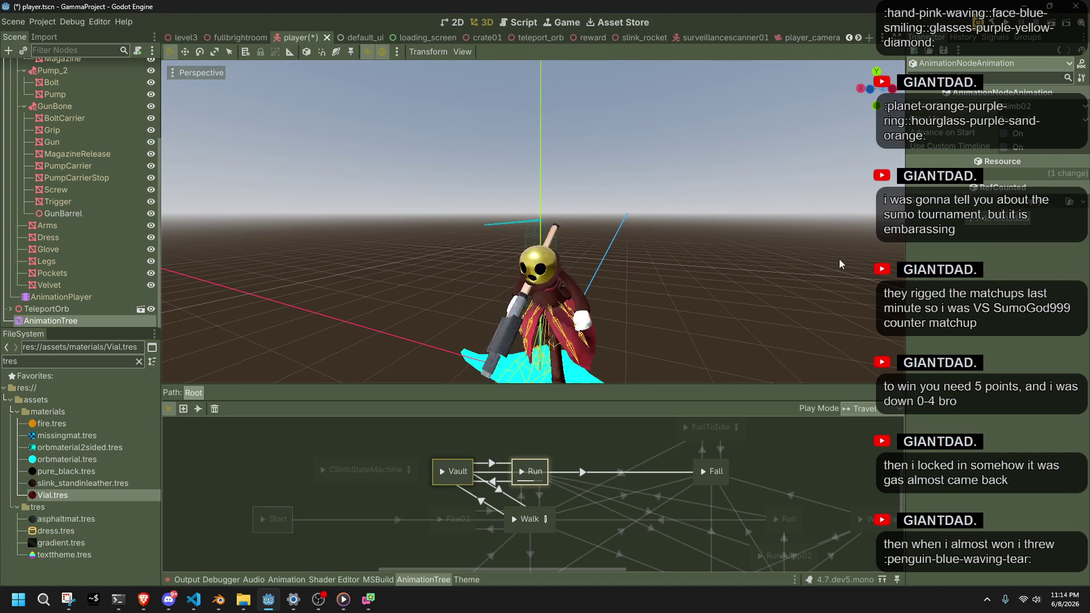
click(392, 323)
key(ctrl+s)
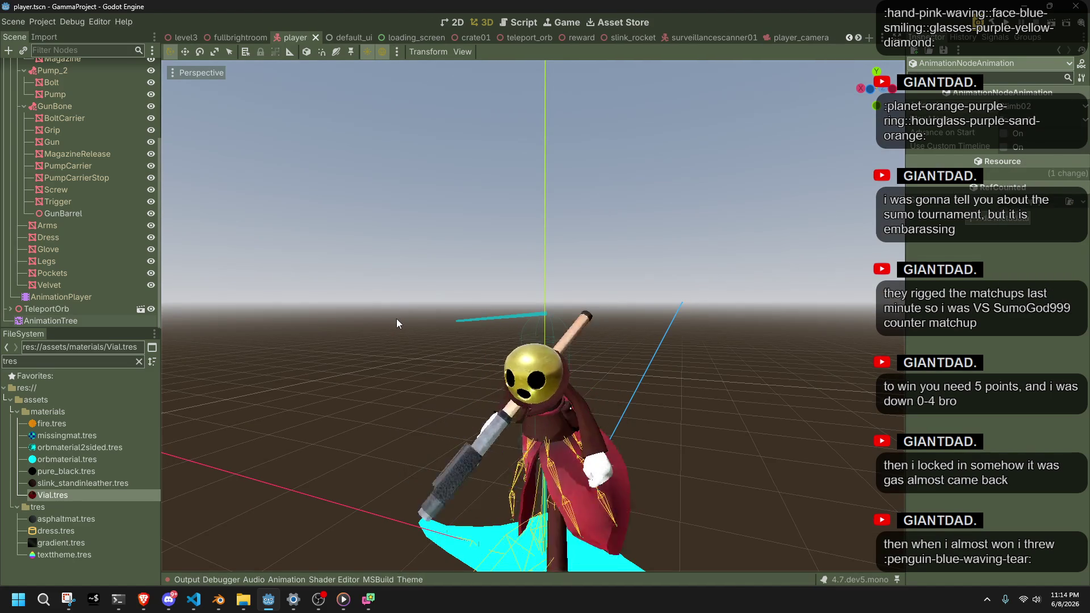
Run the game, climb onto a ledge, walk and vault off edges, then stop it with F8
key(F5)
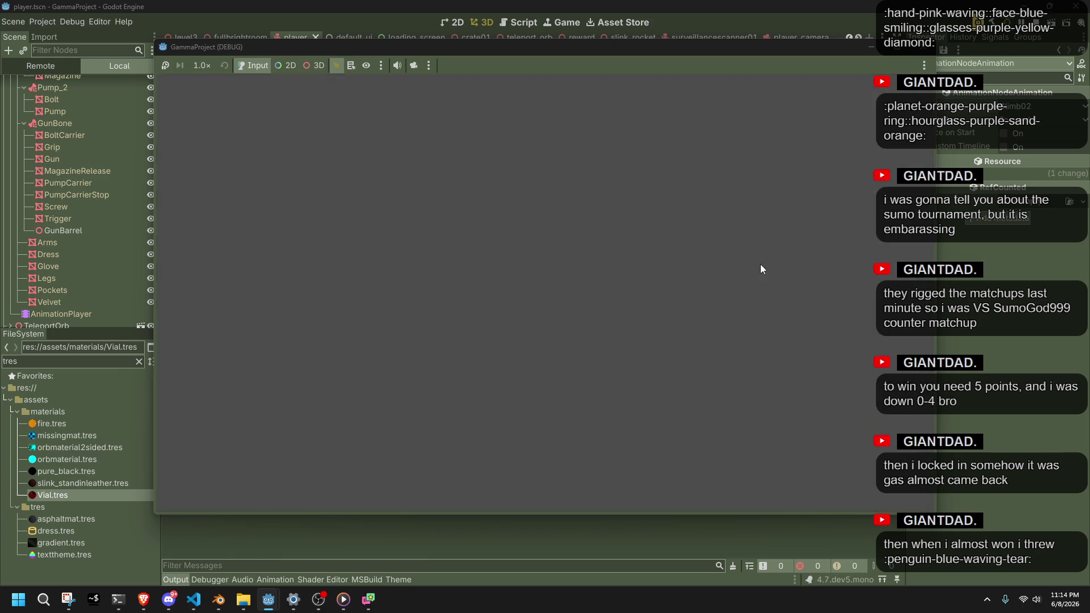
key(w)
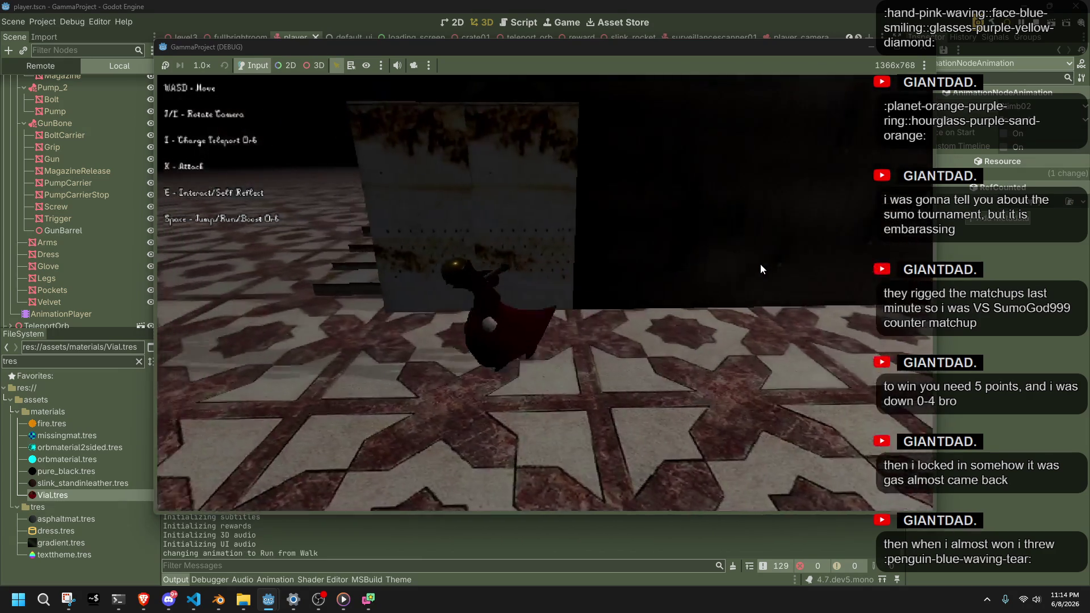
key(space)
key(space)
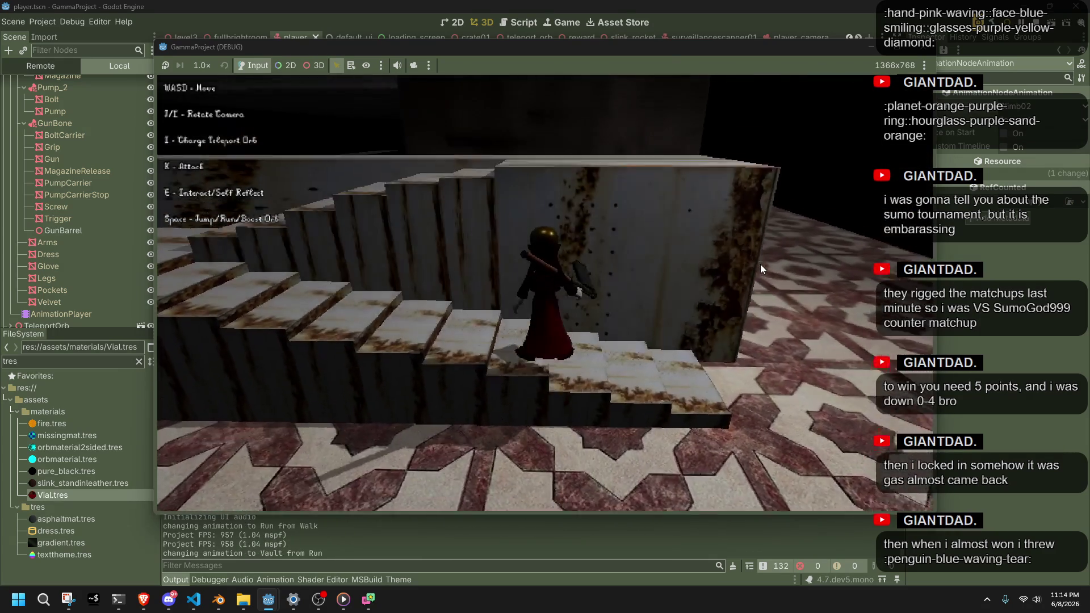
key(w)
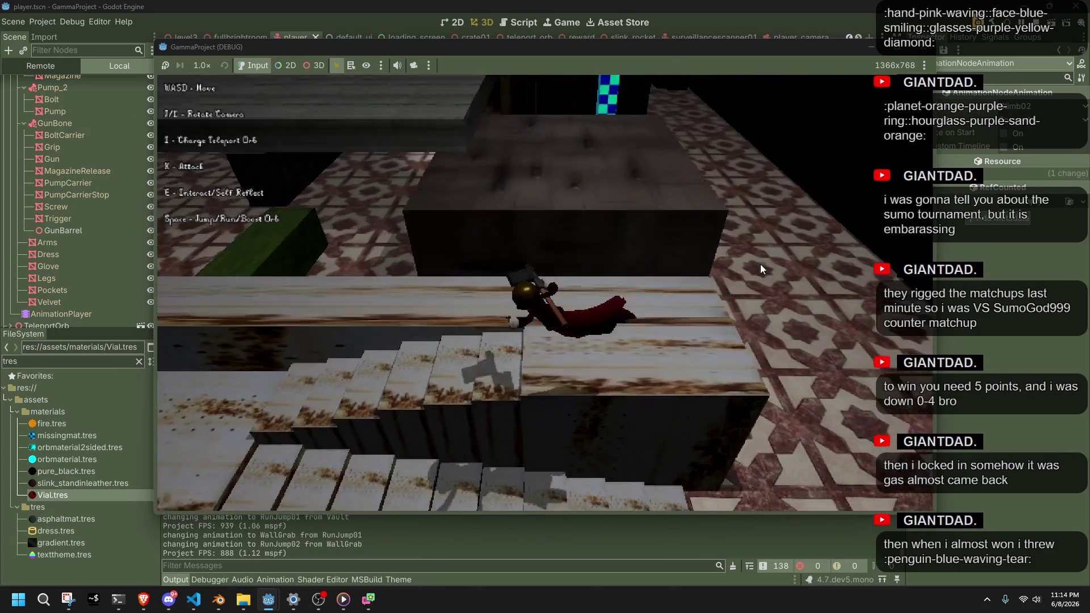
key(w)
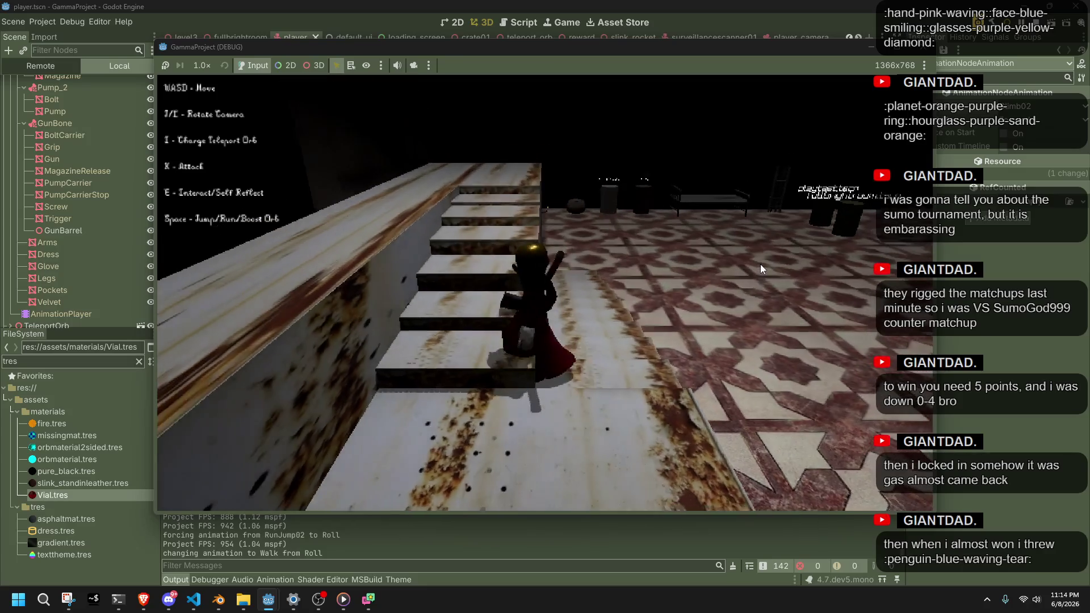
key(w)
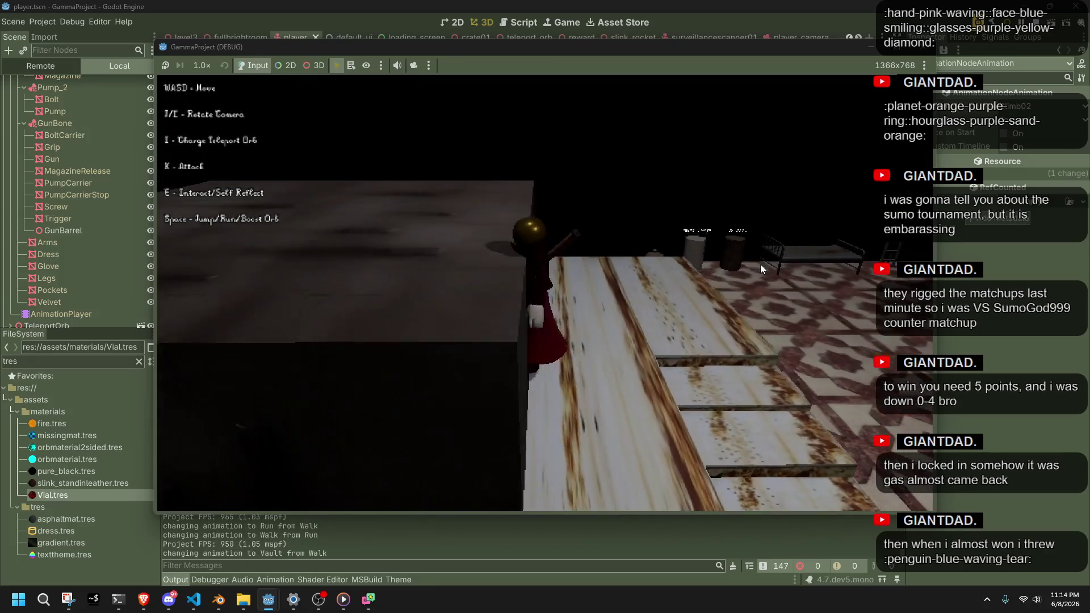
key(w)
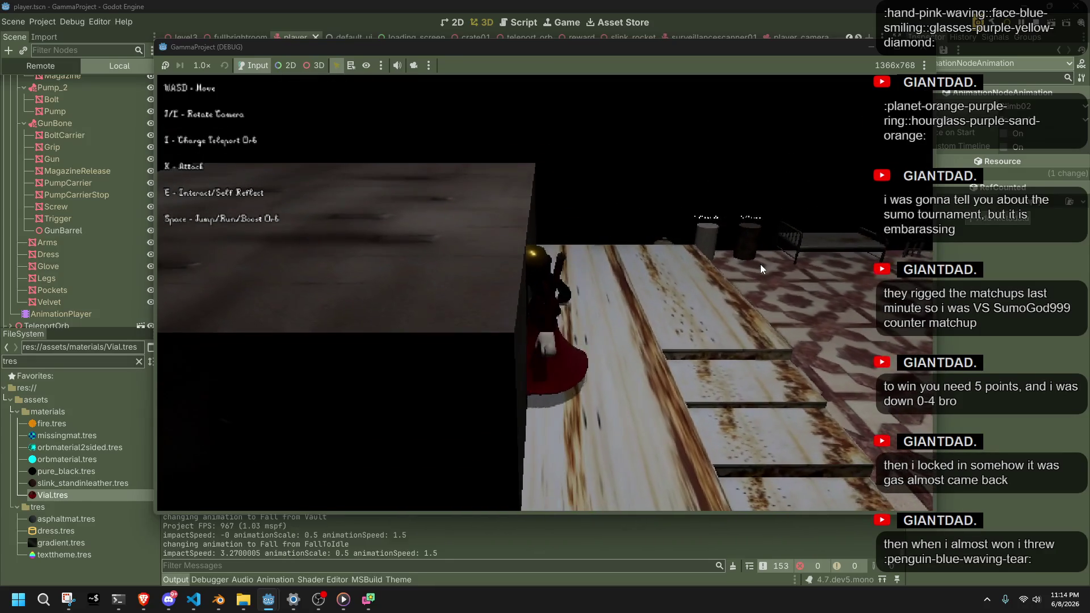
key(w)
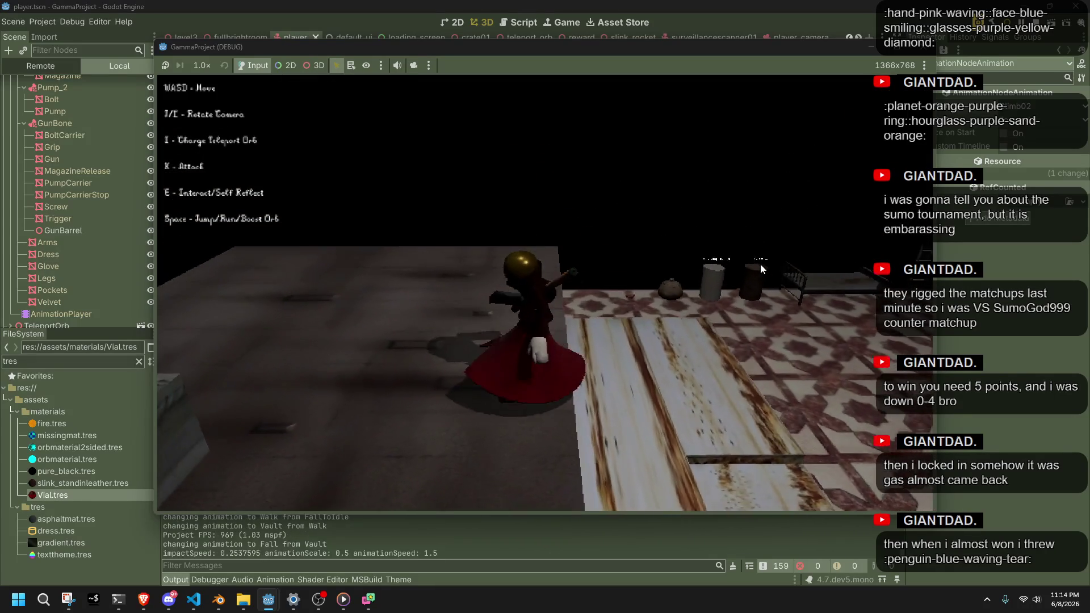
key(w)
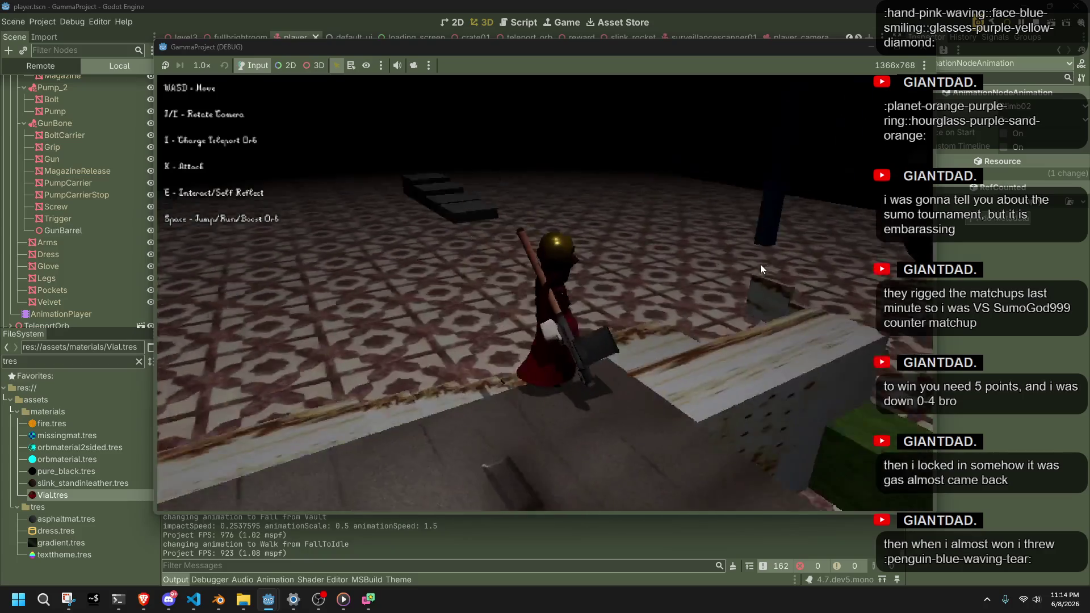
key(w)
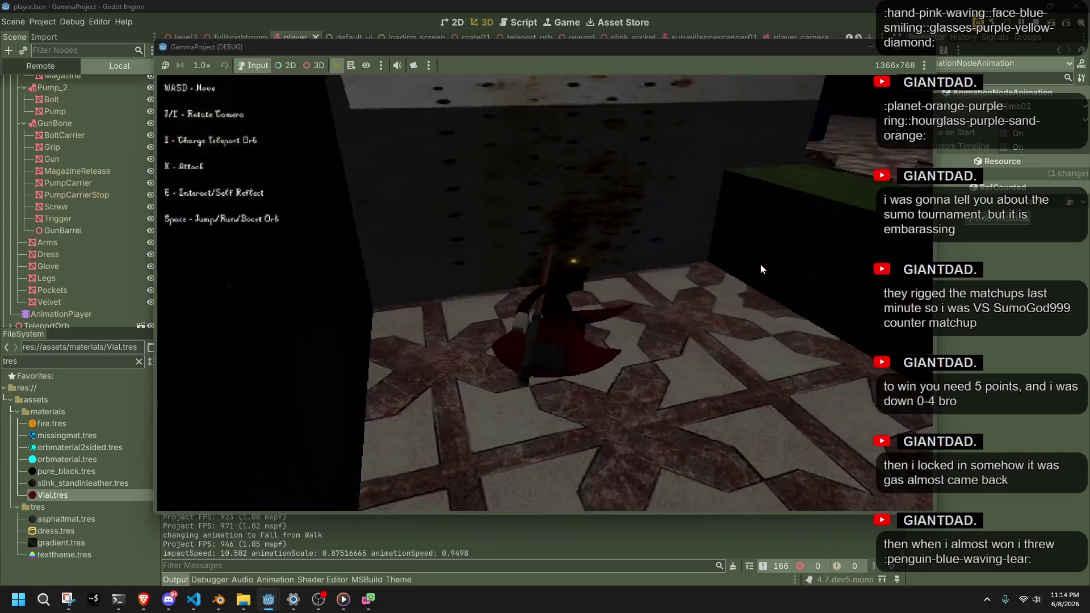
key(w)
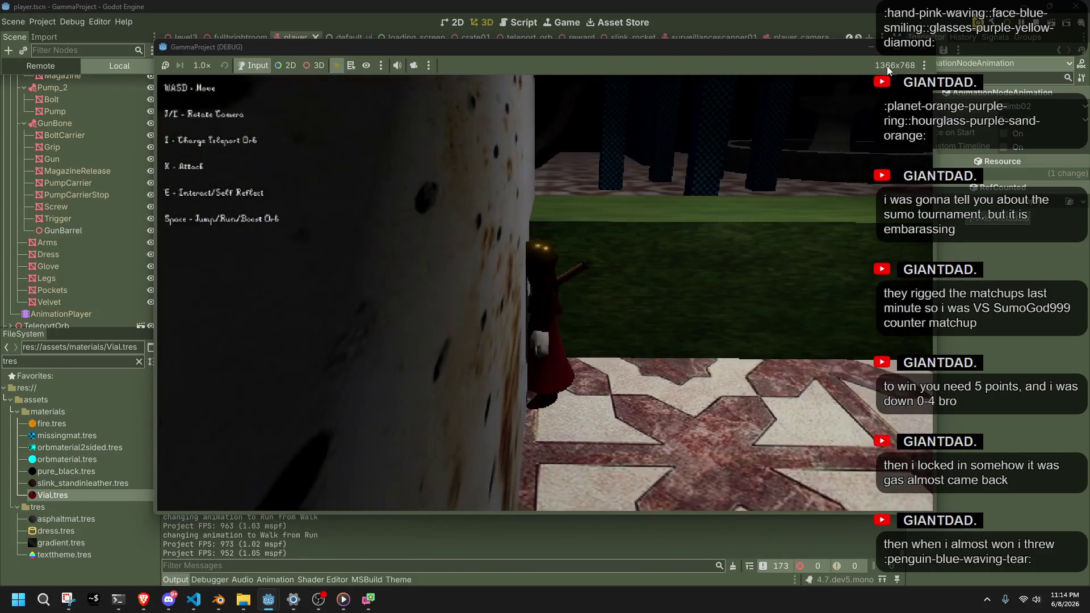
key(F8)
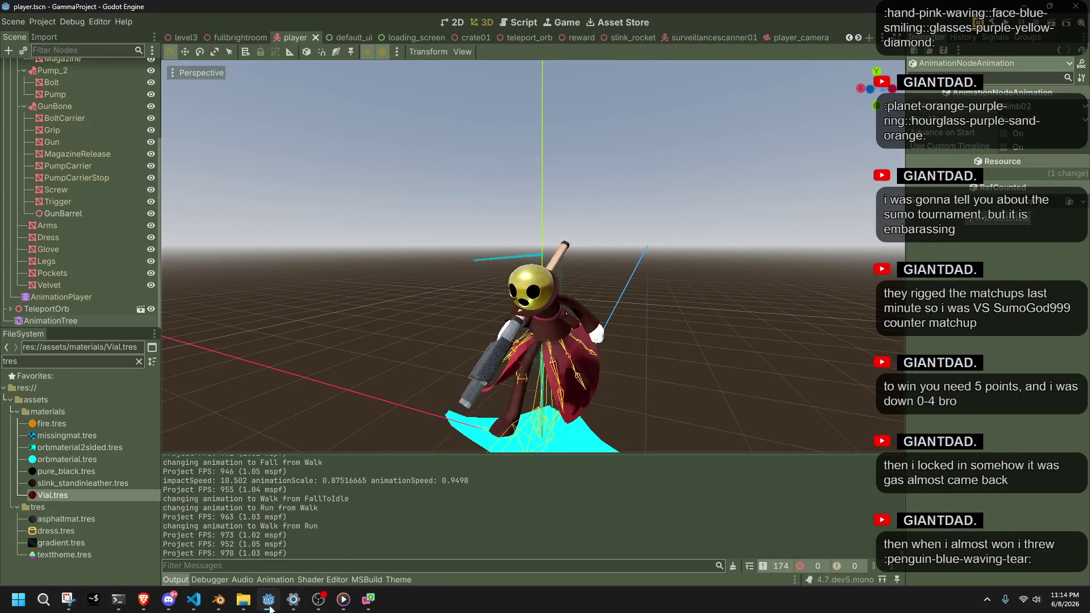
In the running game, vault an obstacle, jump onto and over a wall, and roll
click(222, 607)
click(269, 599)
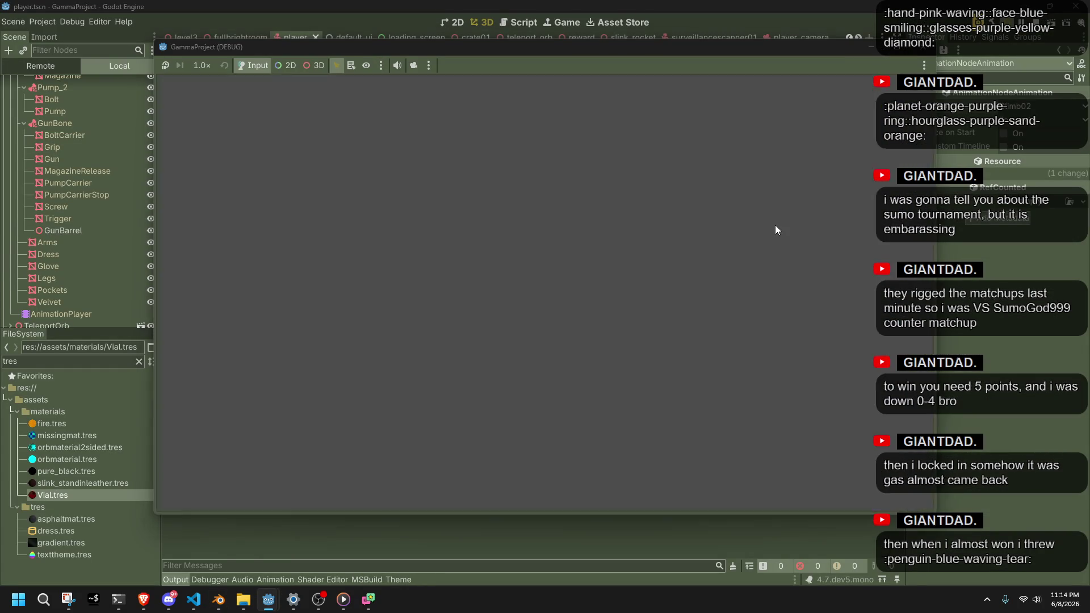
key(w)
key(space)
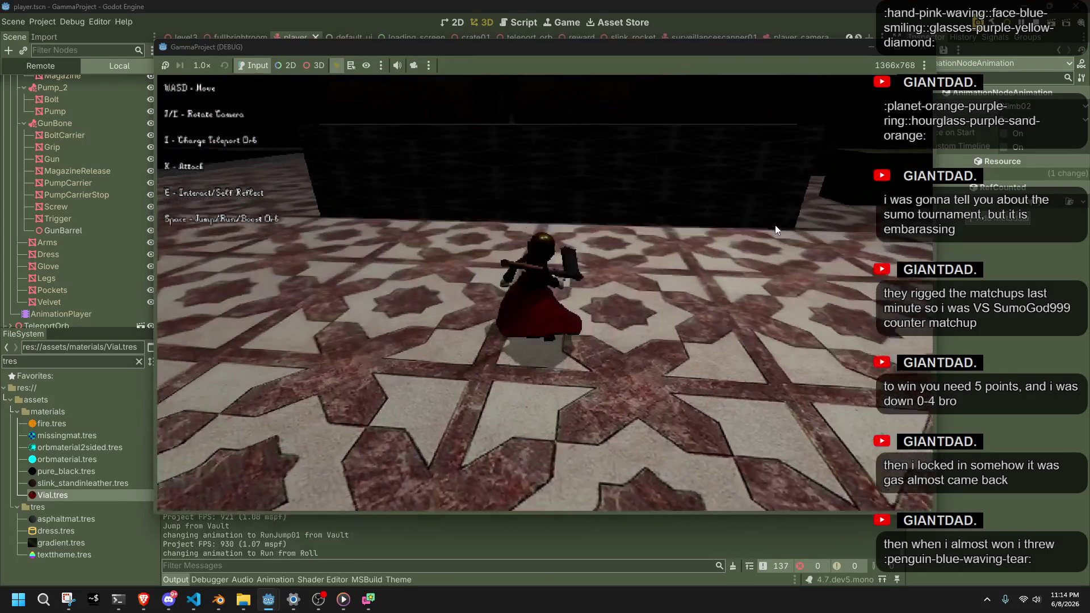
key(w)
key(w)
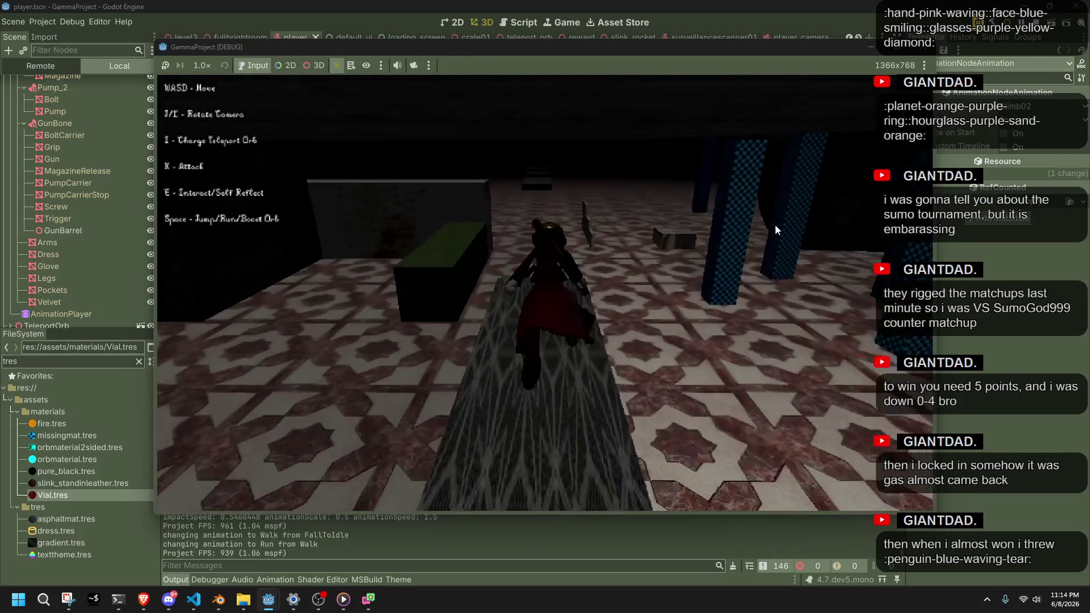
key(space)
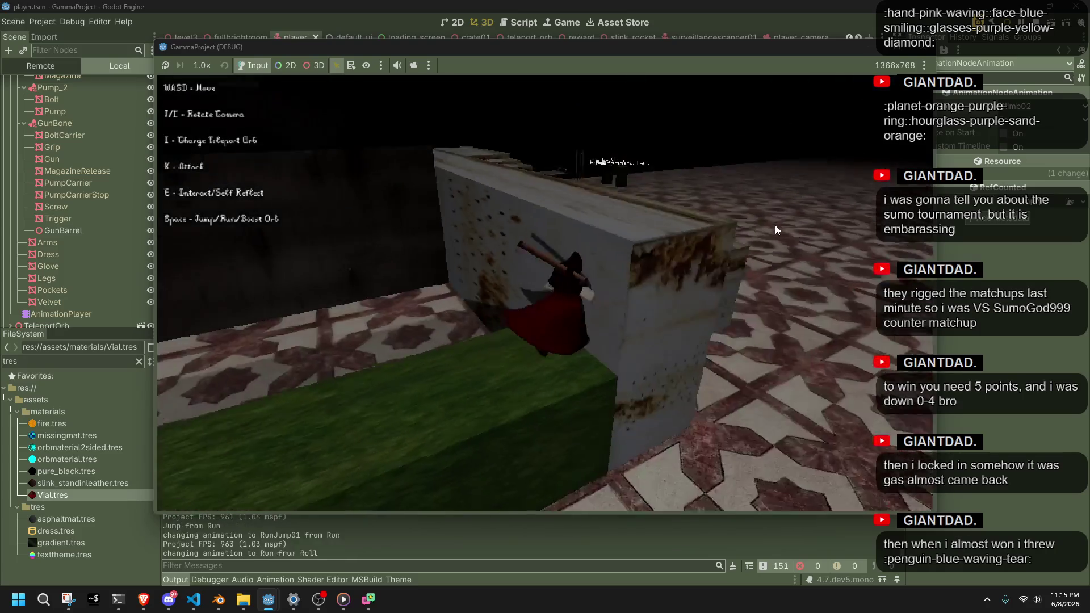
key(space)
key(w)
key(w)
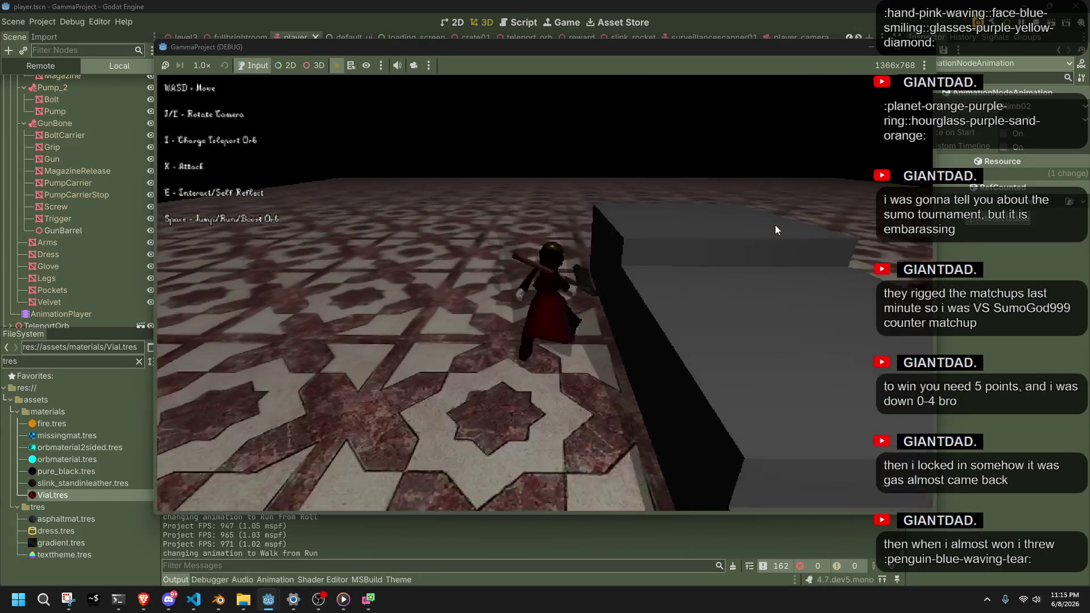
Vault onto the grey block, walk off it, then test running jumps and rolls
key(space)
key(w)
key(w)
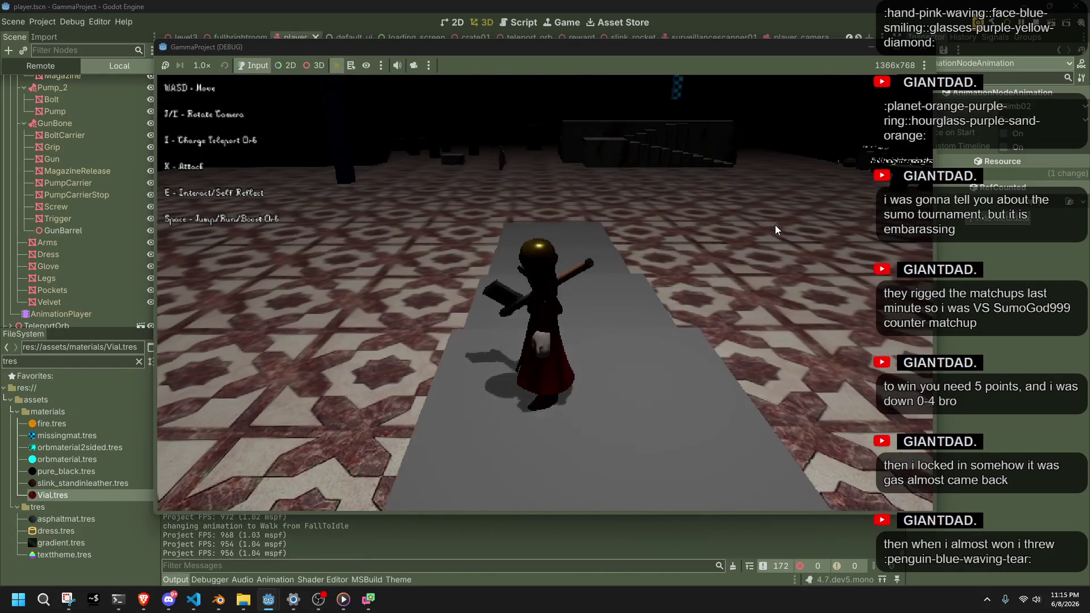
key(w)
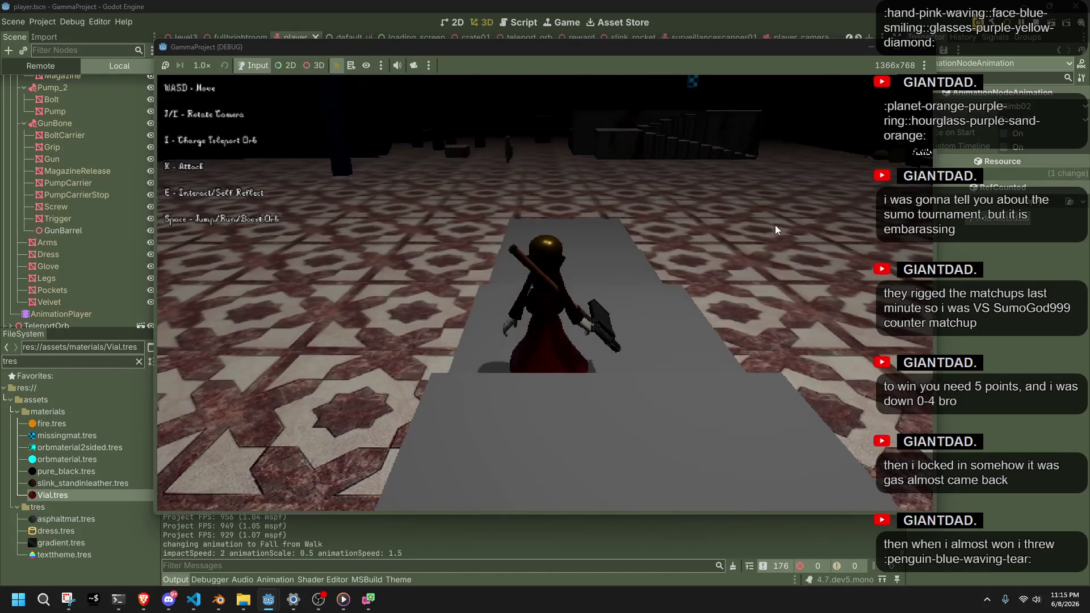
key(w)
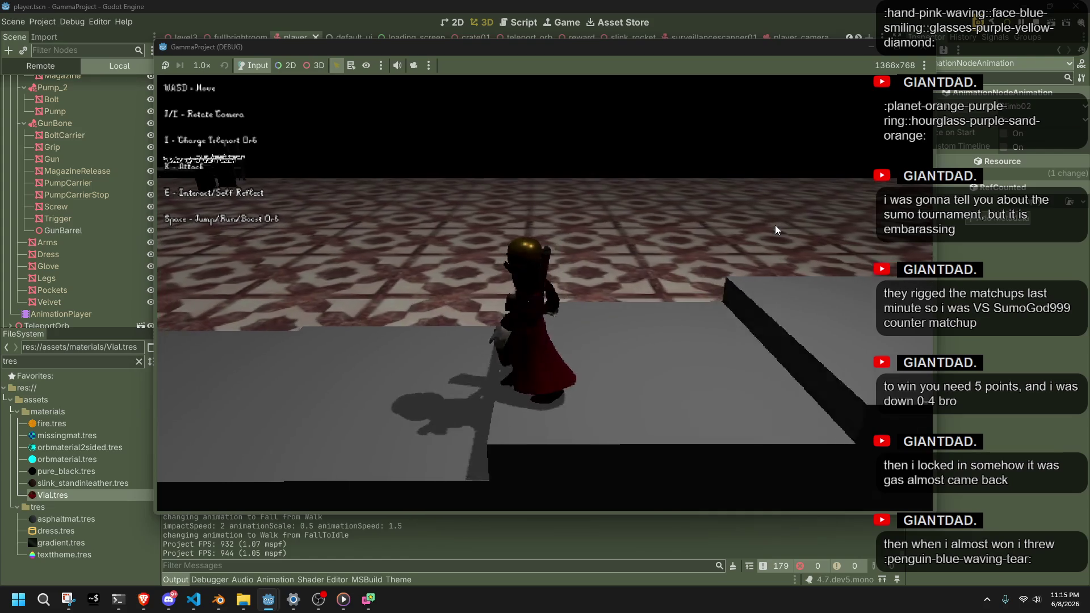
key(w)
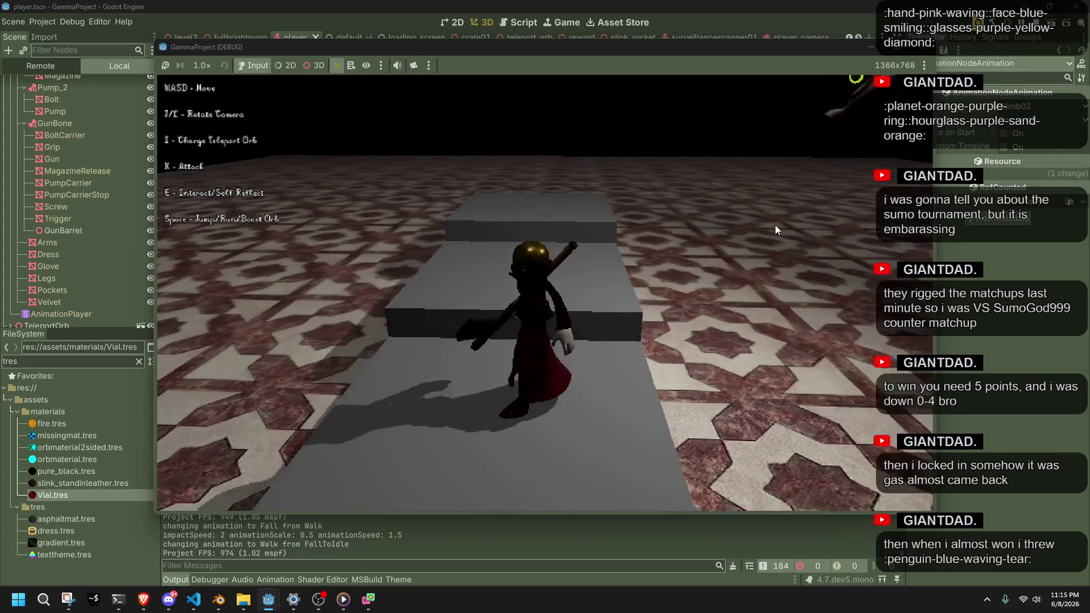
key(w)
key(w)
key(space)
key(w)
key(w)
key(w)
key(space)
key(w)
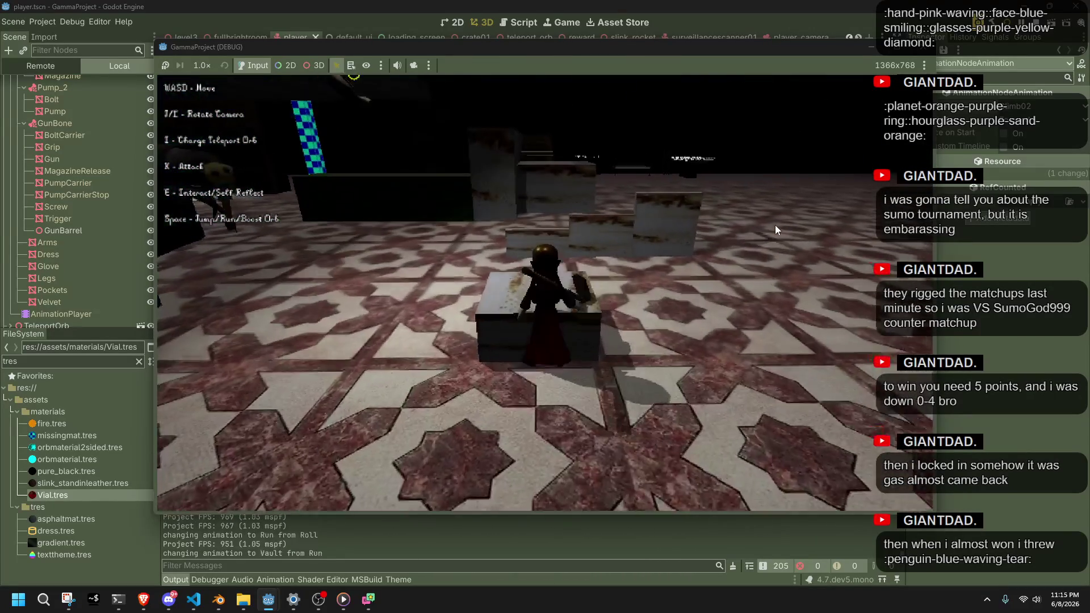
Vault onto the box, run up the stairs, drop to the floor, then close the game for Blender
key(w)
key(w)
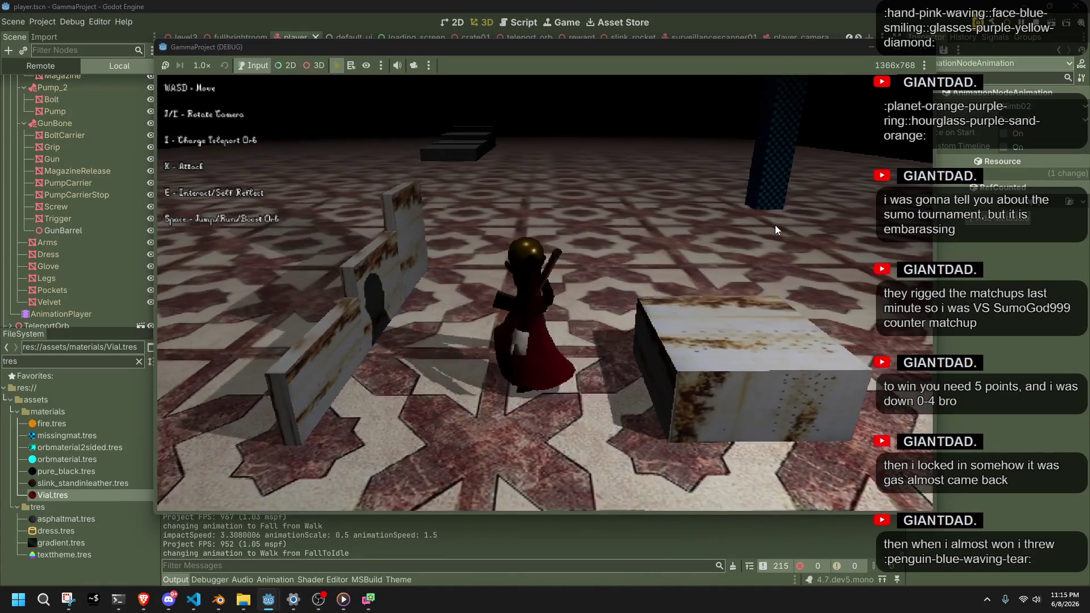
key(w)
key(w)
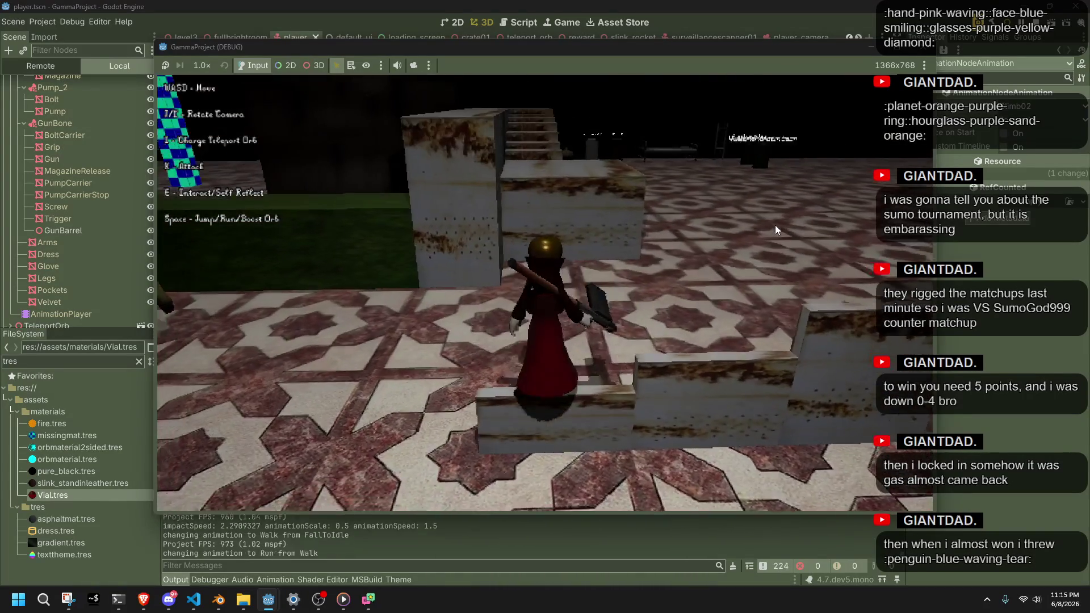
key(w)
key(space)
key(w)
key(space)
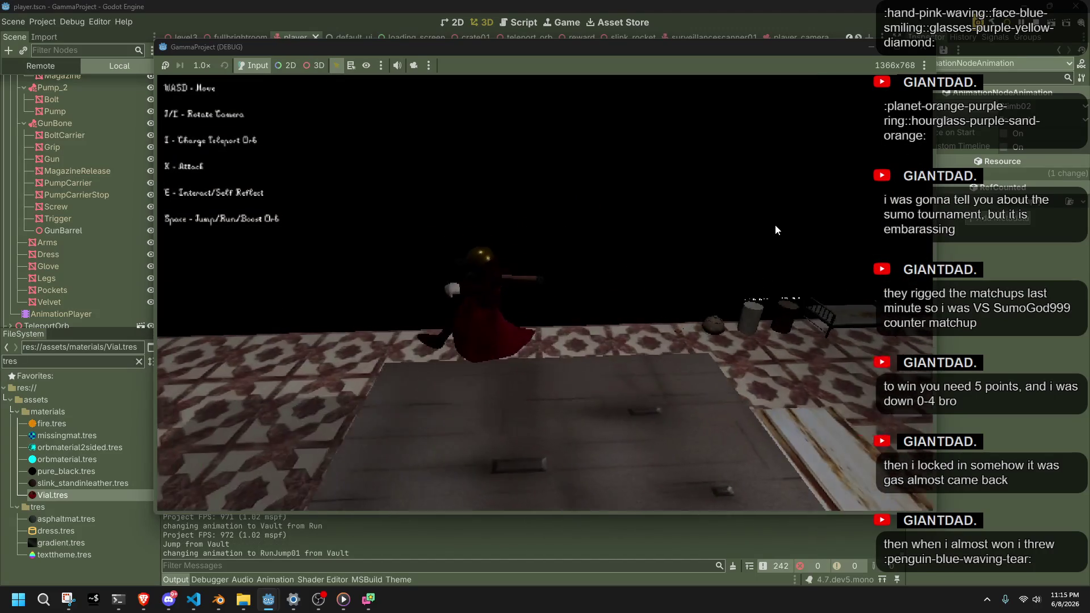
key(w)
key(F8)
key(alt+Tab)
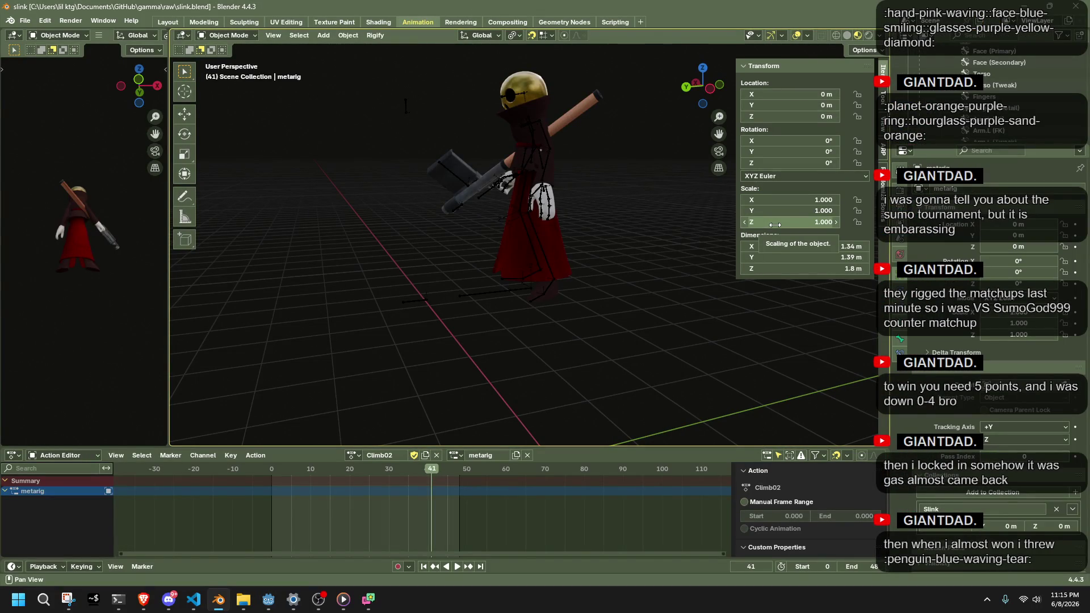
Put the rig in Pose Mode and play Climb02 from frame 0, stopping at frame 48
click(271, 469)
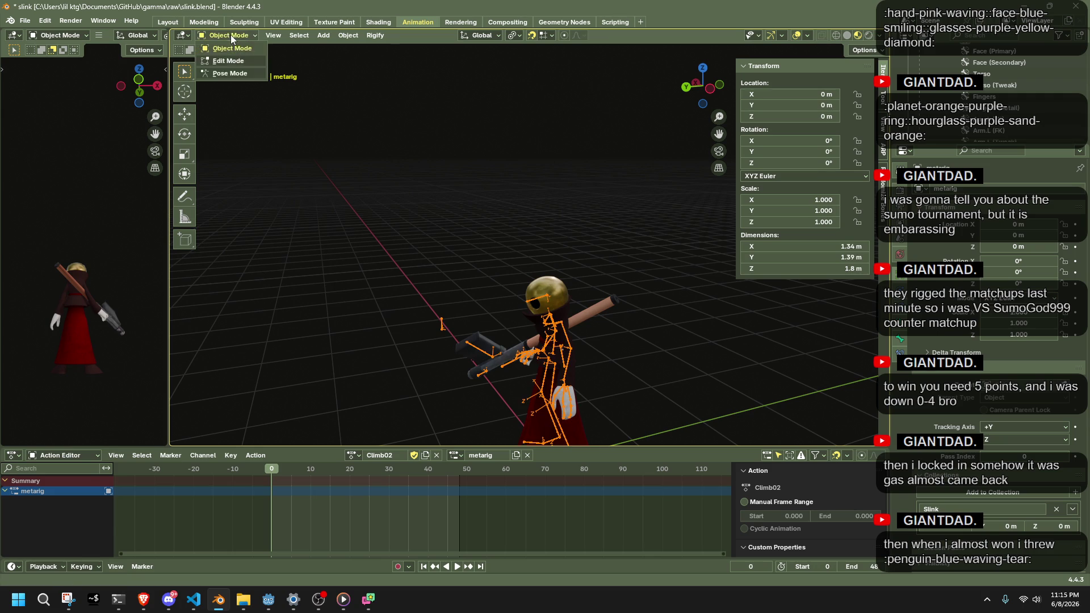
click(252, 72)
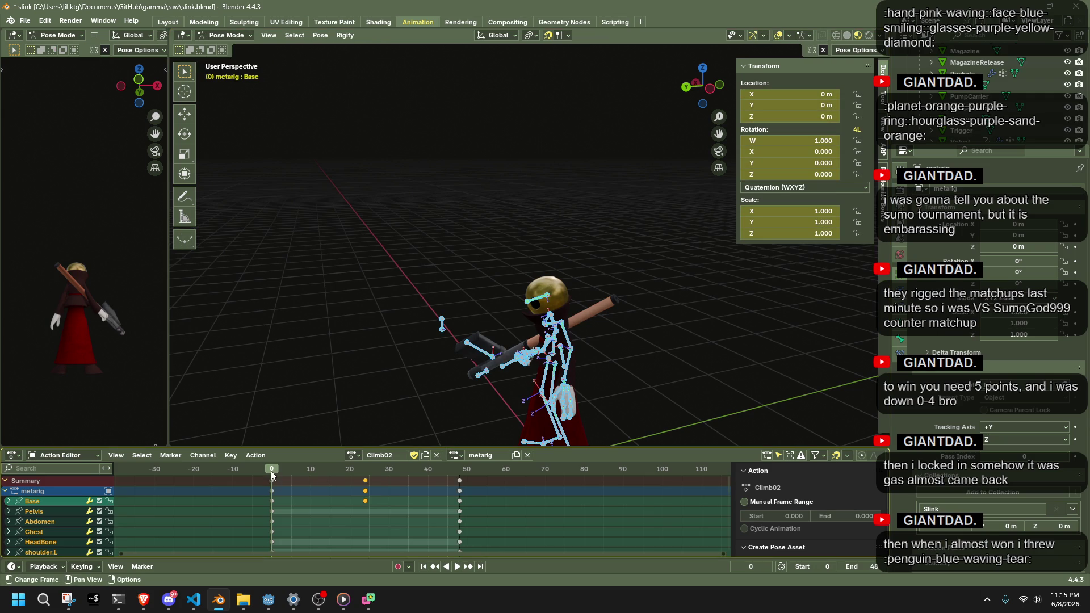
key(space)
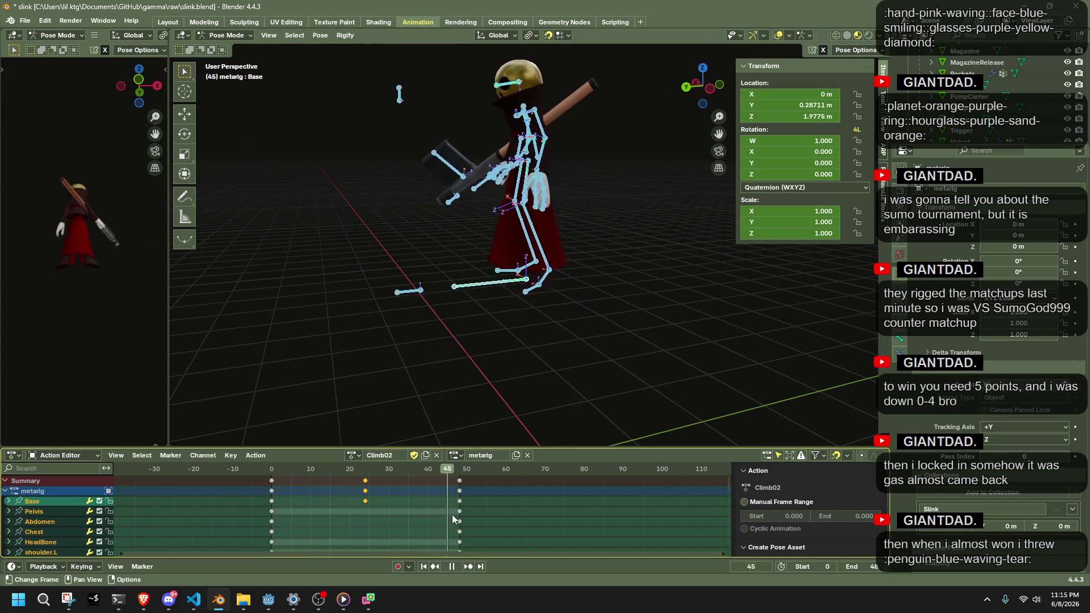
key(space)
Switch to the left orthographic view and select all keys on frame 48
click(709, 89)
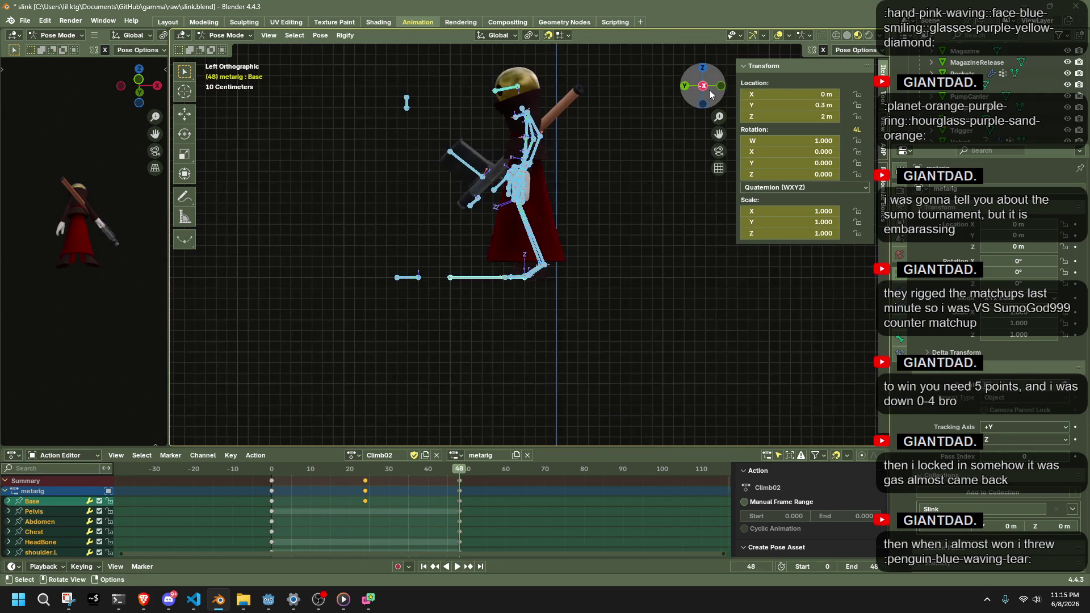
scroll(622, 274, down, 4)
drag(454, 466, 454, 466)
click(352, 455)
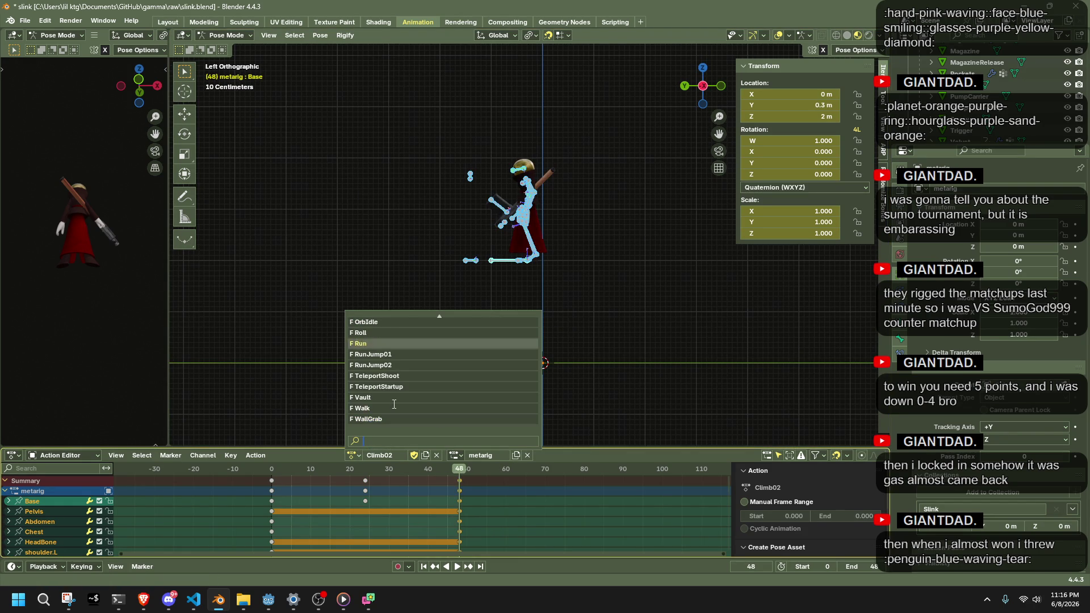
Assign the Vault action to the rig and play it, pausing at frame 32
click(364, 397)
click(420, 469)
key(space)
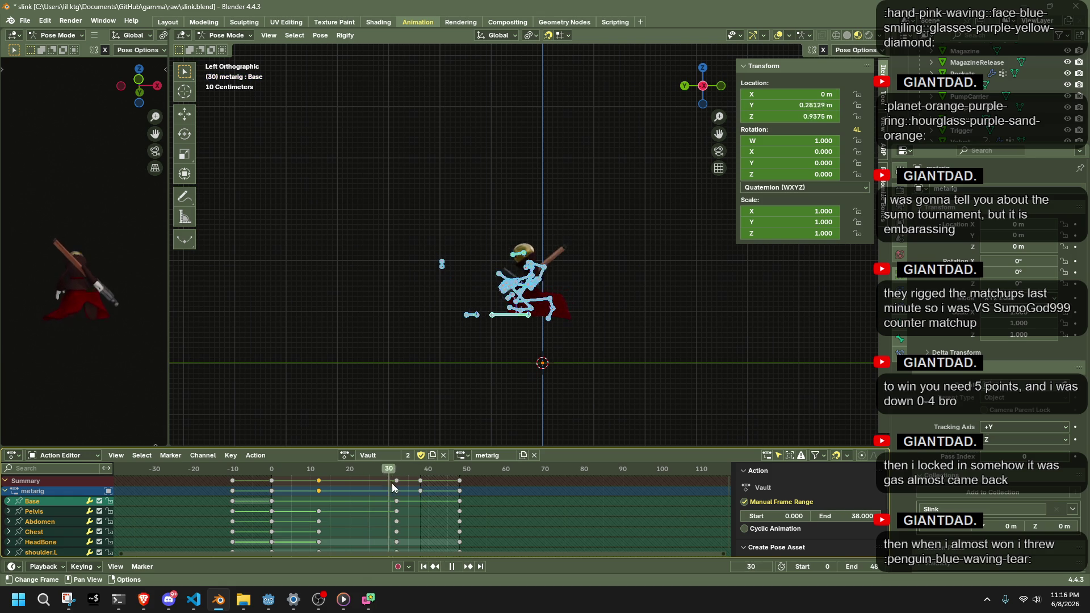
key(space)
Reassign Climb02 as the rig's active action
click(348, 455)
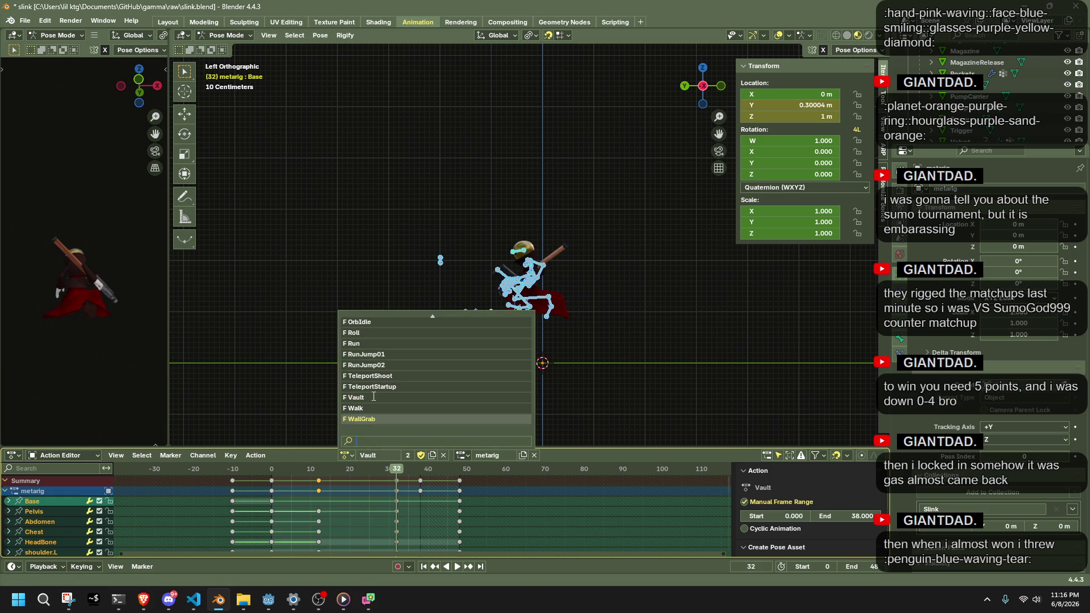
scroll(374, 397, up, 8)
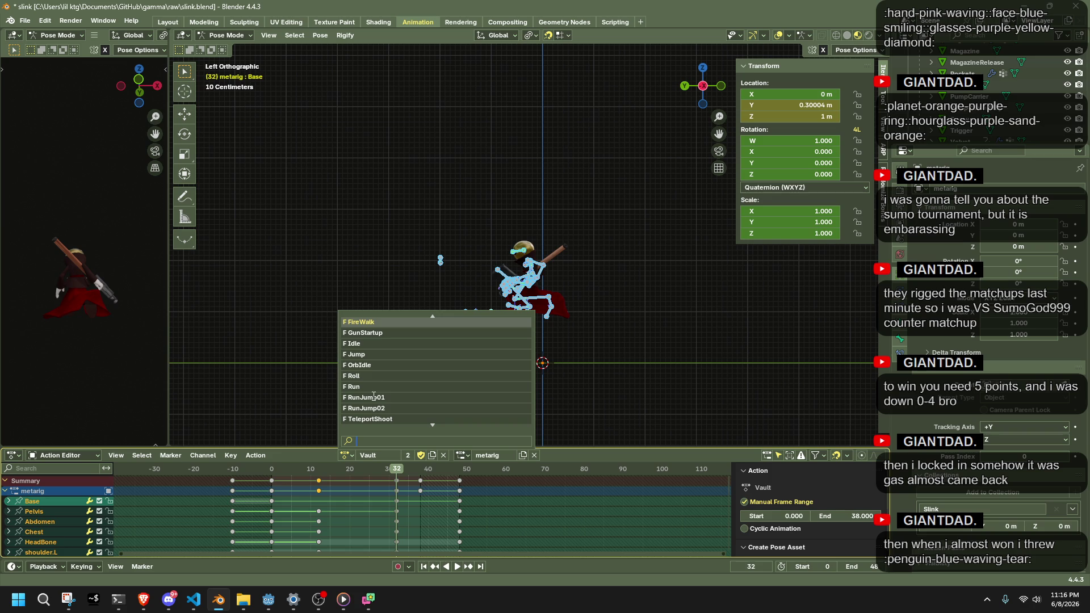
scroll(373, 397, down, 6)
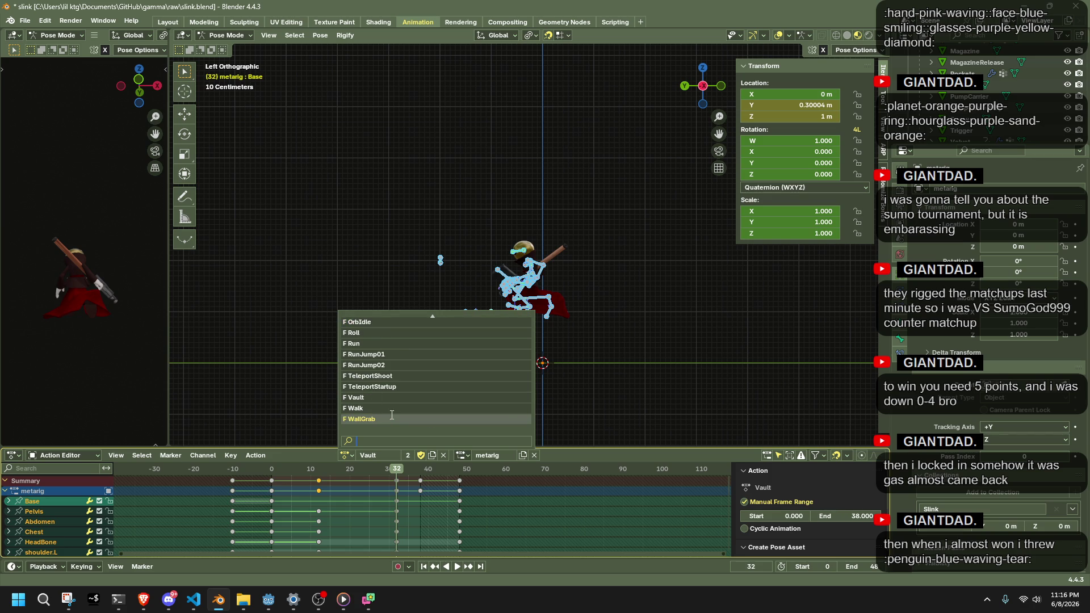
scroll(374, 392, up, 15)
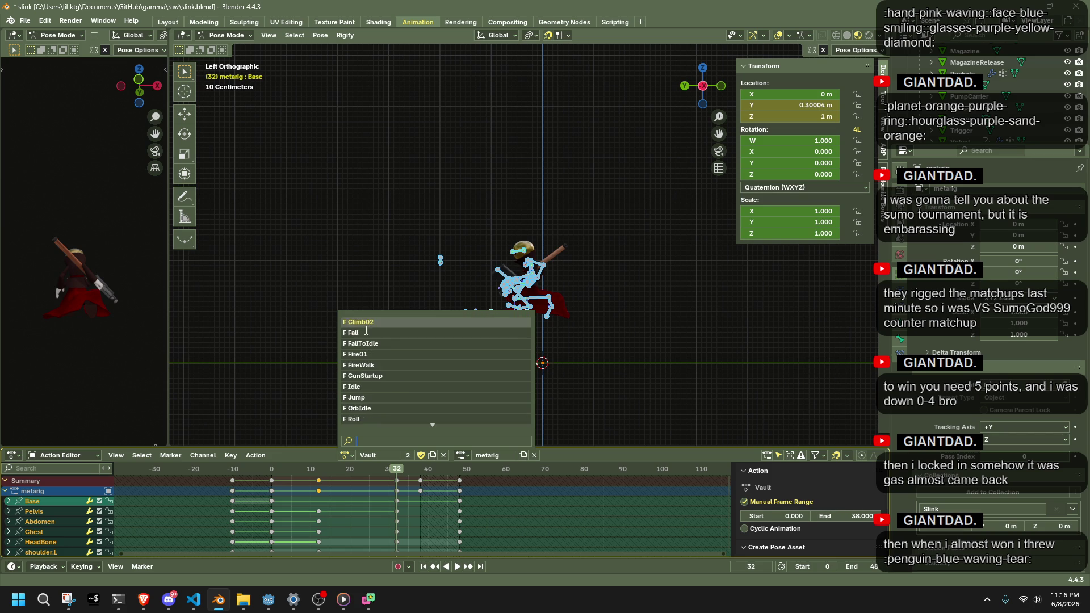
click(366, 321)
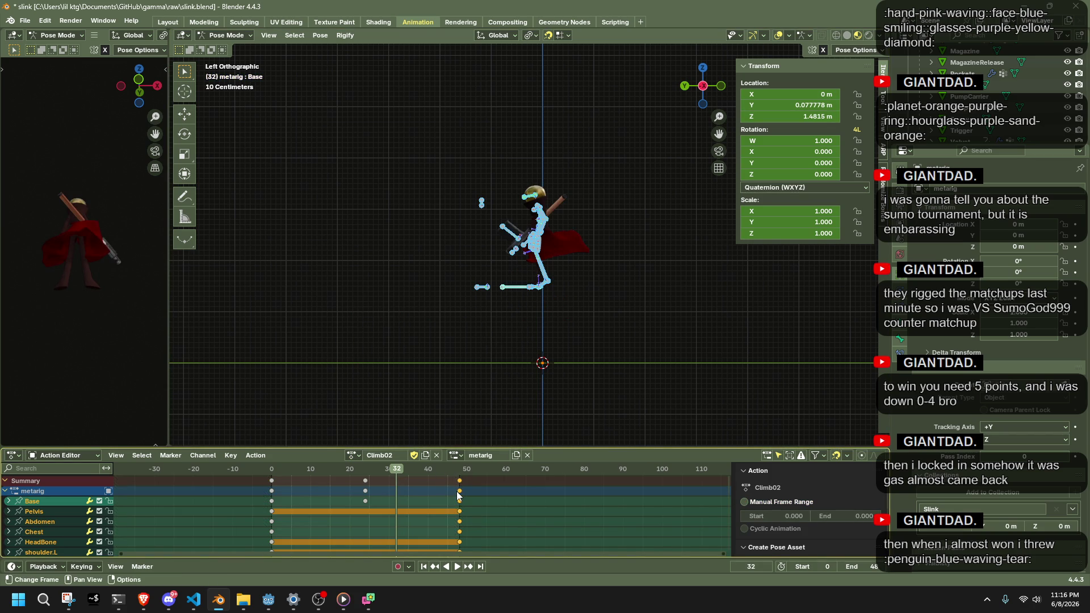
Move the end keys to frame 32 and key Base location Y 0 at frame 16
key(g)
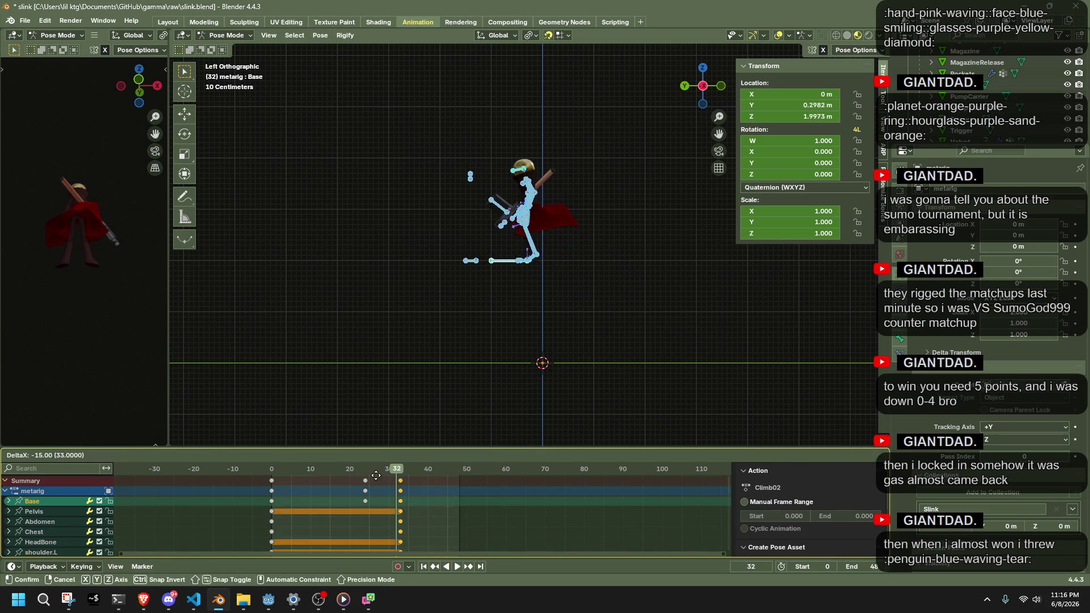
click(373, 476)
drag(350, 472, 280, 476)
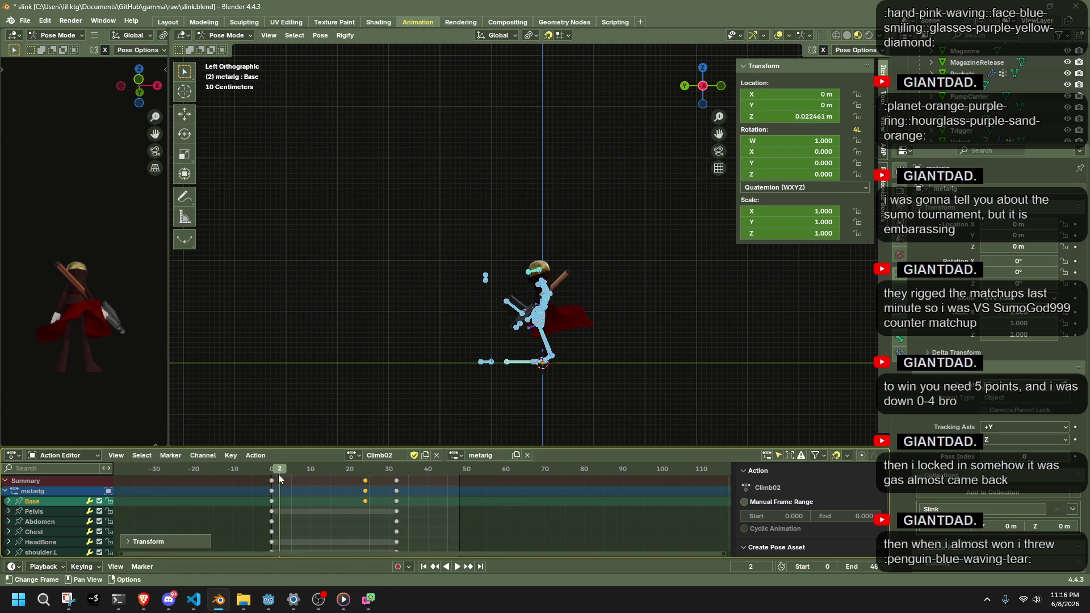
key(Escape)
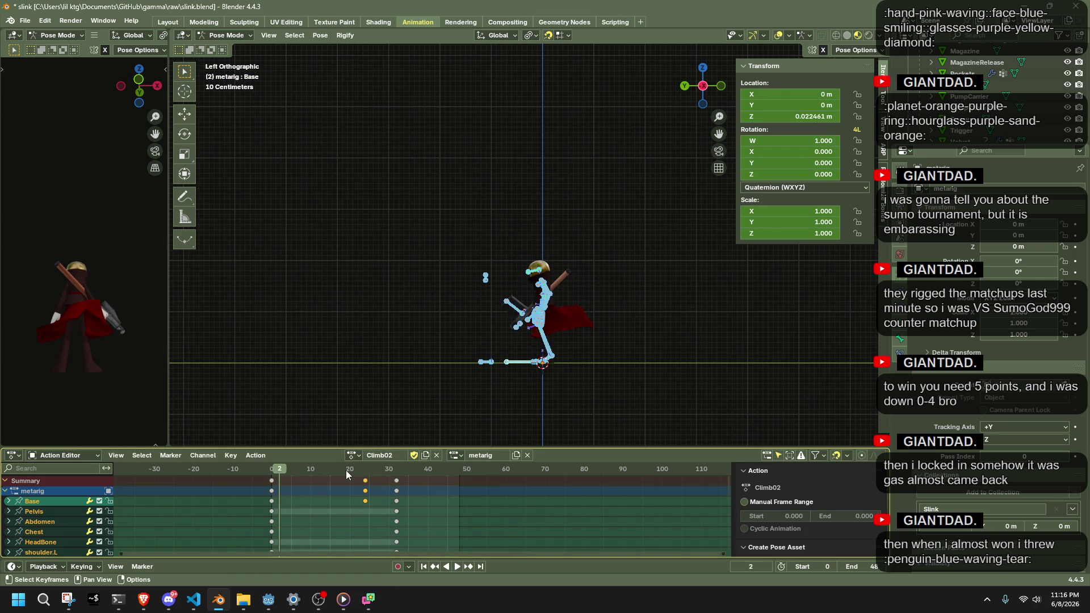
drag(273, 468, 337, 479)
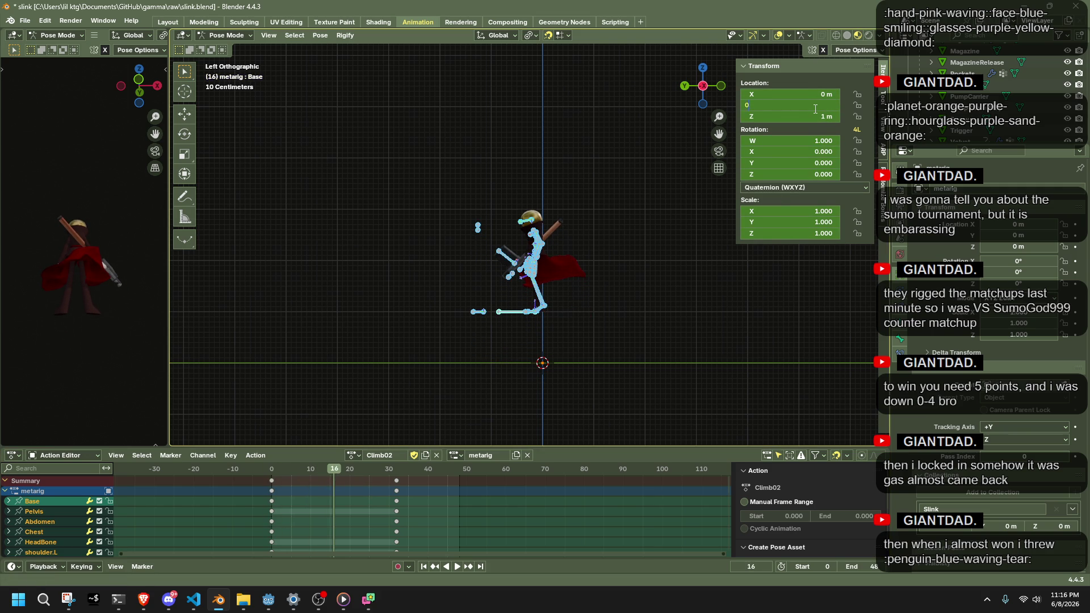
key(Return)
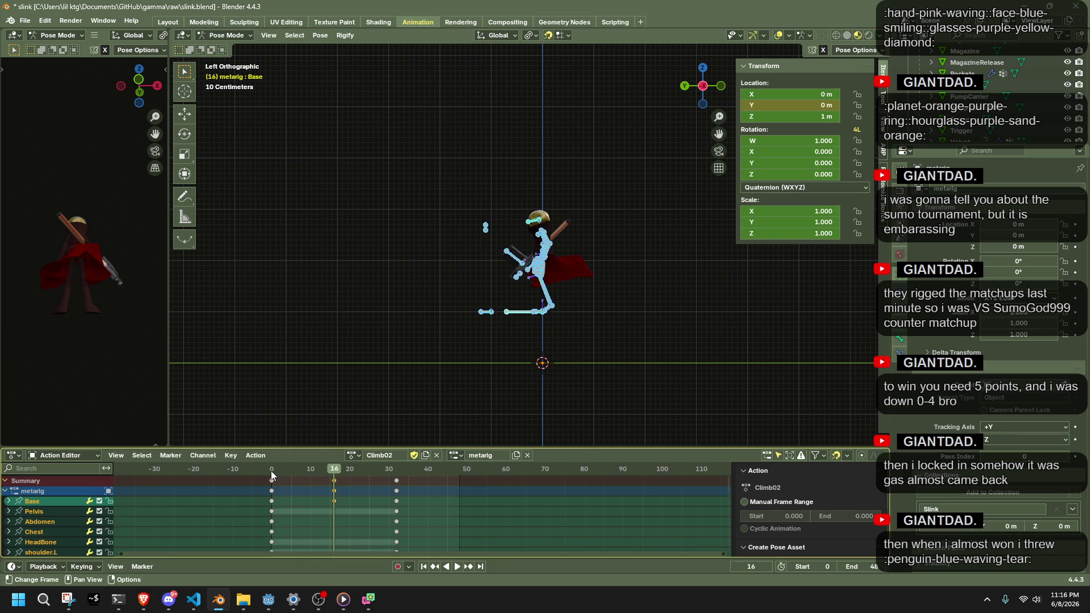
Preview the shortened Climb02 animation from an angled view, returning to frame 0
click(272, 471)
key(space)
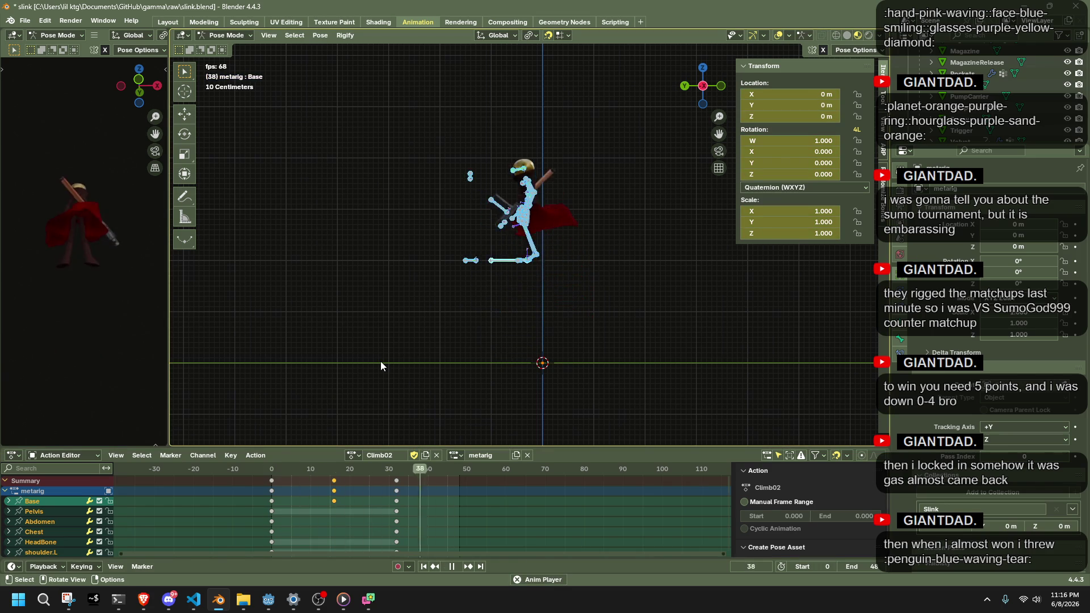
mouse_move(381, 361)
mouse_down()
mouse_move(615, 311)
mouse_move(495, 319)
mouse_up()
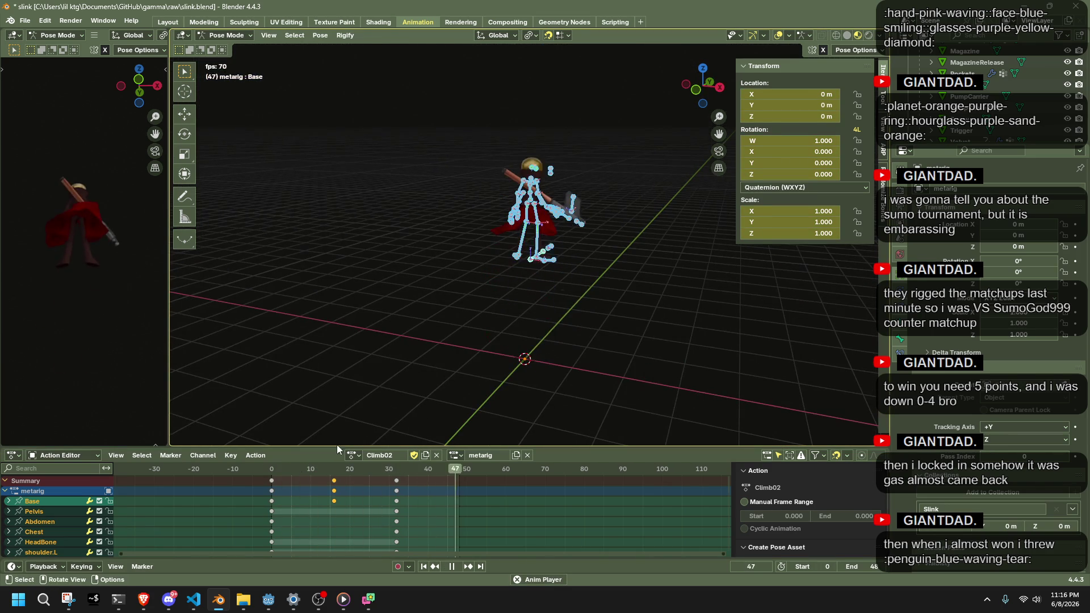
click(271, 471)
key(space)
Unhide the hidden cape bones with Alt+H and select all bones
click(477, 365)
drag(478, 365, 755, 341)
key(alt+h)
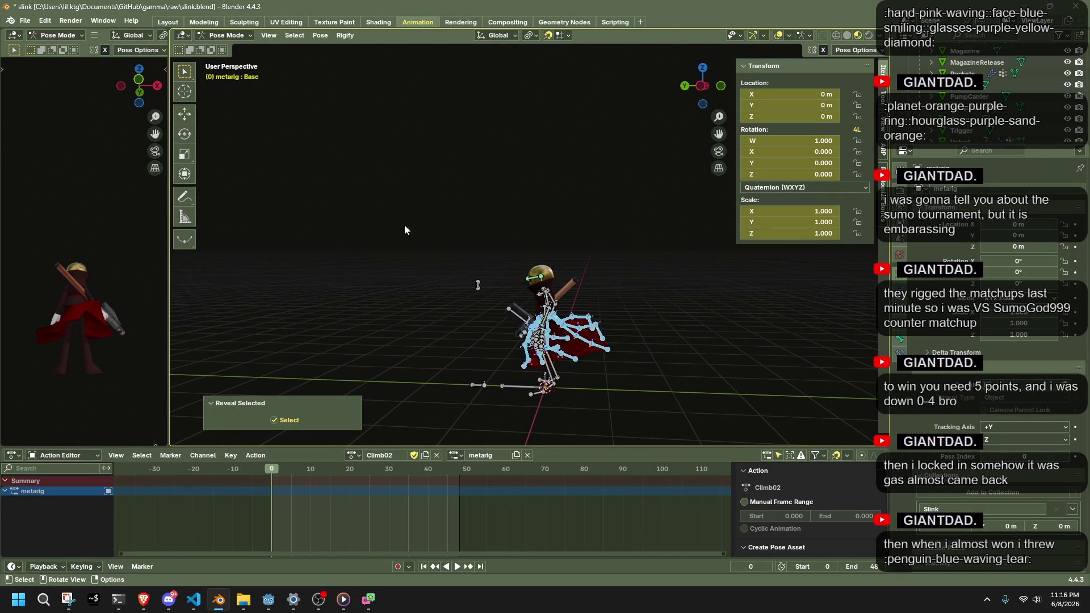
key(a)
drag(373, 403, 468, 373)
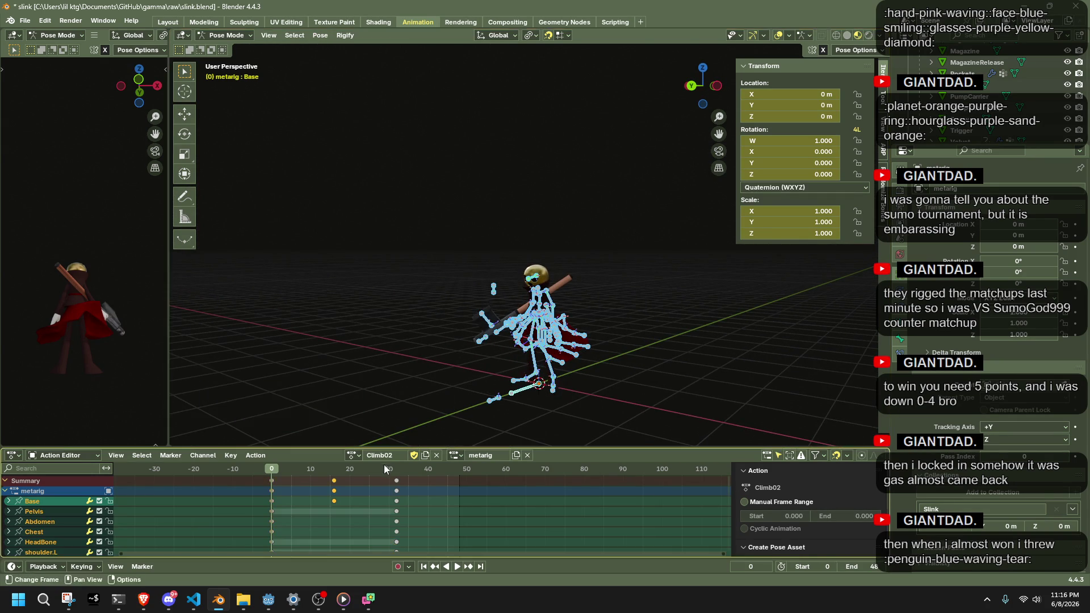
Switch the rig to the Idle action and copy its pose
click(359, 457)
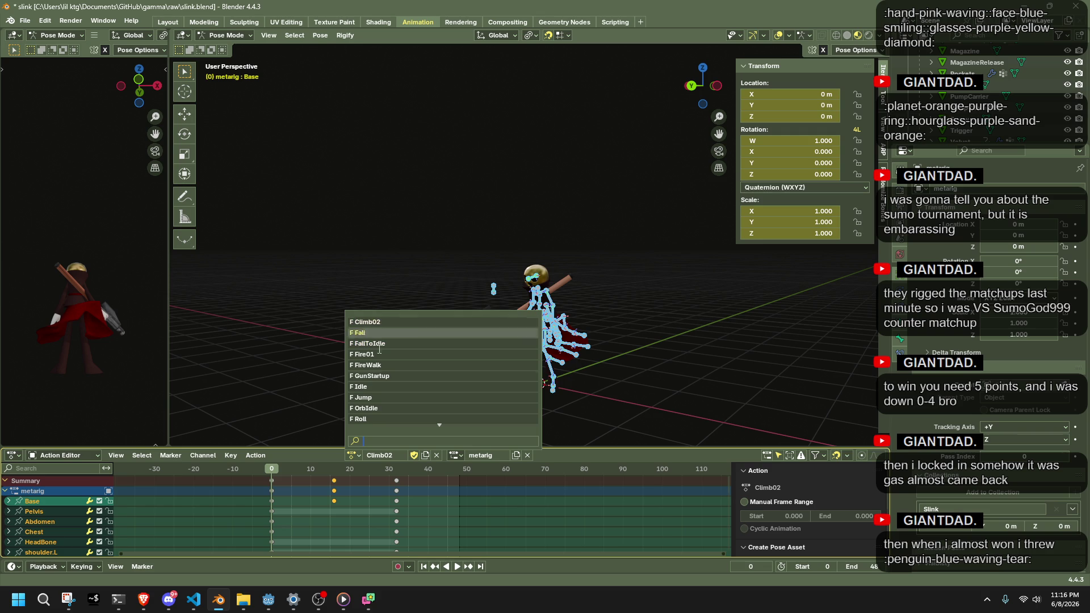
click(371, 387)
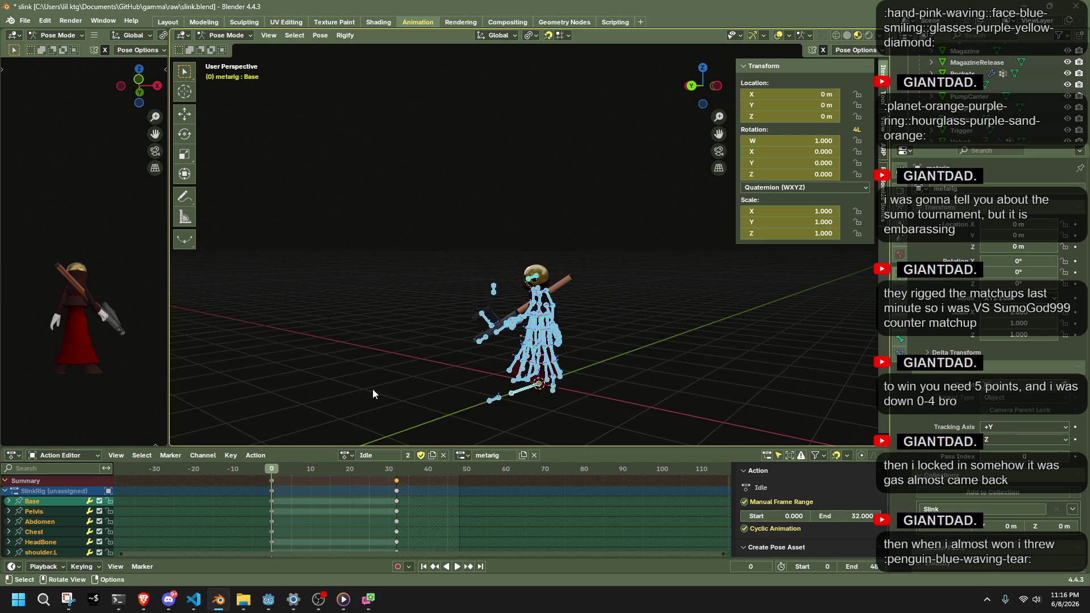
click(520, 400)
key(ctrl+c)
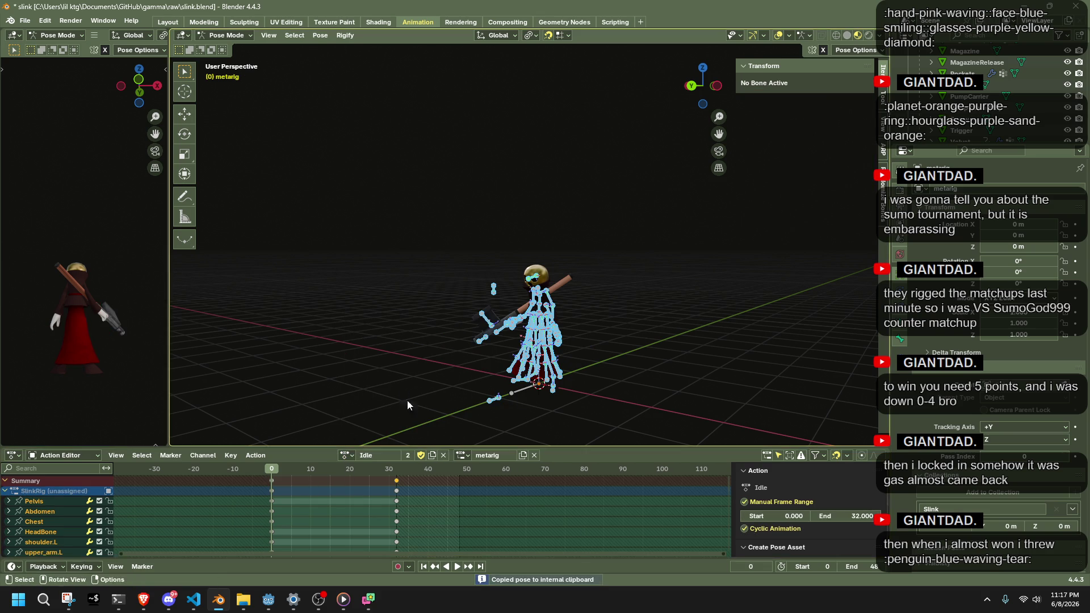
Reselect all the rig's bones and stop playback
click(347, 454)
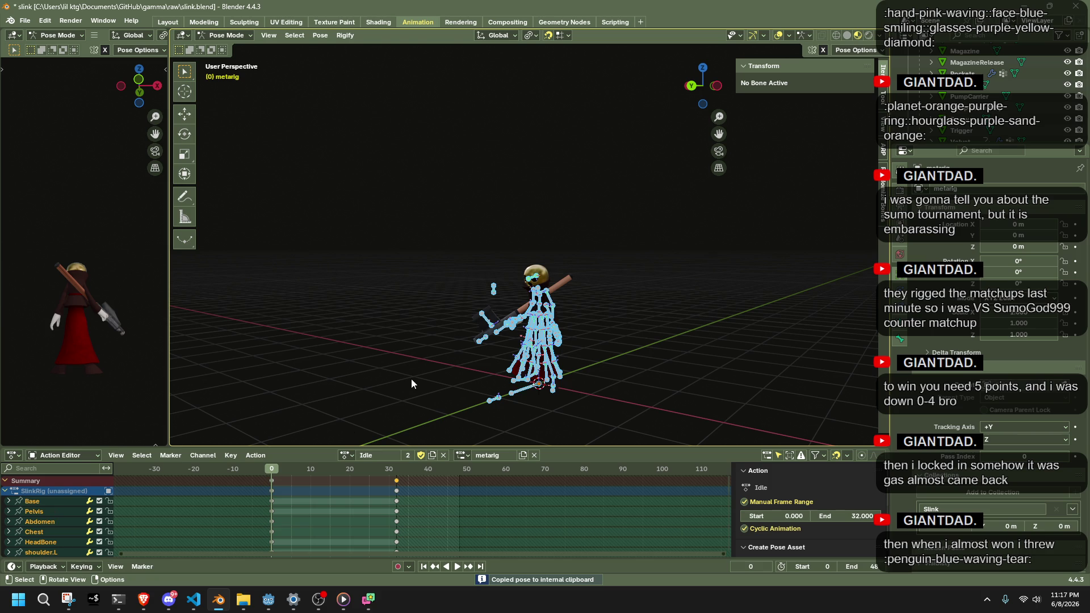
click(440, 396)
key(a)
key(space)
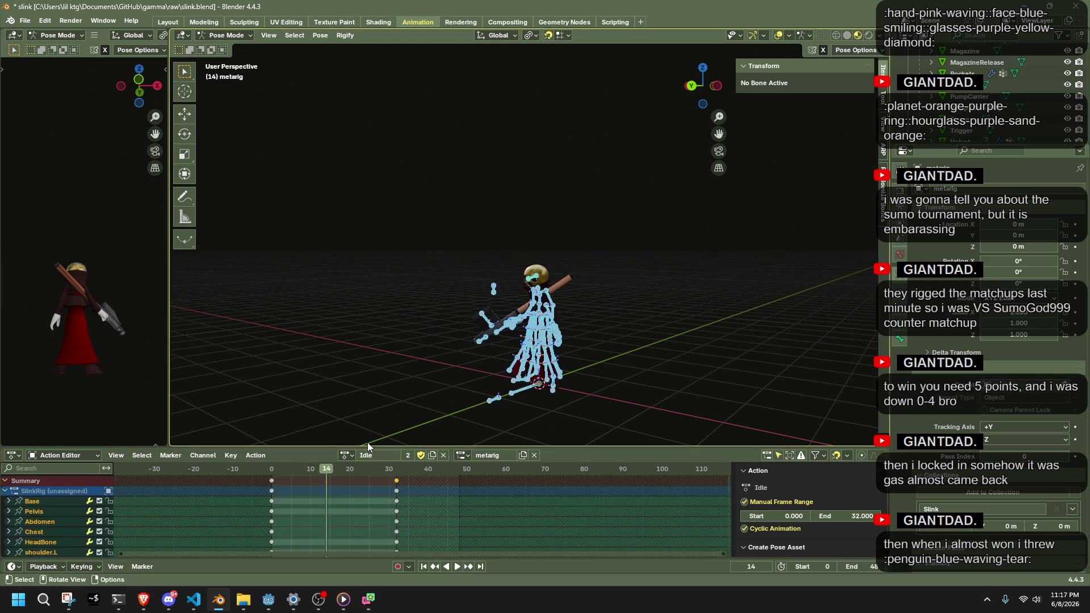
Switch to the Vault action and play it, stopping at frame 12
click(346, 455)
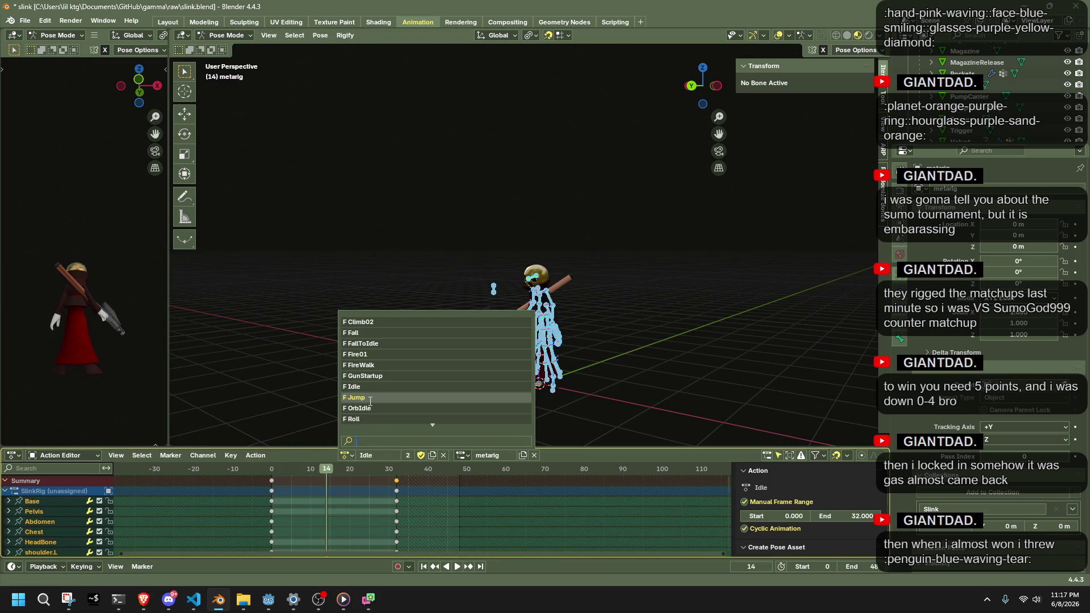
scroll(370, 400, up, 11)
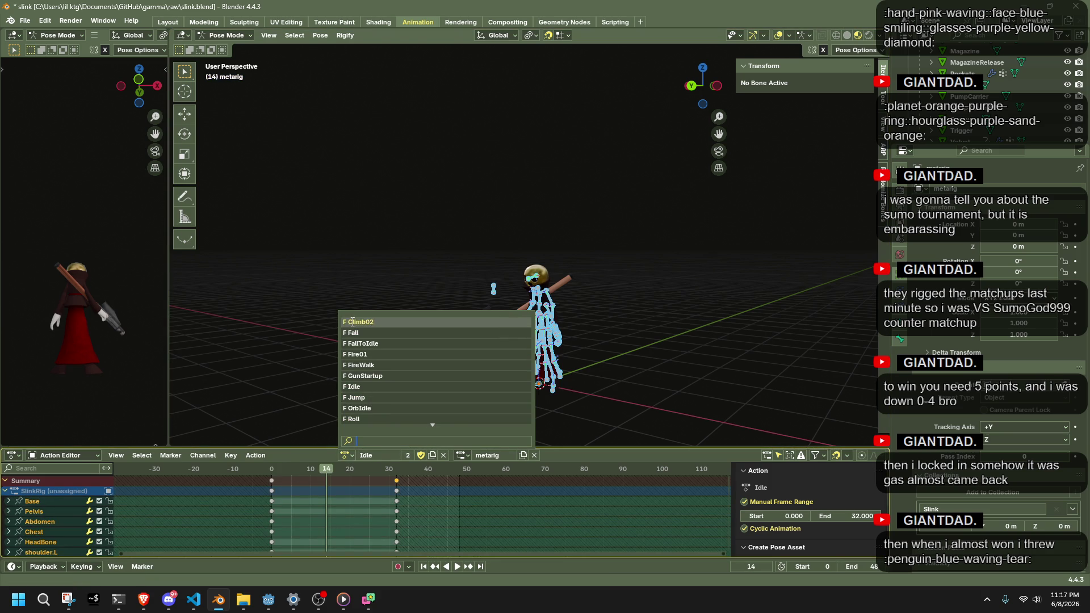
scroll(375, 386, down, 5)
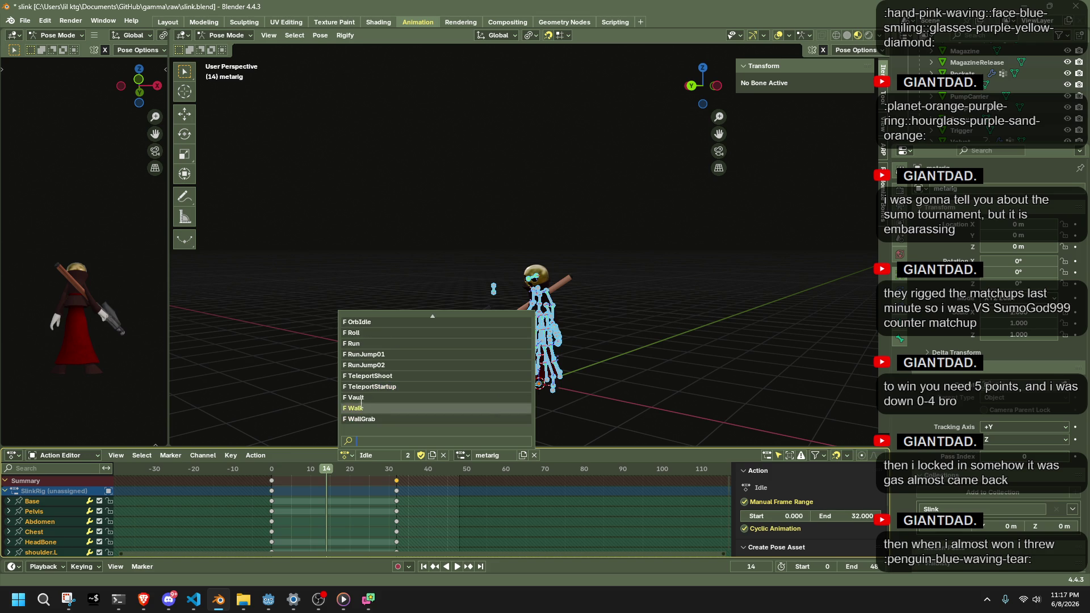
click(358, 398)
click(271, 466)
key(space)
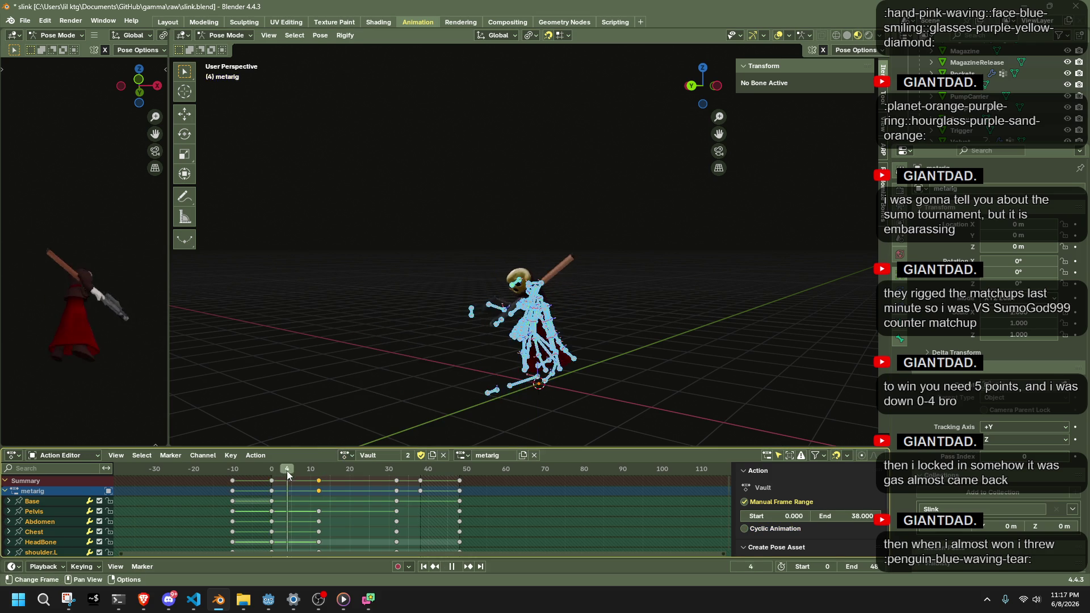
key(space)
Switch back to Climb02 and paste the Idle pose onto frame 0
click(346, 455)
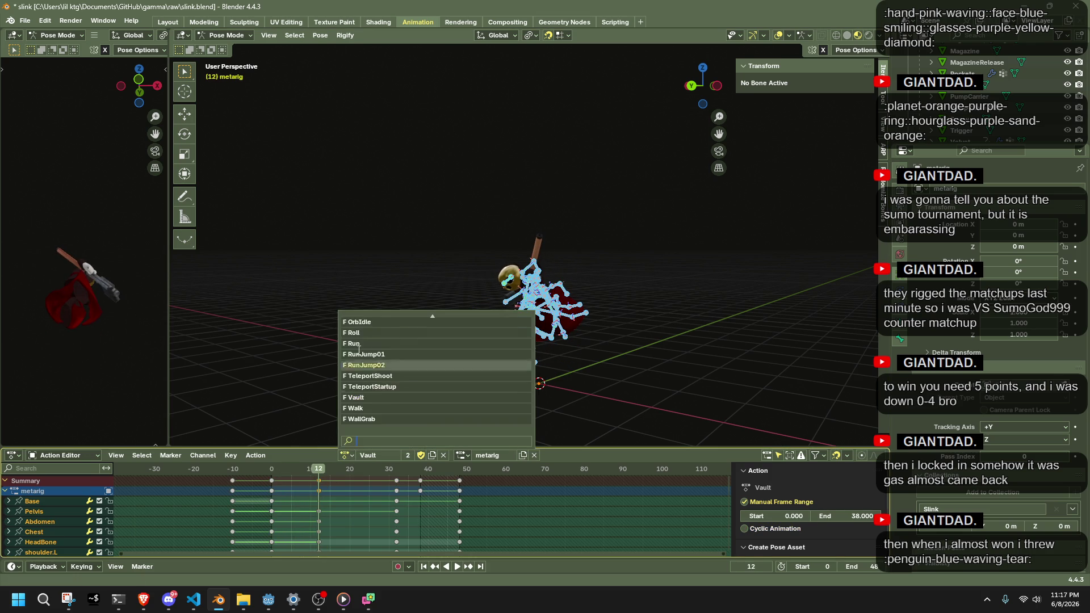
scroll(374, 330, up, 2)
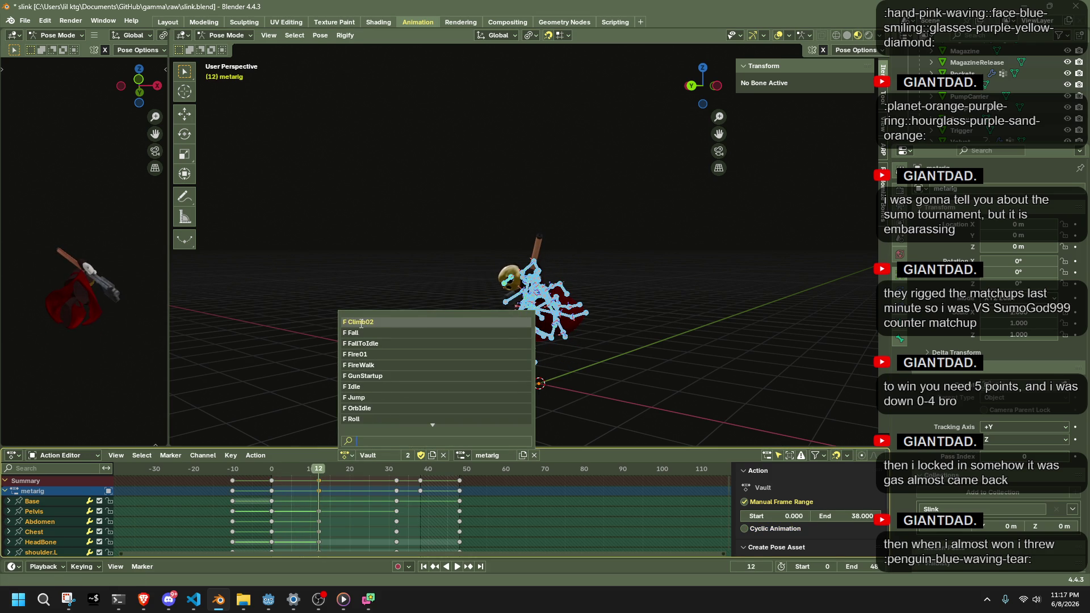
click(360, 322)
click(271, 471)
key(ctrl+v)
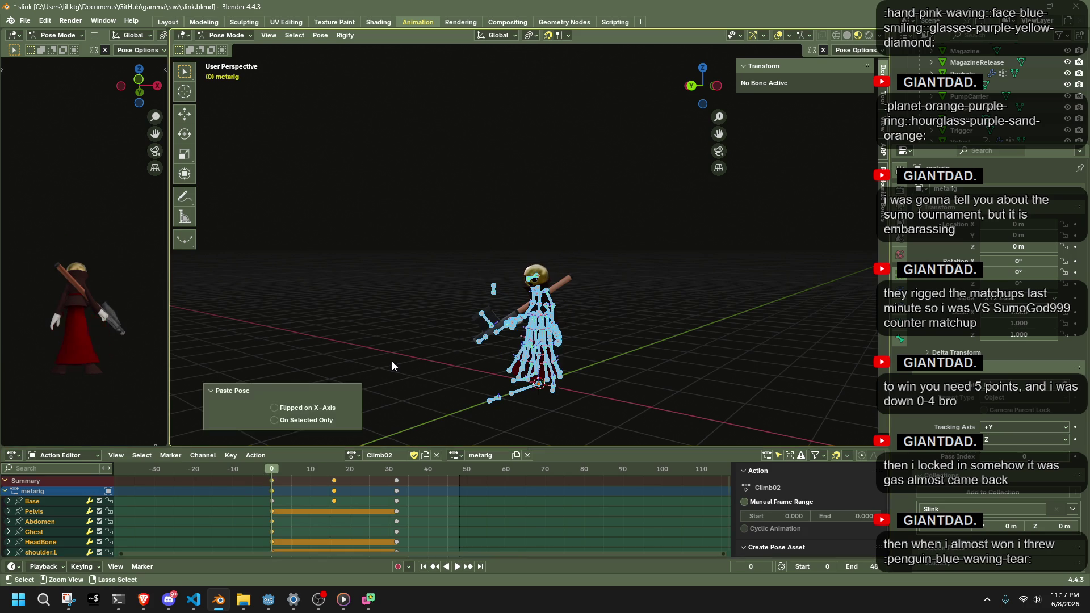
Duplicate Climb02's frame-32 keys onto frame 48
key(space)
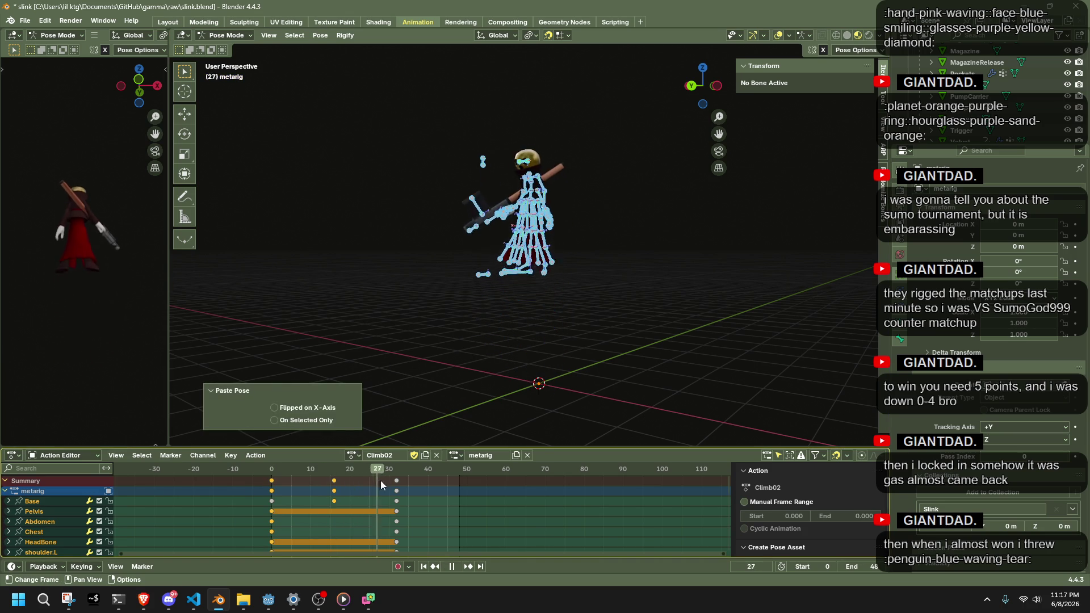
drag(279, 488, 397, 491)
drag(396, 501, 404, 480)
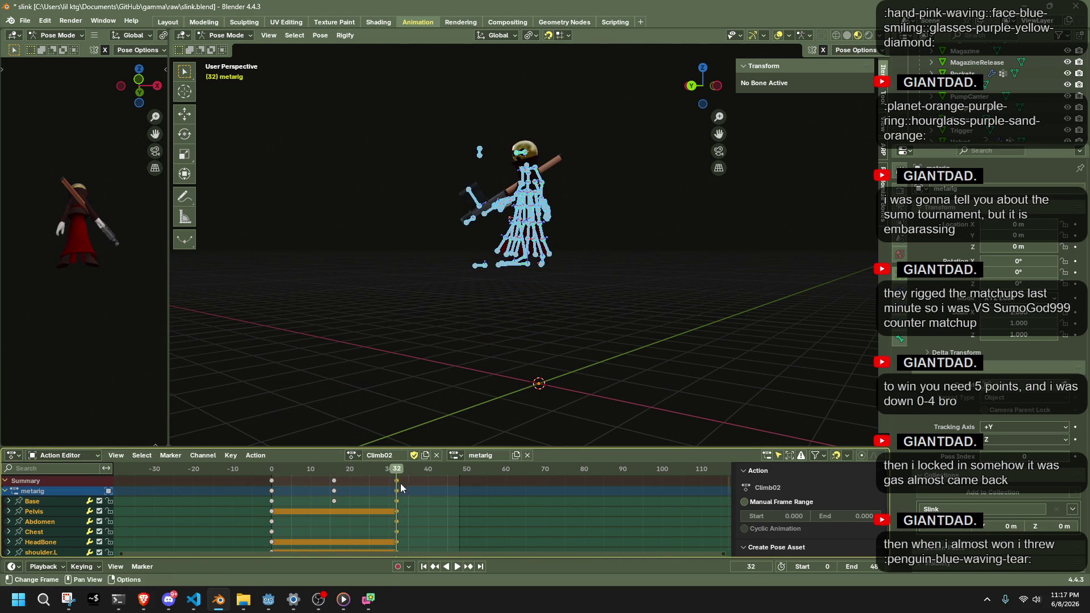
key(shift+d)
click(468, 497)
Key the Base bone's Y location to 0.5 m at frame 48 and preview the animation
click(520, 325)
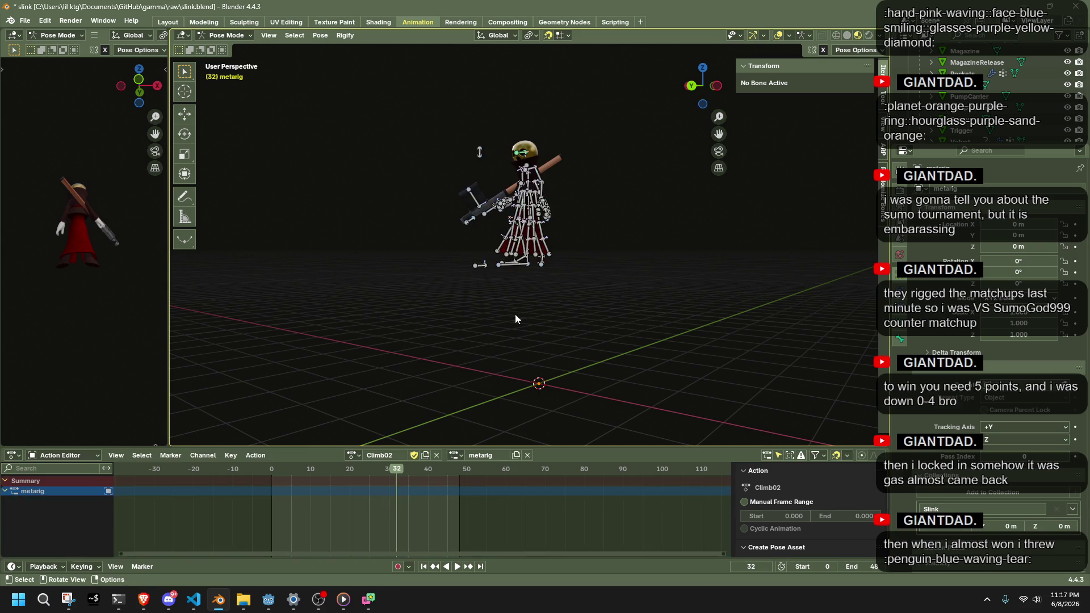
click(498, 269)
mouse_move(499, 269)
mouse_down()
mouse_move(587, 320)
mouse_move(522, 332)
mouse_up()
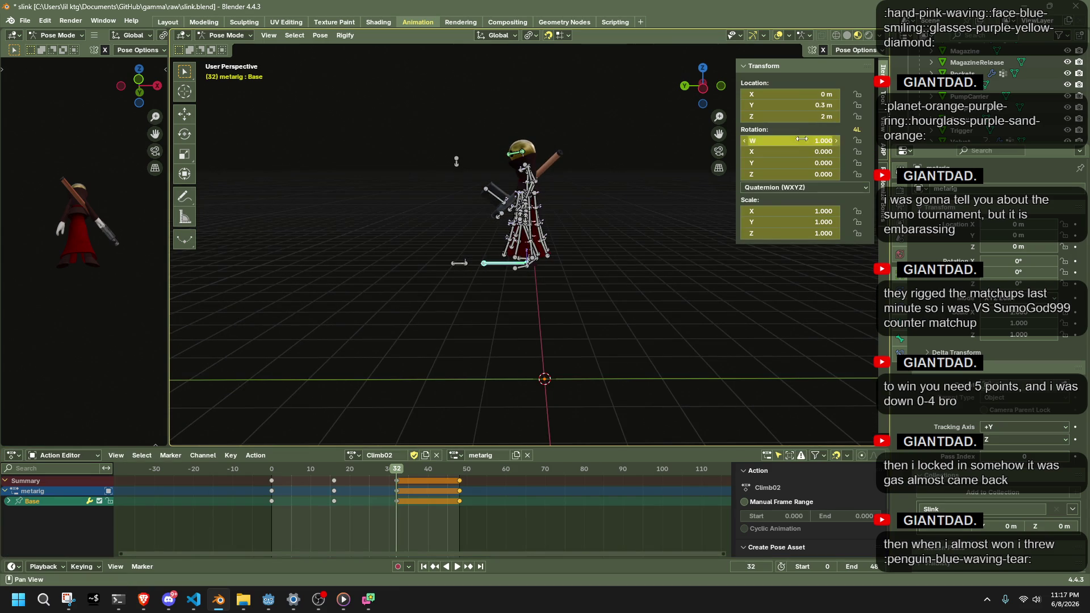
click(806, 106)
text(0.5)
key(Return)
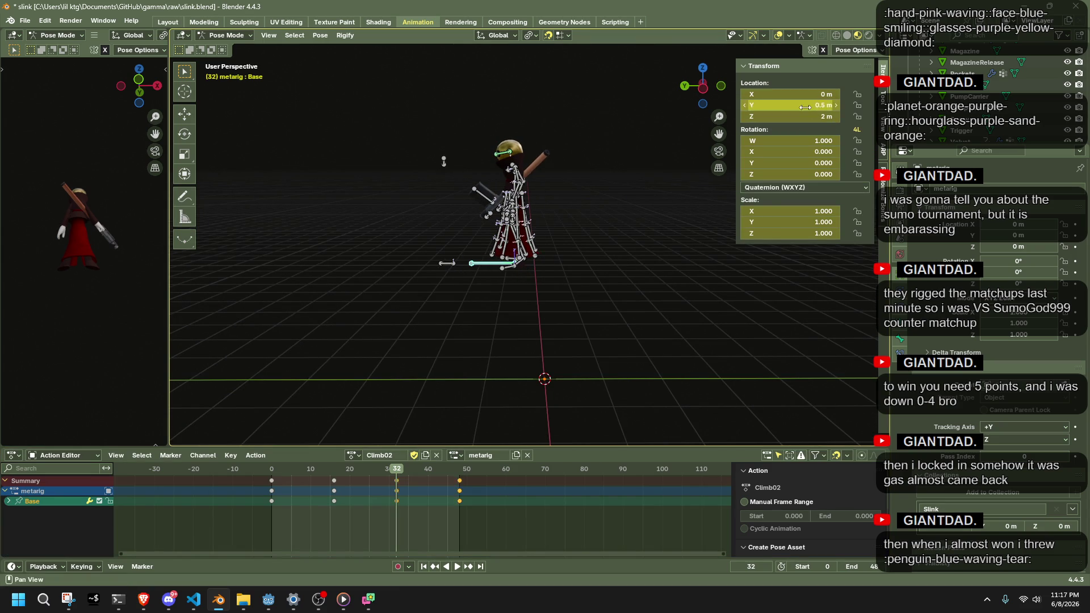
key(ctrl+z)
key(Up)
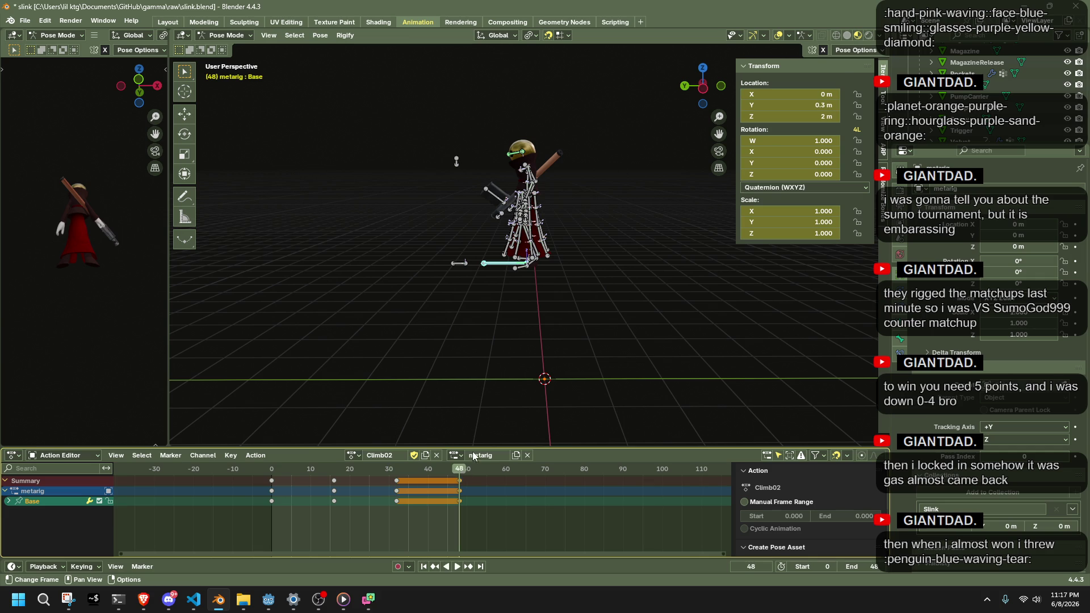
key(ctrl+shift+z)
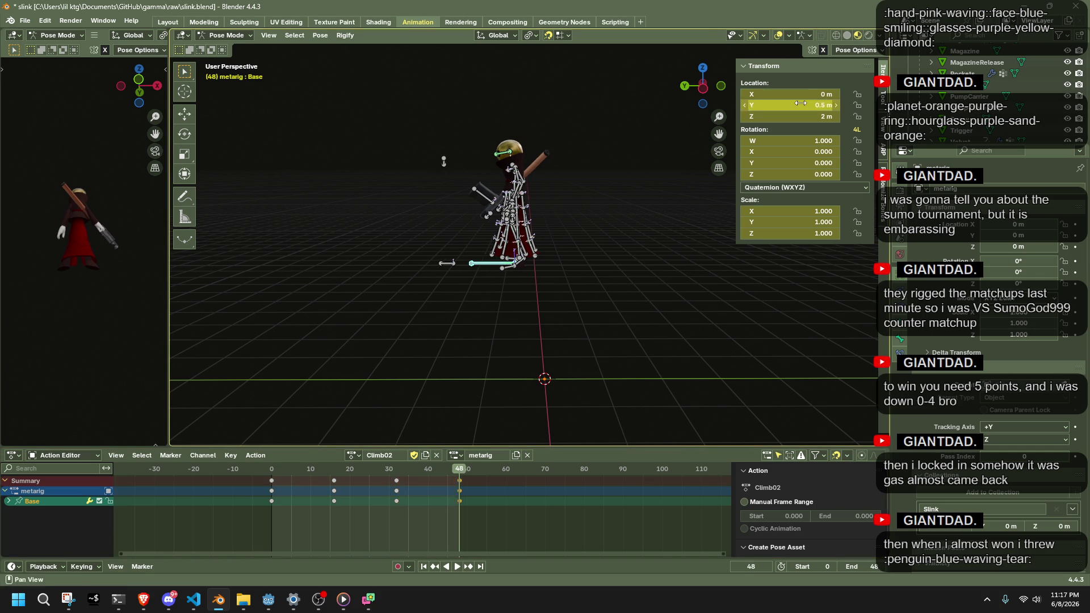
key(space)
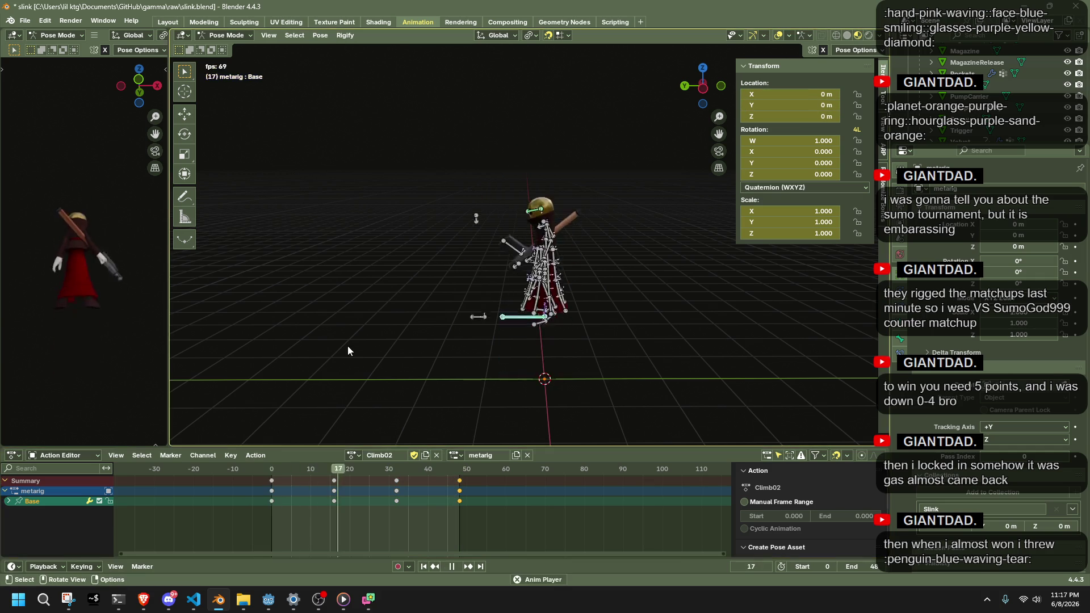
Save slink.blend, export the rig as Slink.gltf into assets, and return to Godot
drag(346, 345, 642, 304)
key(ctrl+s)
key(ctrl+shift+e)
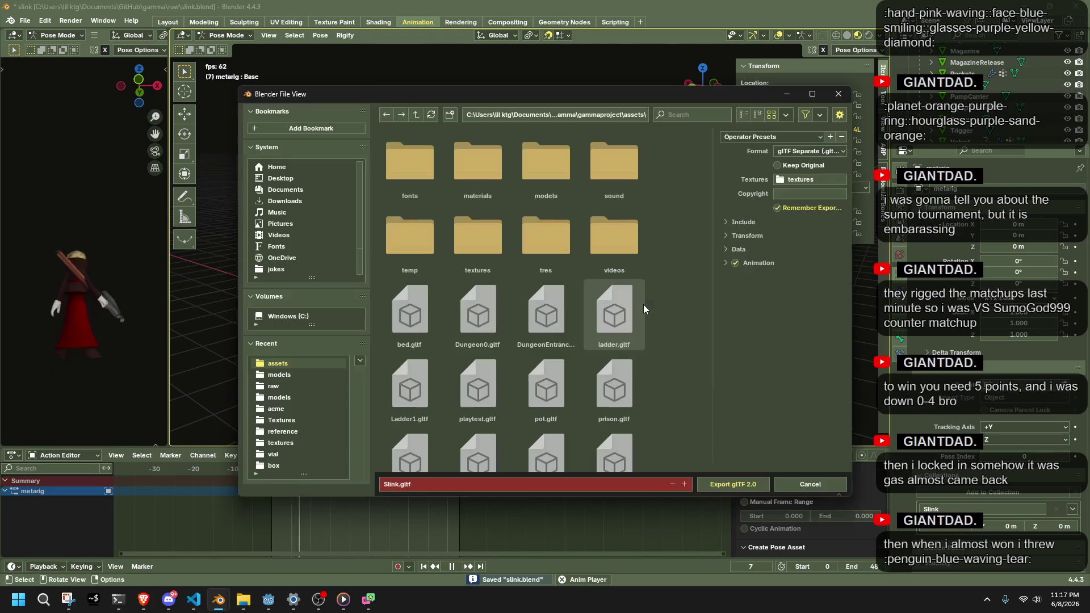
click(732, 484)
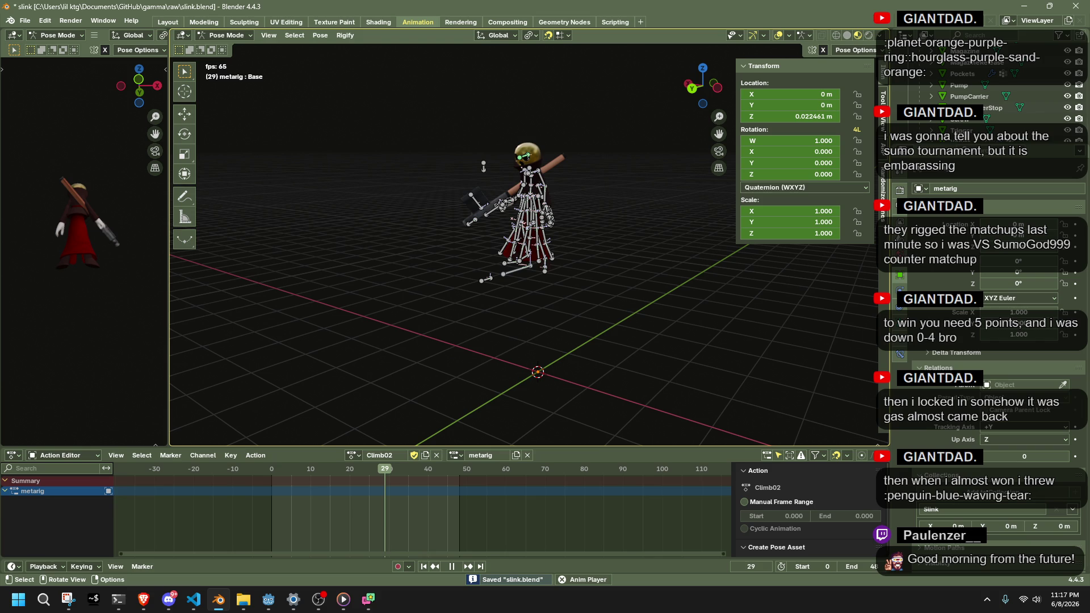
key(alt+Tab)
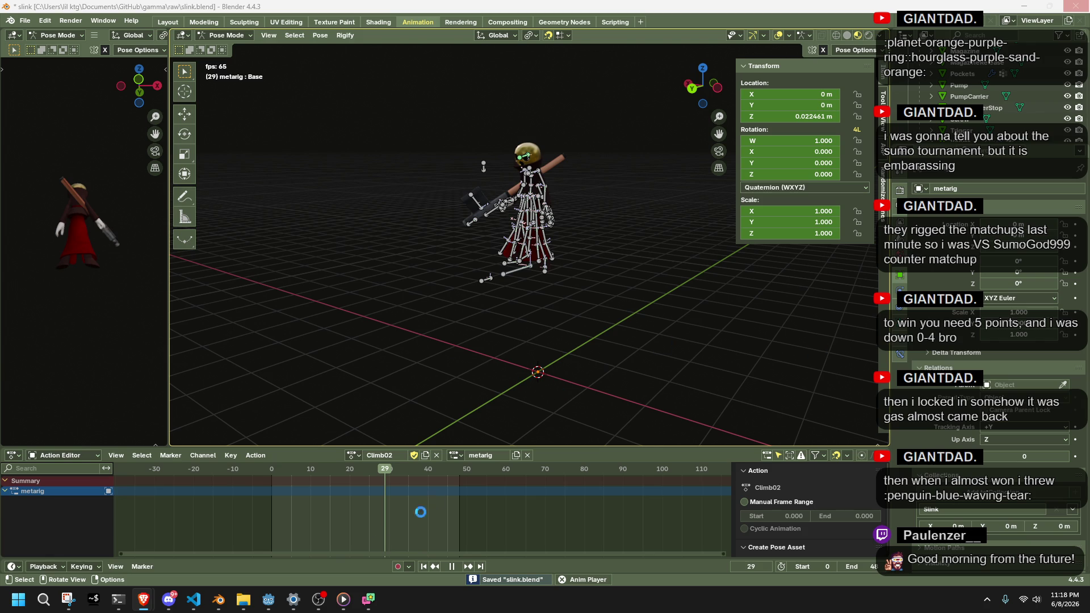
click(267, 599)
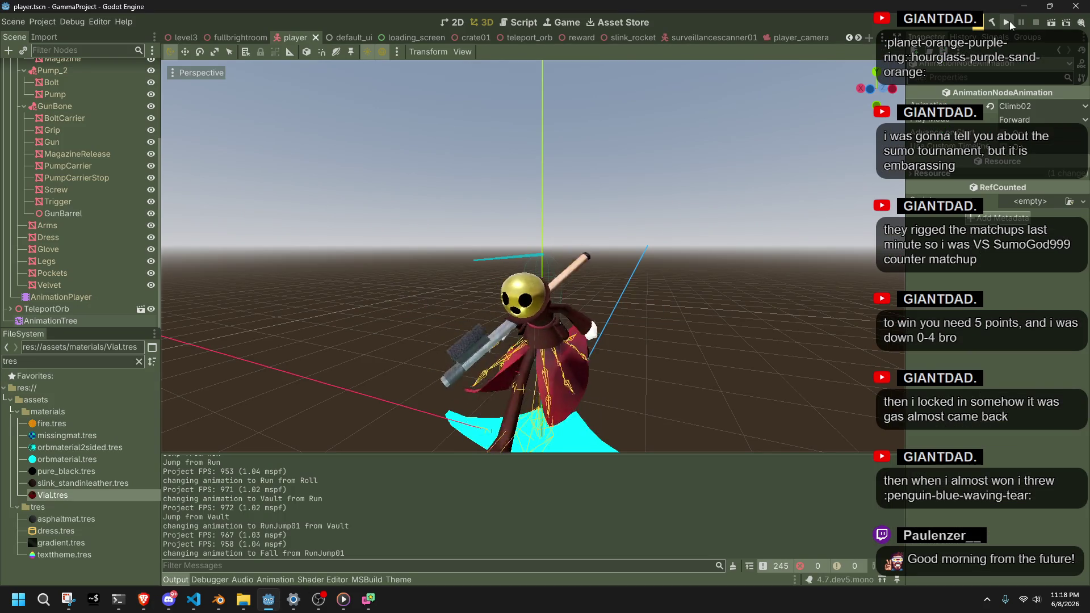
Run the project and walk the character forward down the corridor
click(1009, 22)
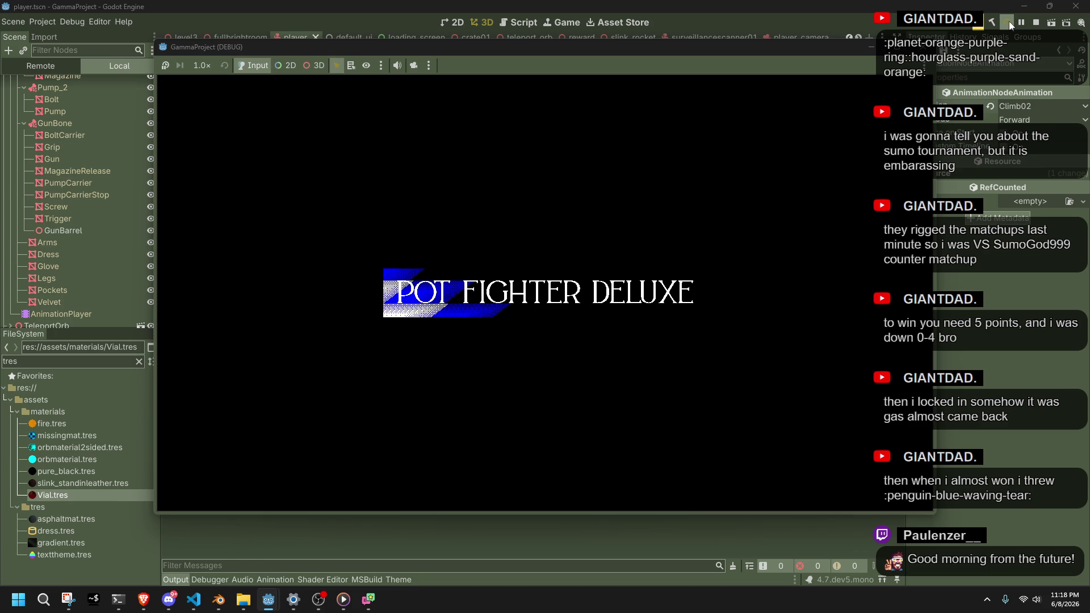
key(w)
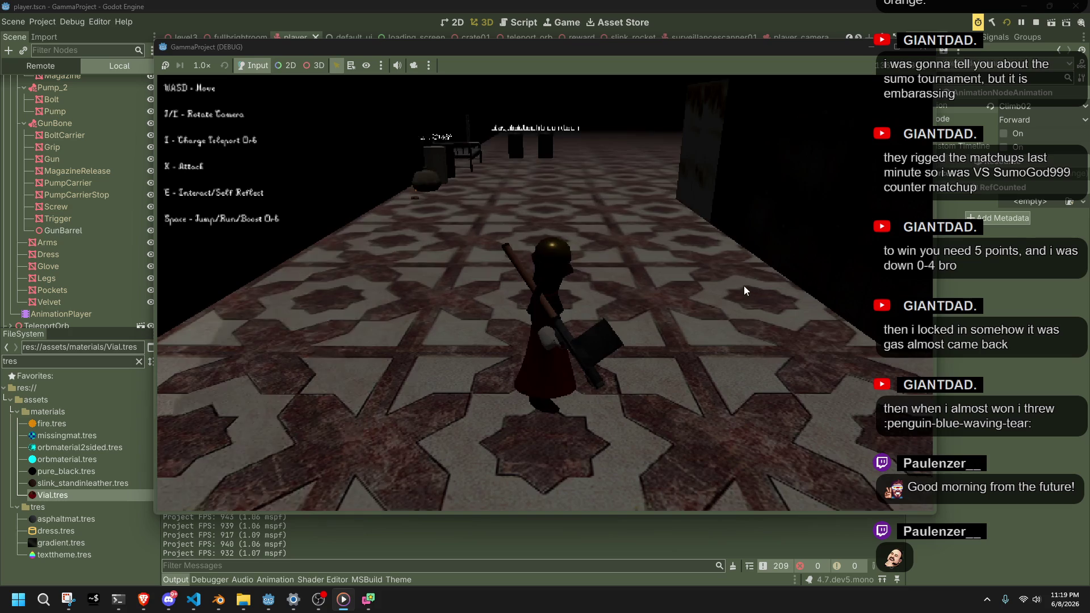
Run through the corridor and bed room into the tiled room, then stop and check video memory
key(w)
key(w)
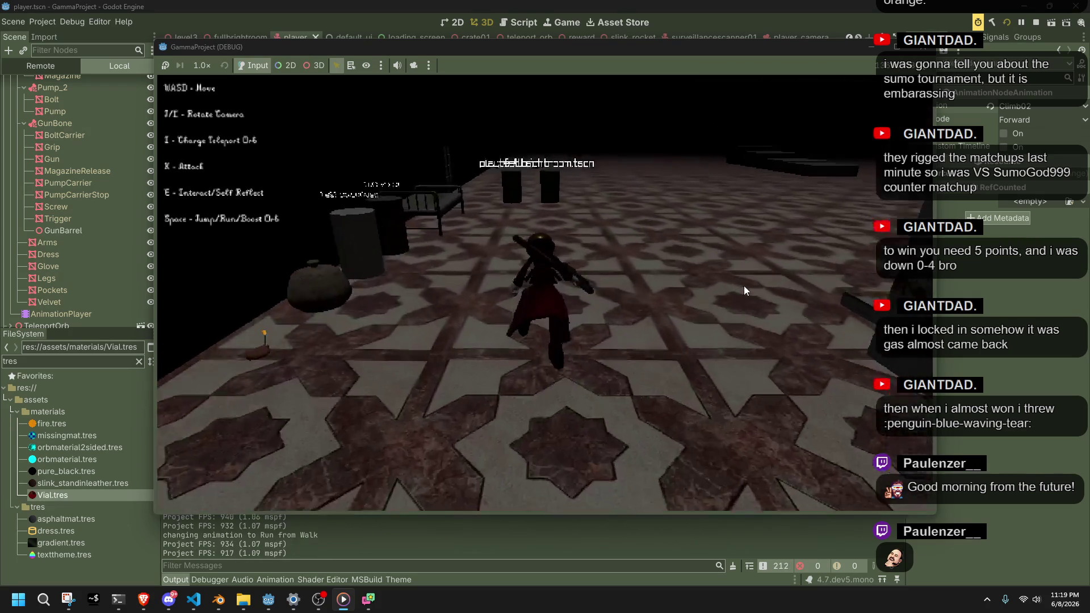
key(w)
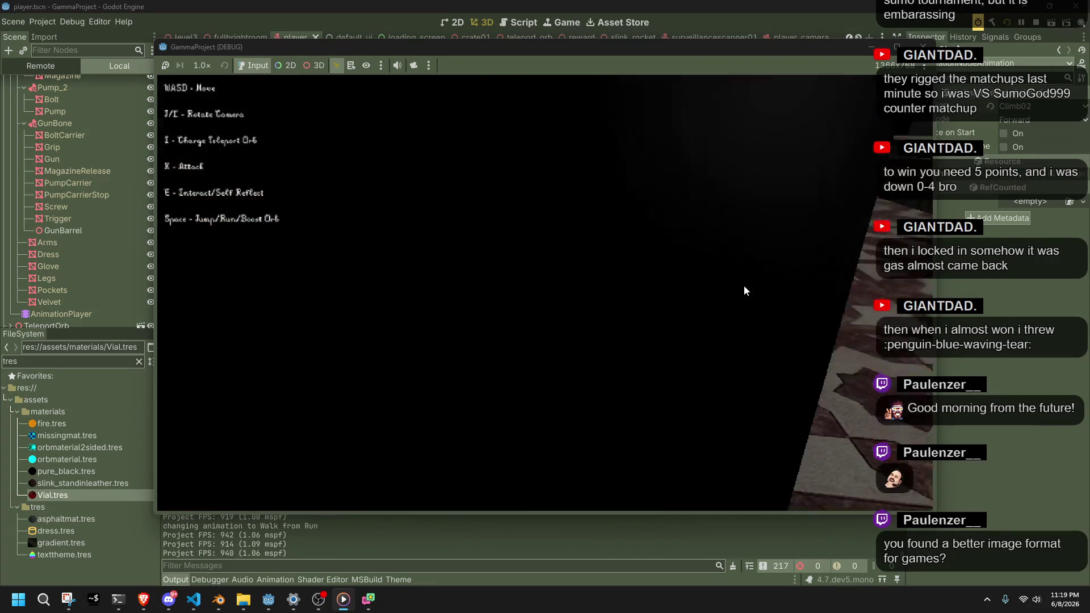
key(w)
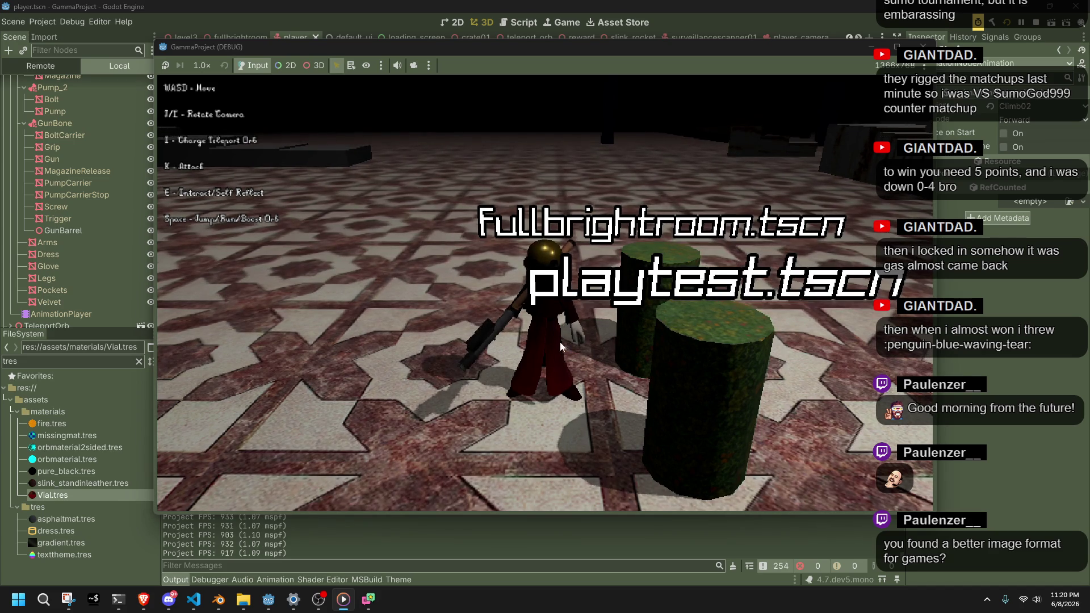
key(F8)
click(209, 579)
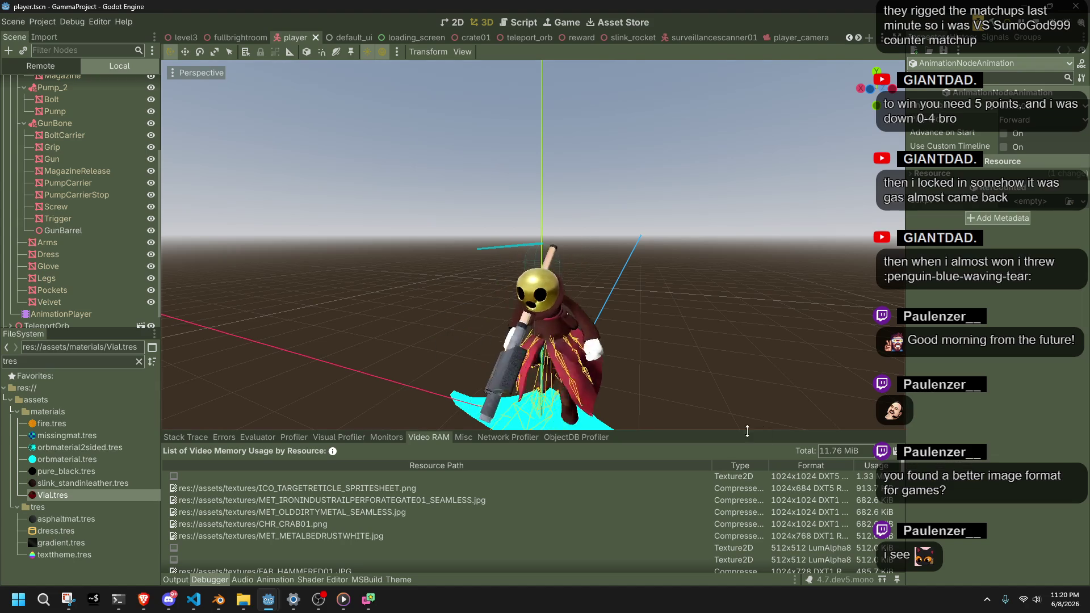
Return to the game and run across the floor, up the stairs onto the walkway
mouse_move(822, 450)
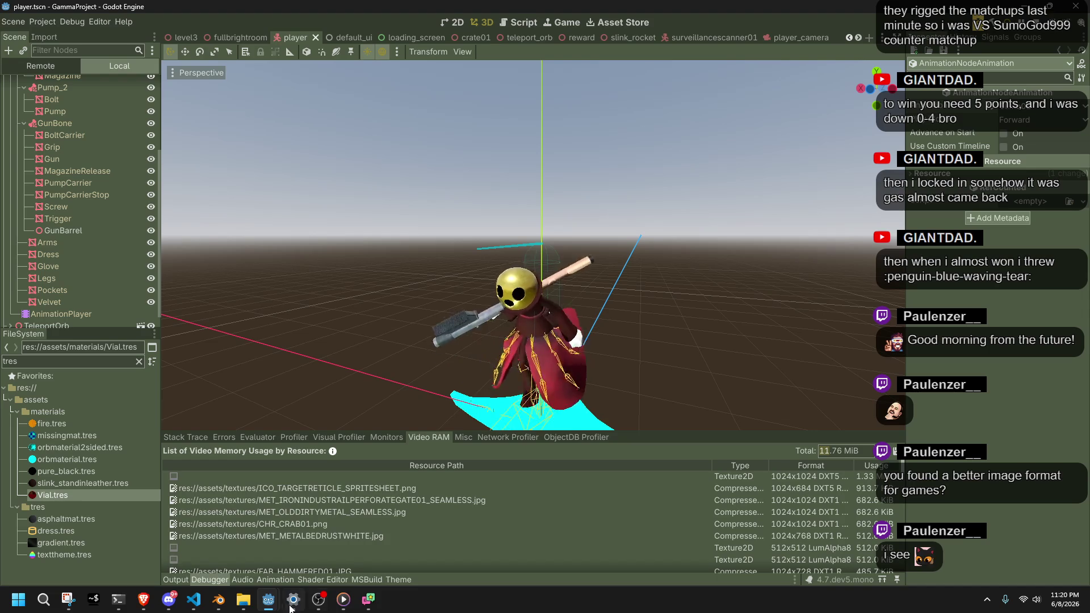
mouse_move(266, 605)
click(462, 545)
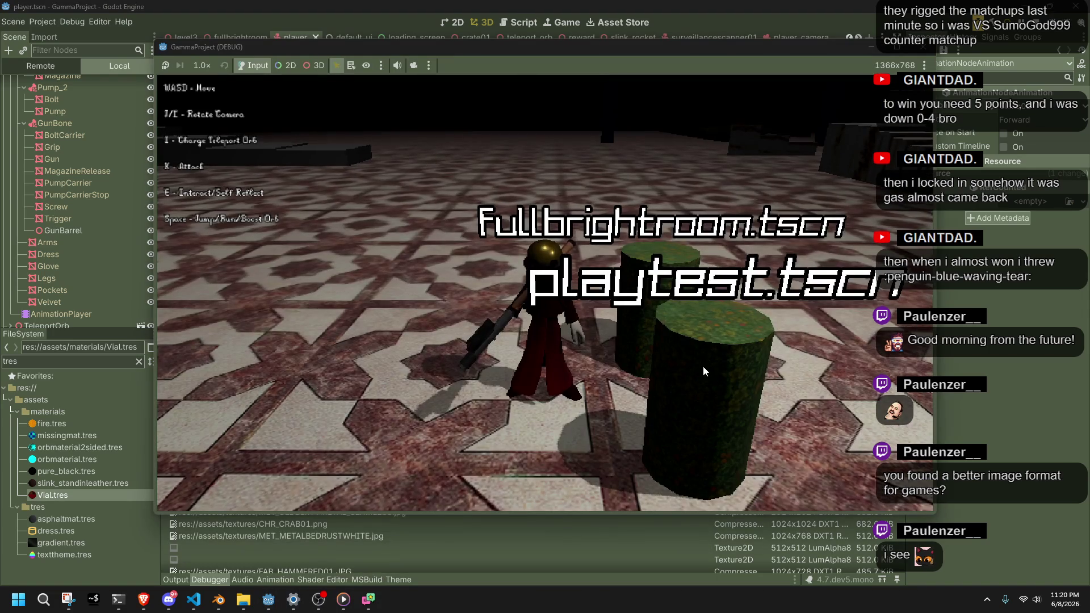
key(w)
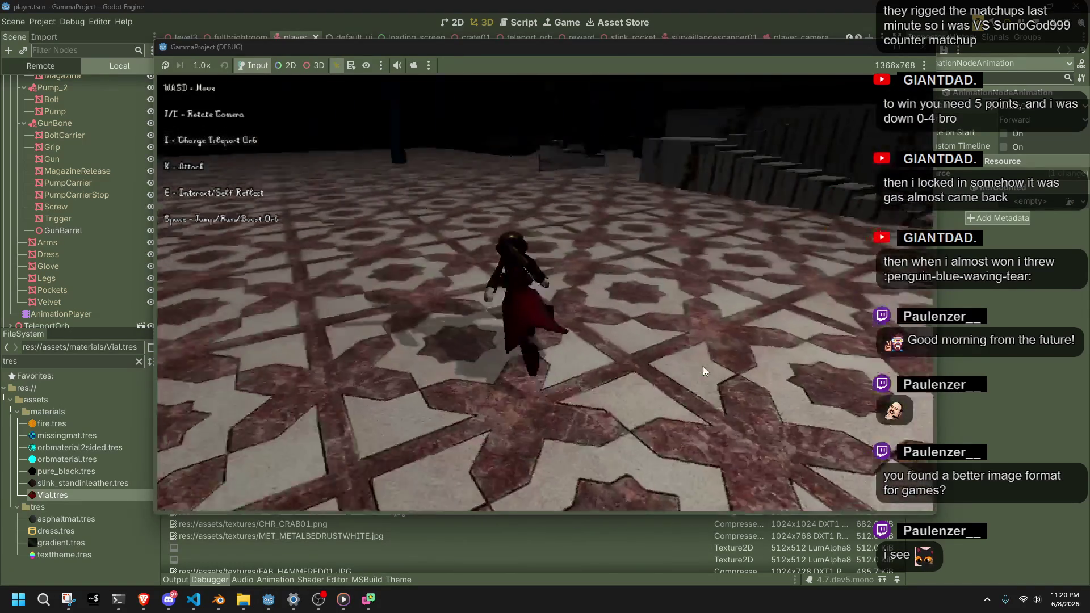
key(w)
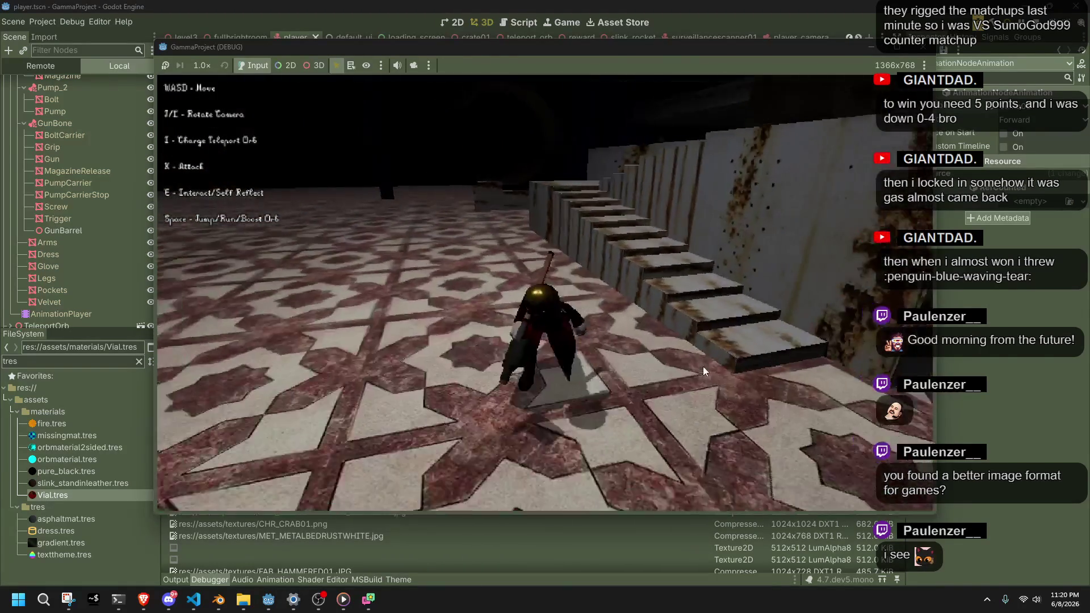
key(w)
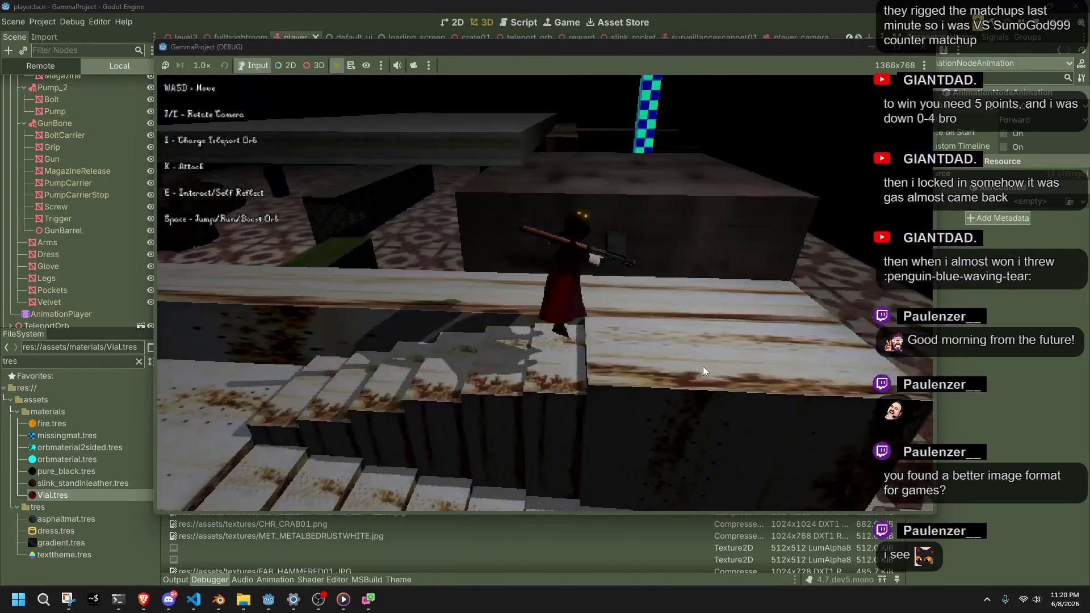
Drop down, cross the beam, close the game, and filter FileSystem for 'slink'
key(w)
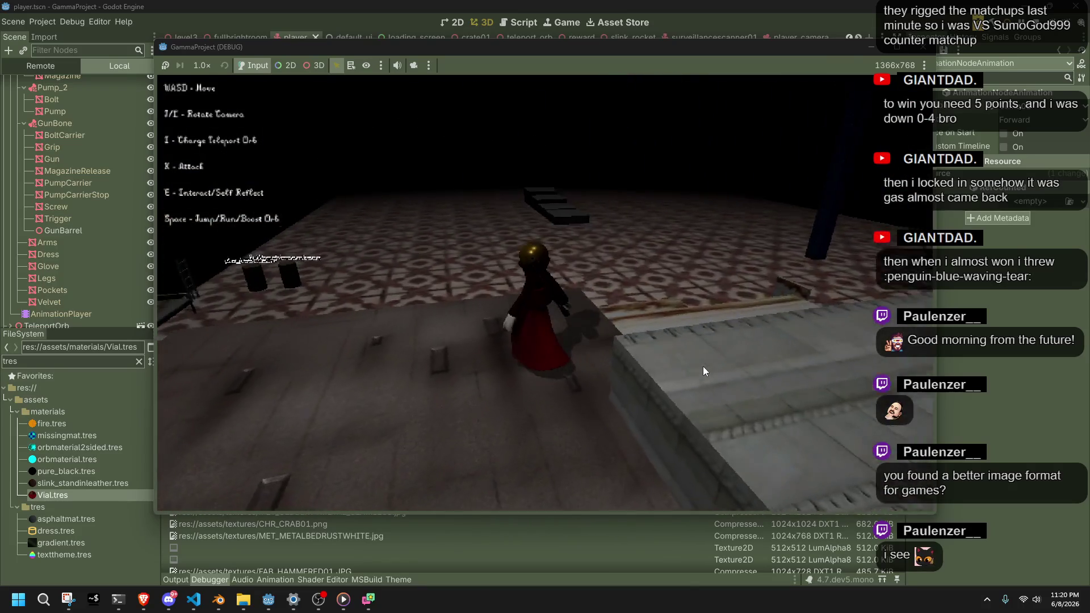
key(w)
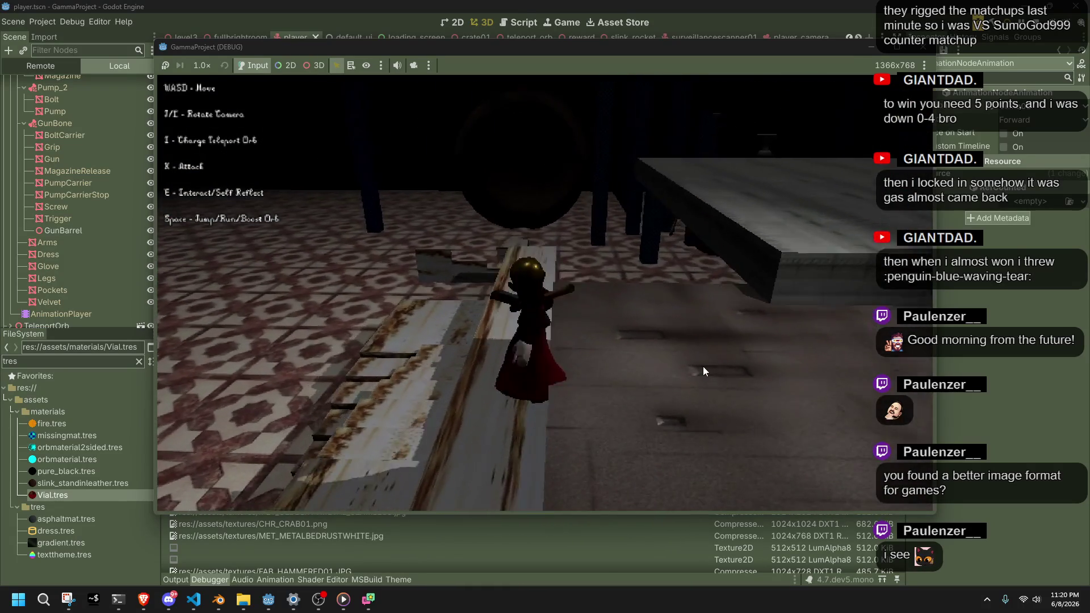
key(s)
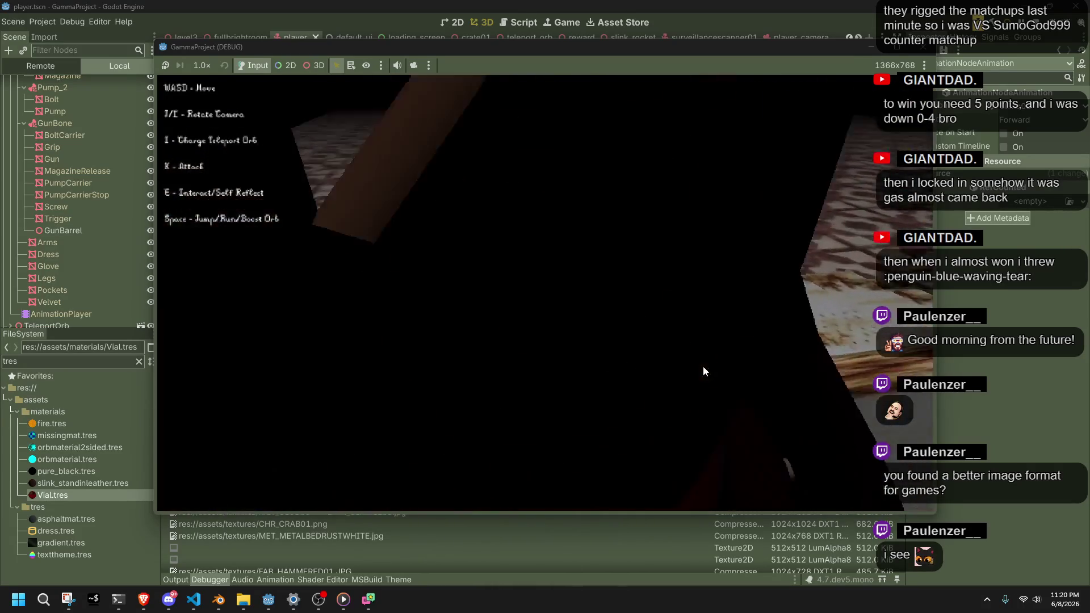
key(w)
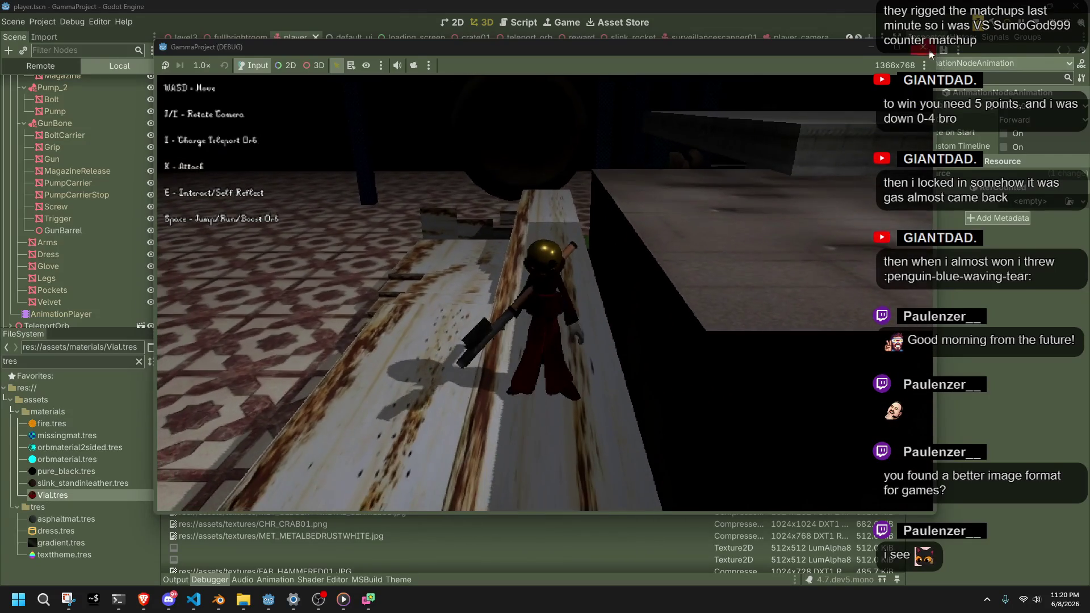
key(F8)
double_click(63, 360)
text(s)
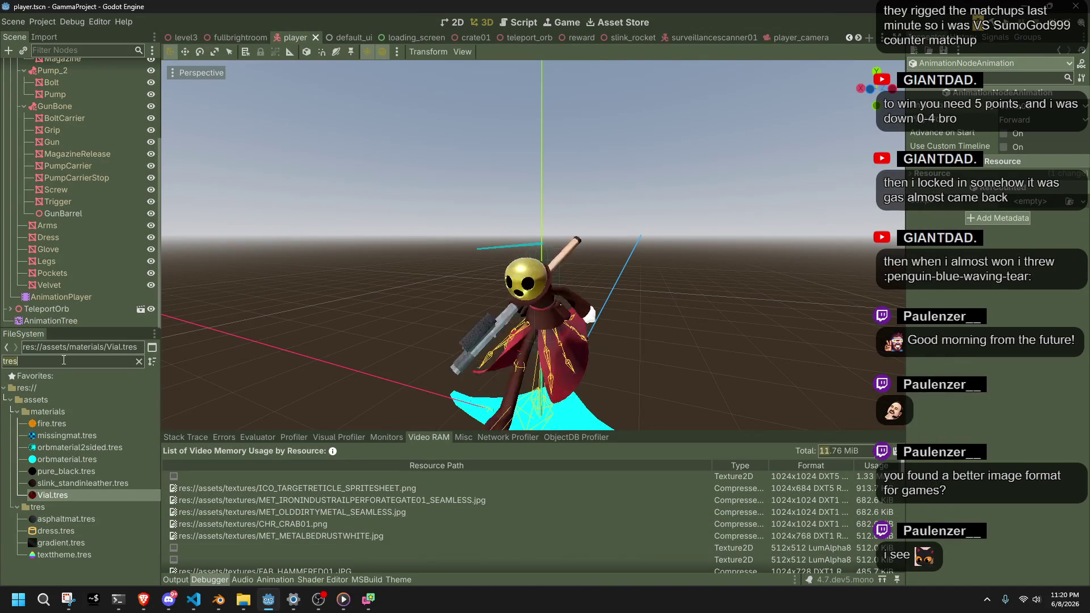
text(link)
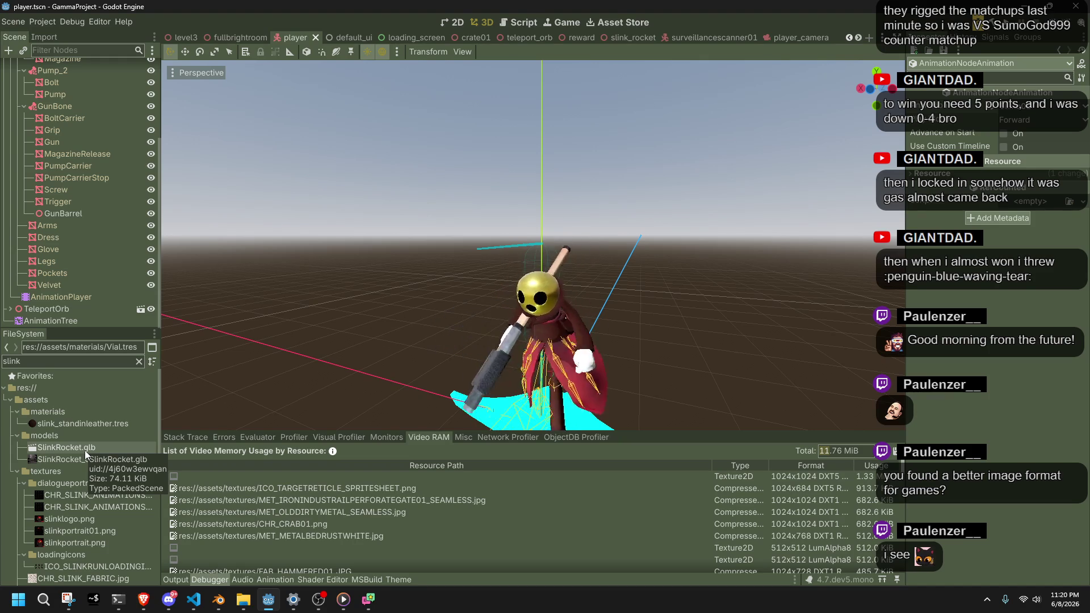
Reimport Slink.gltf from the FileSystem and show its Import settings
scroll(101, 547, down, 5)
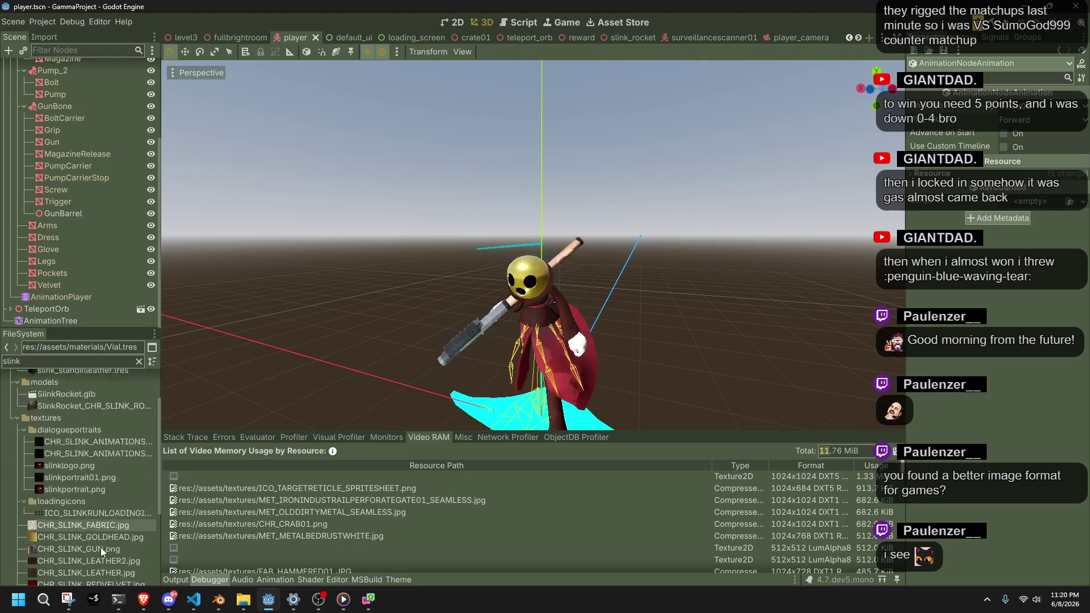
click(67, 526)
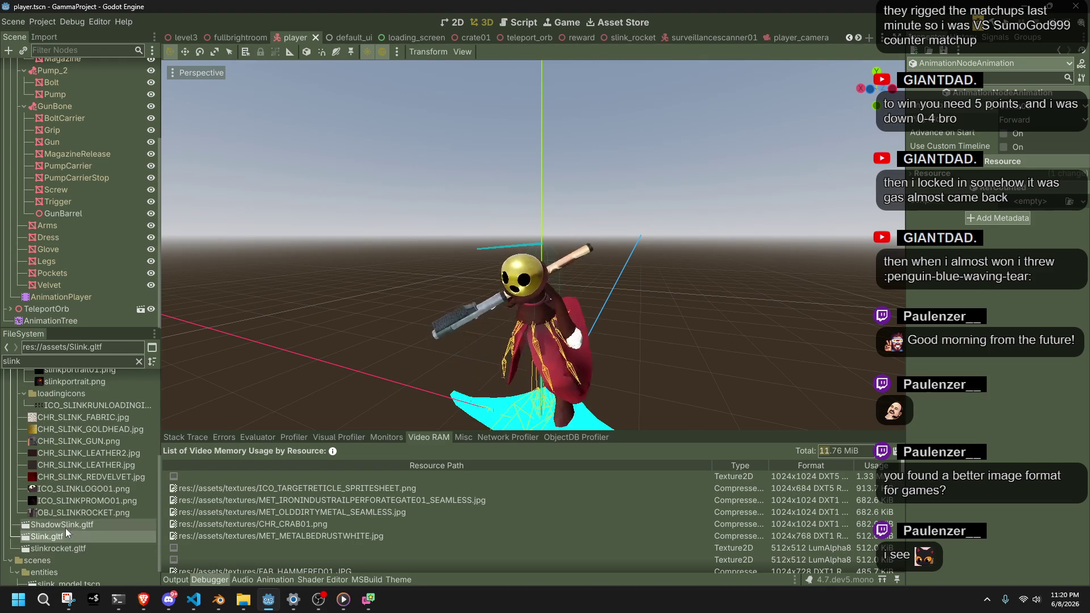
click(75, 536)
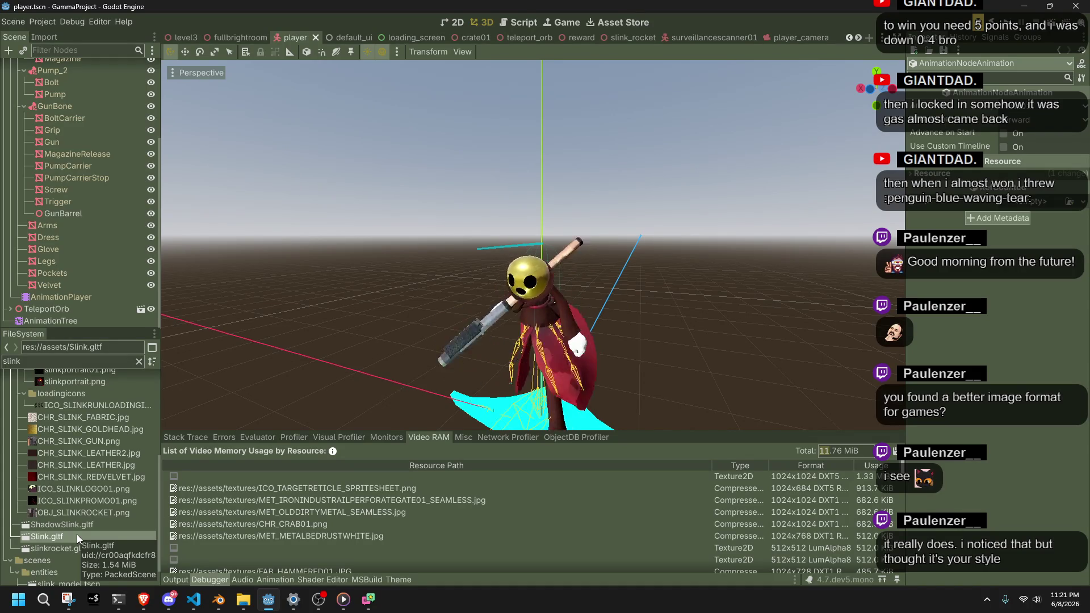
right_click(77, 533)
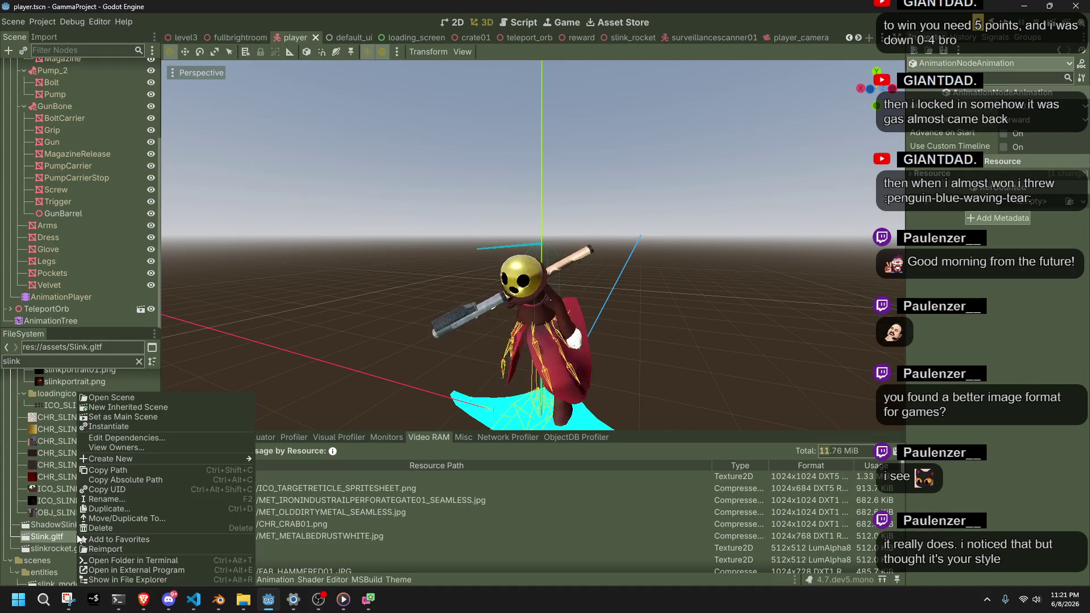
click(114, 549)
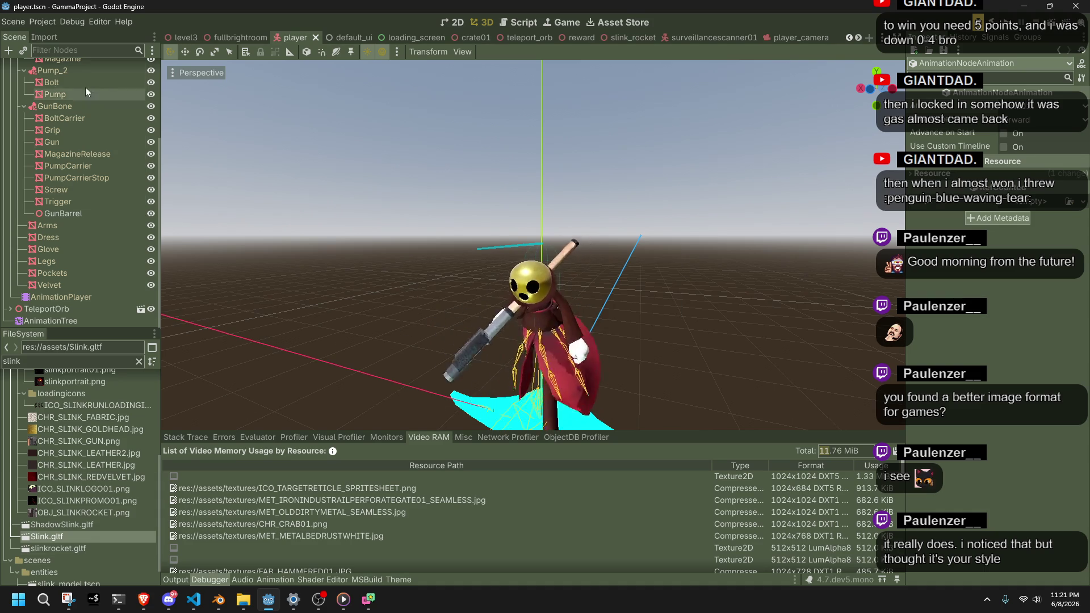
click(45, 37)
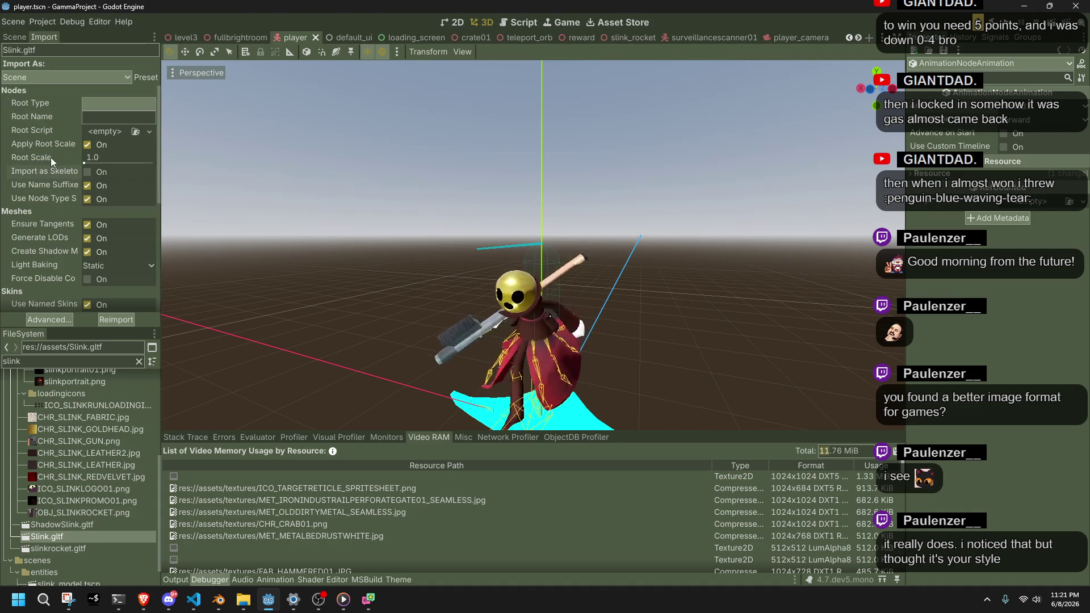
Set Slink.gltf's Animation FPS to 15 and reimport it
scroll(69, 253, down, 3)
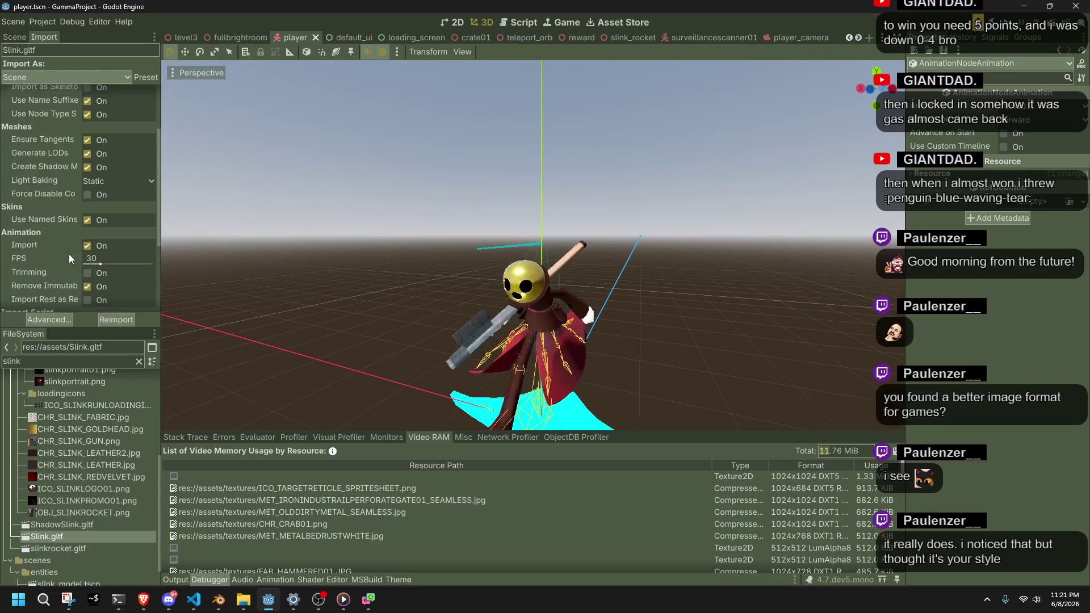
mouse_move(32, 257)
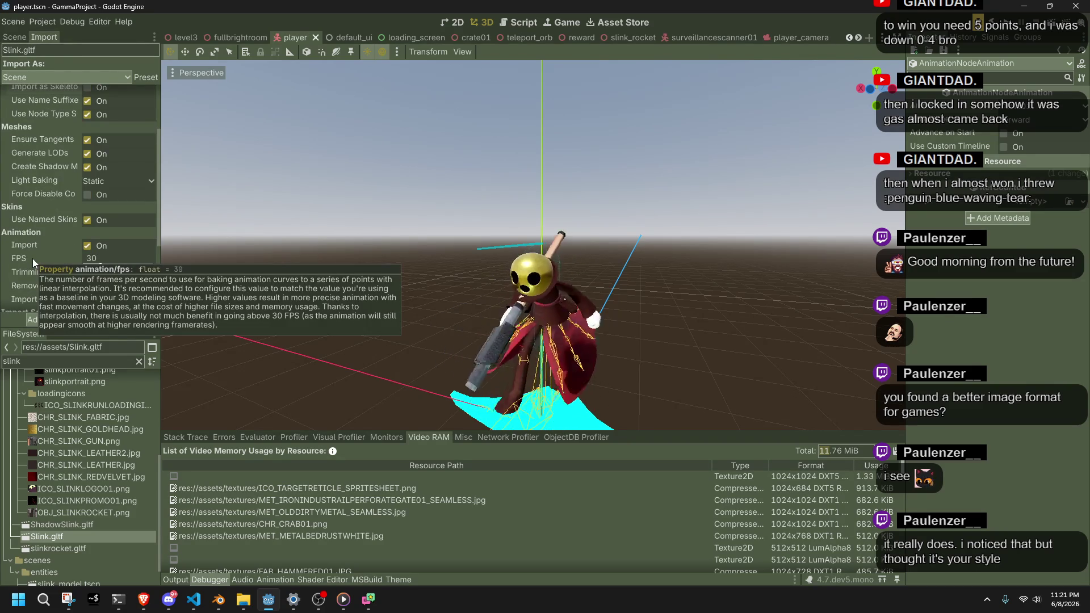
click(93, 257)
text(15)
key(Return)
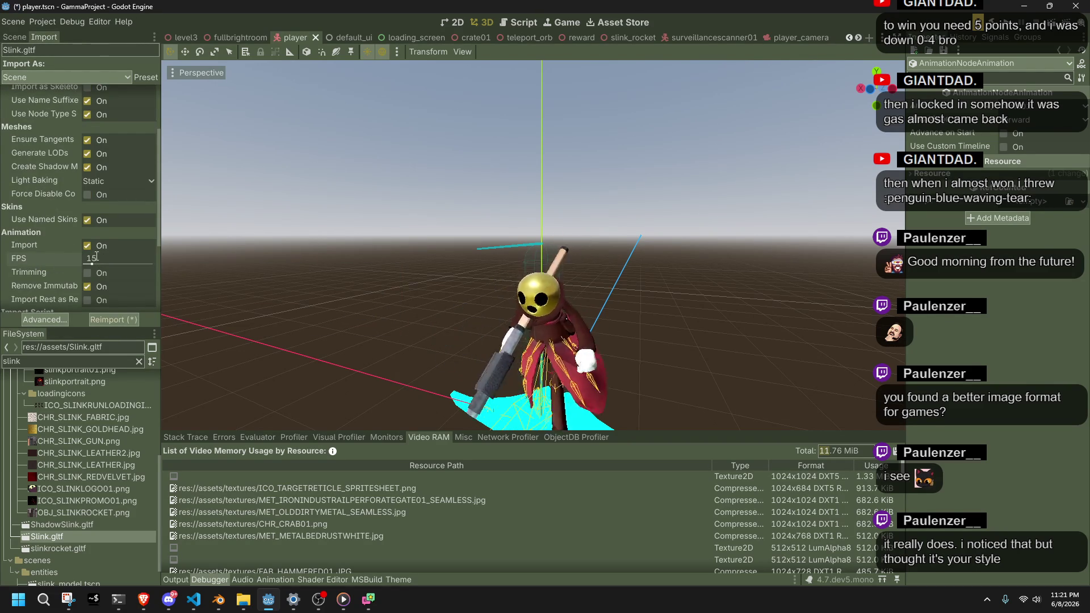
click(112, 318)
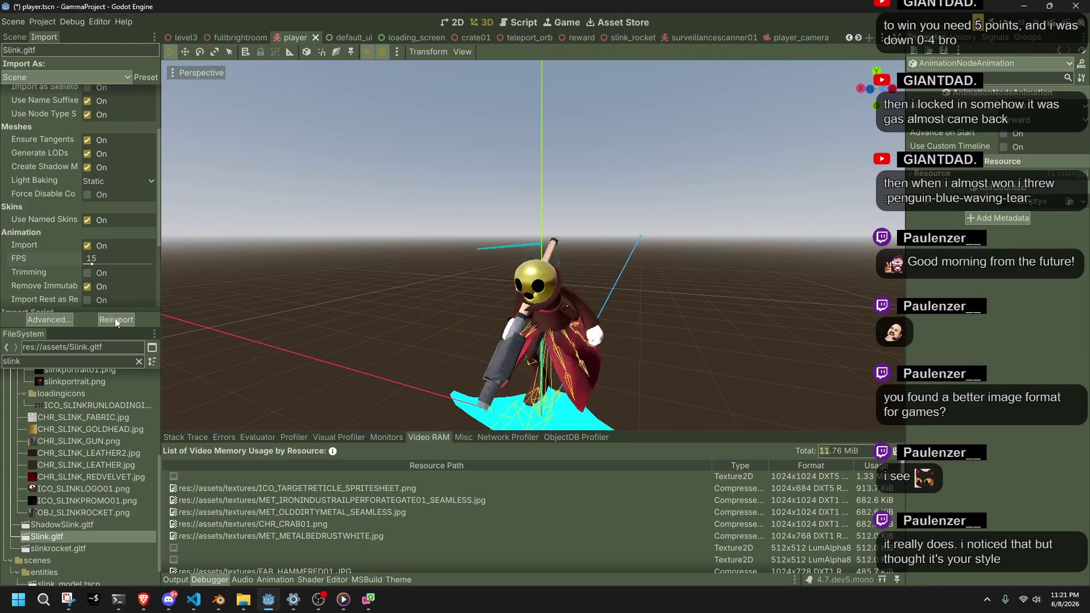
Start a new playtest with Run Project
mouse_move(615, 315)
mouse_down()
mouse_move(502, 311)
mouse_move(275, 250)
mouse_move(185, 297)
mouse_up()
scroll(43, 294, down, 2)
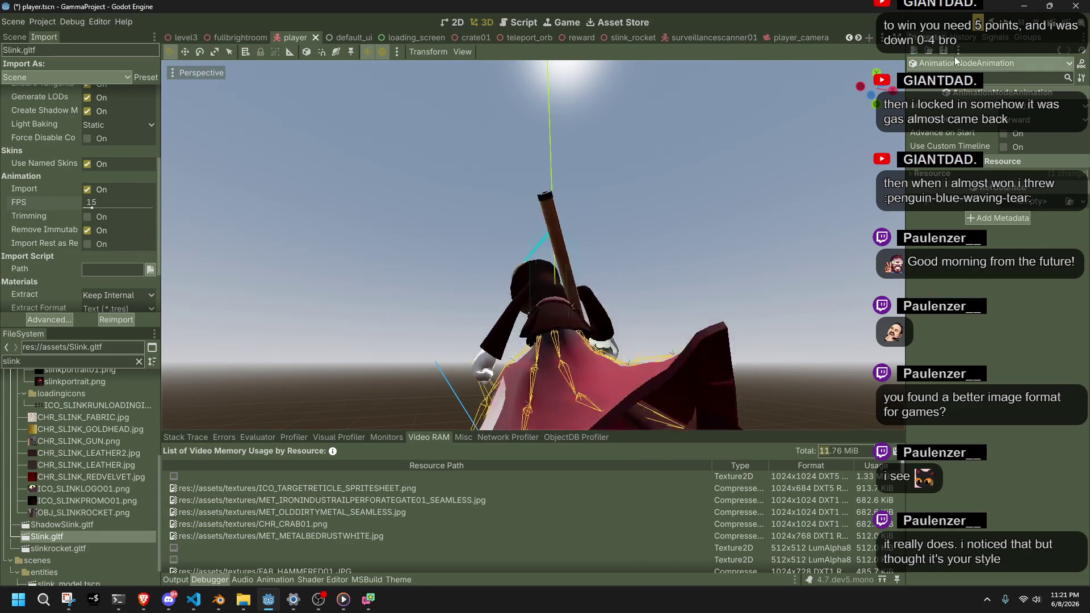
click(1010, 23)
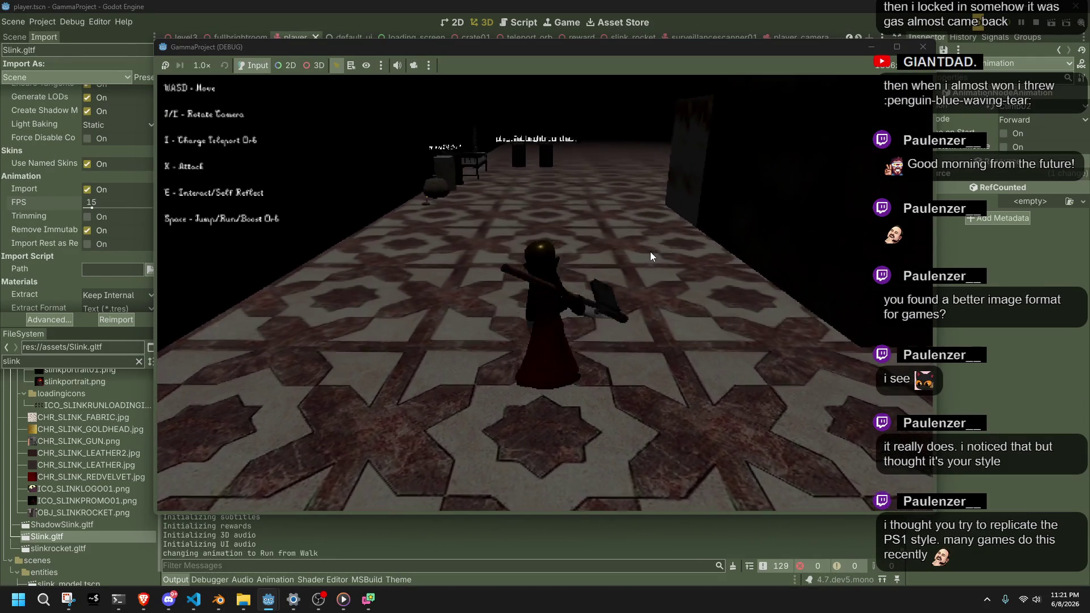
Run, jump and roll the character, then wall-grab and leap off by the fountain
key(w)
key(w)
key(w)
key(w)
key(space)
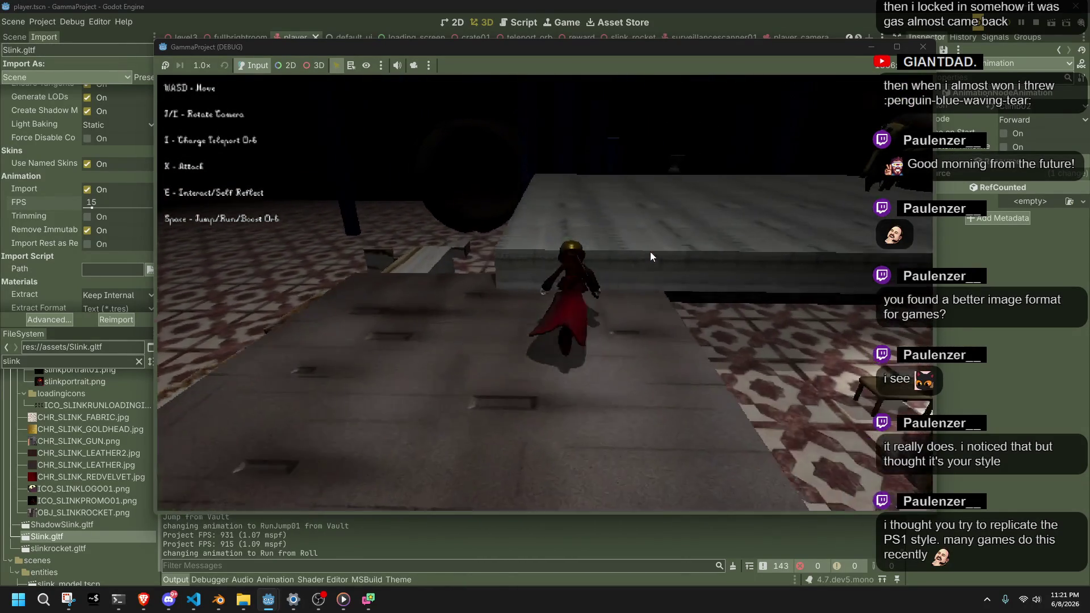
key(w)
key(space)
key(w)
key(w)
key(space)
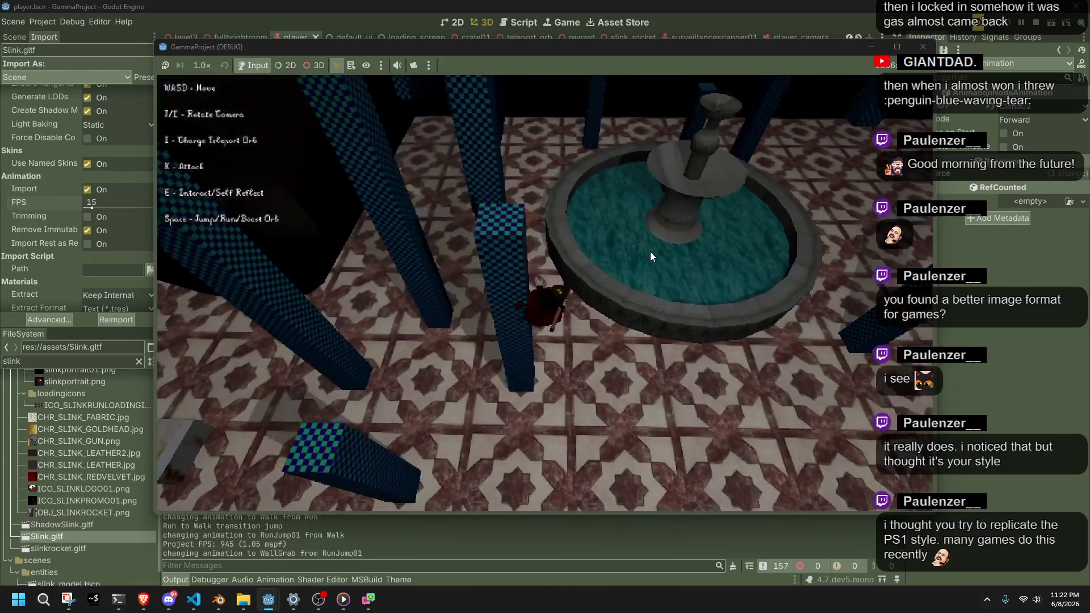
key(space)
Run along the ledge, drop onto the plank, and jump off into the next room
key(w)
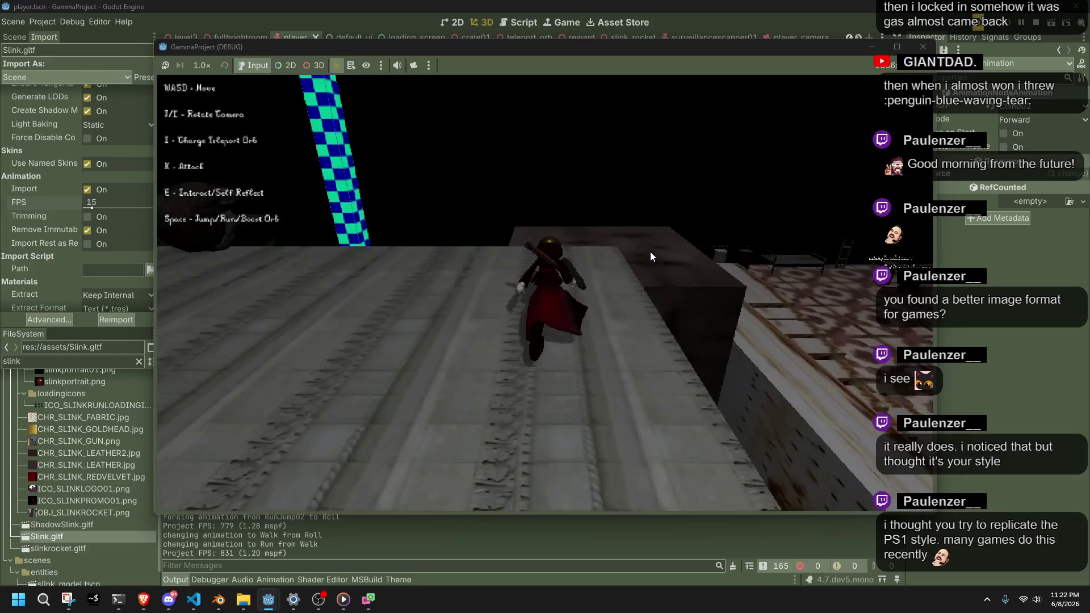
key(w)
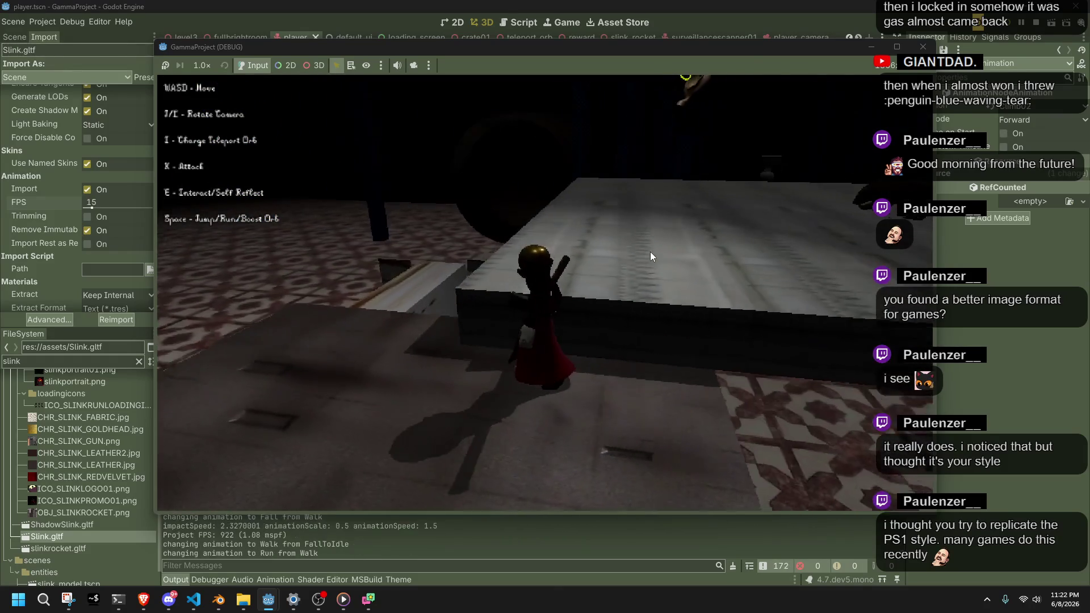
key(w)
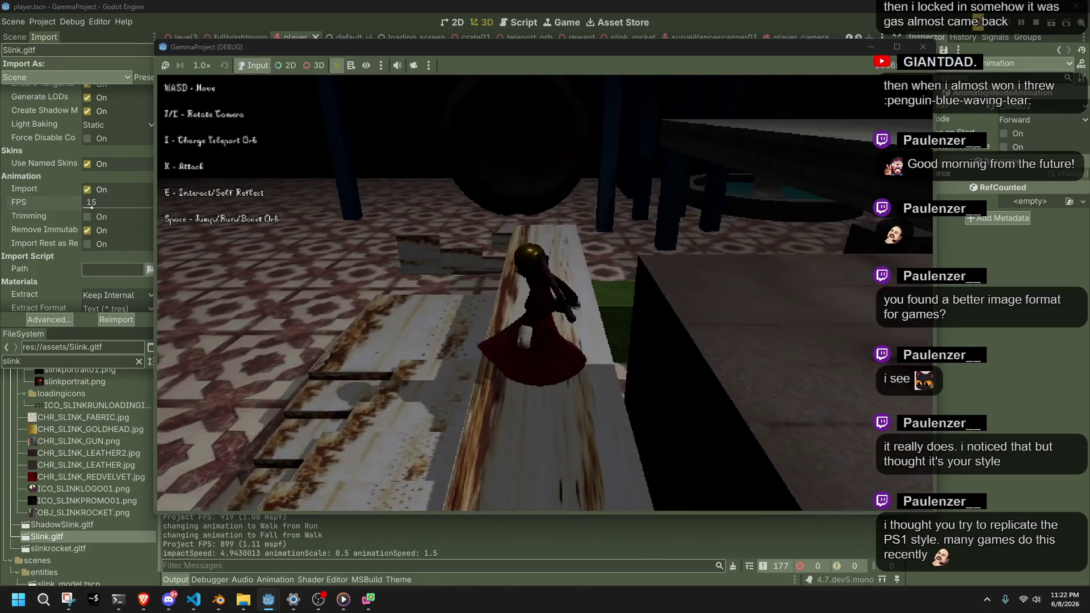
key(w)
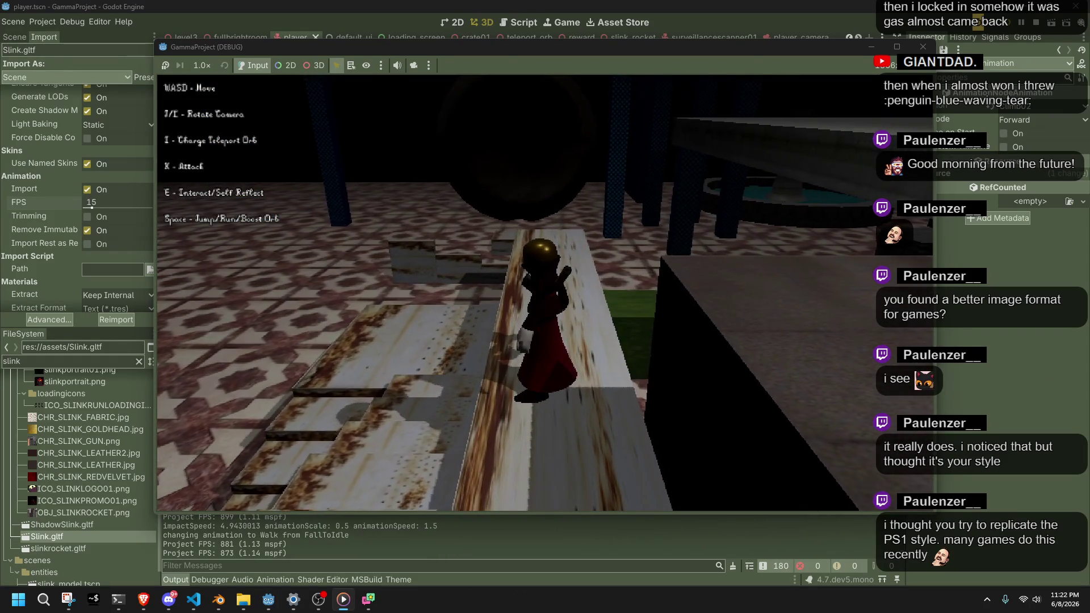
key(w)
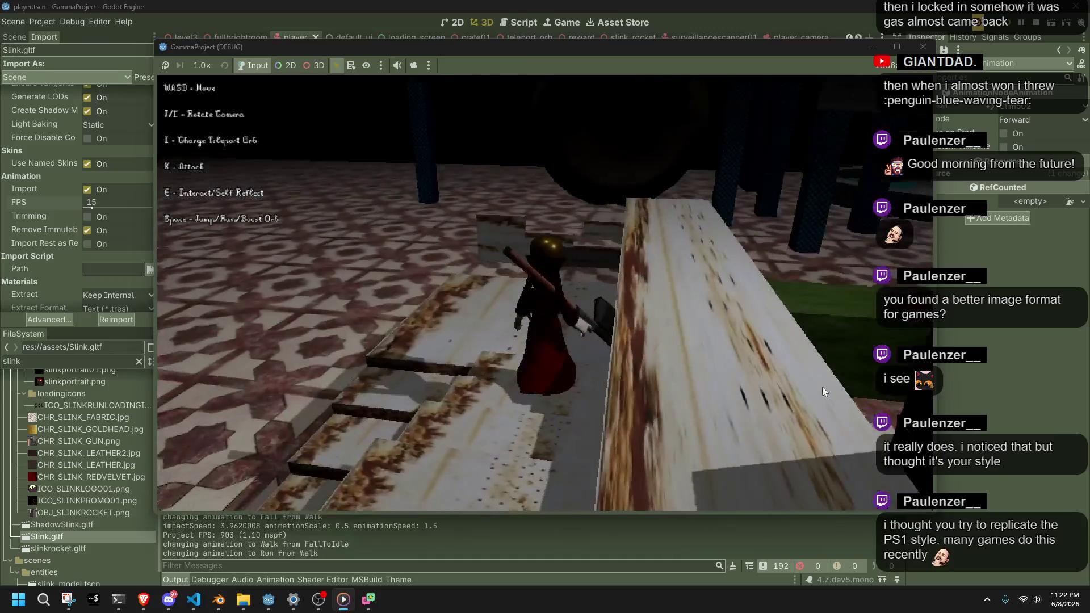
key(space)
key(w)
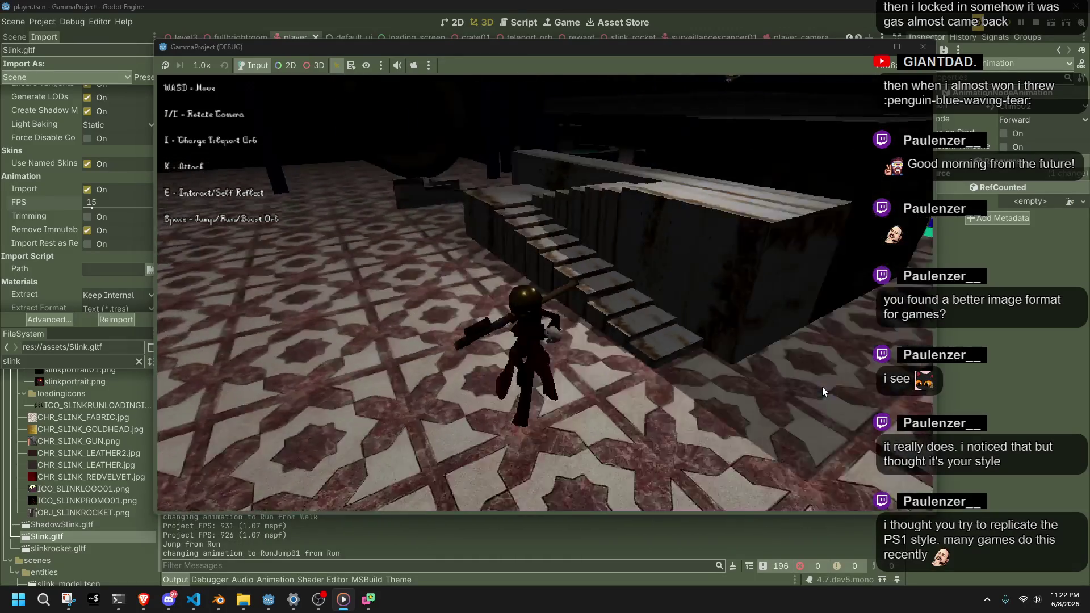
key(space)
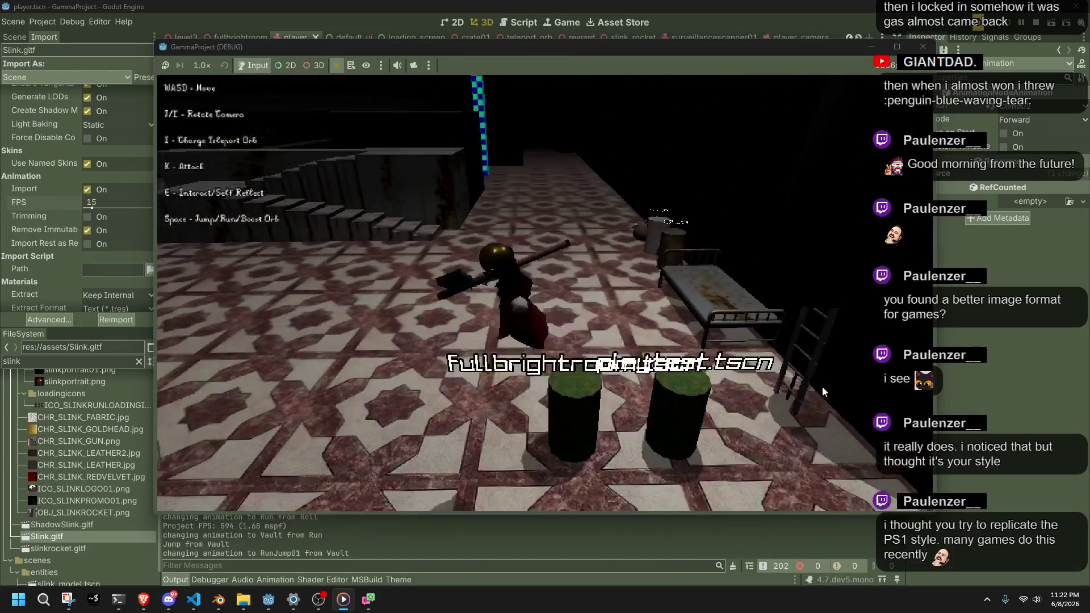
Cross the tiled room, vault onto the grey block, then close the game
key(w)
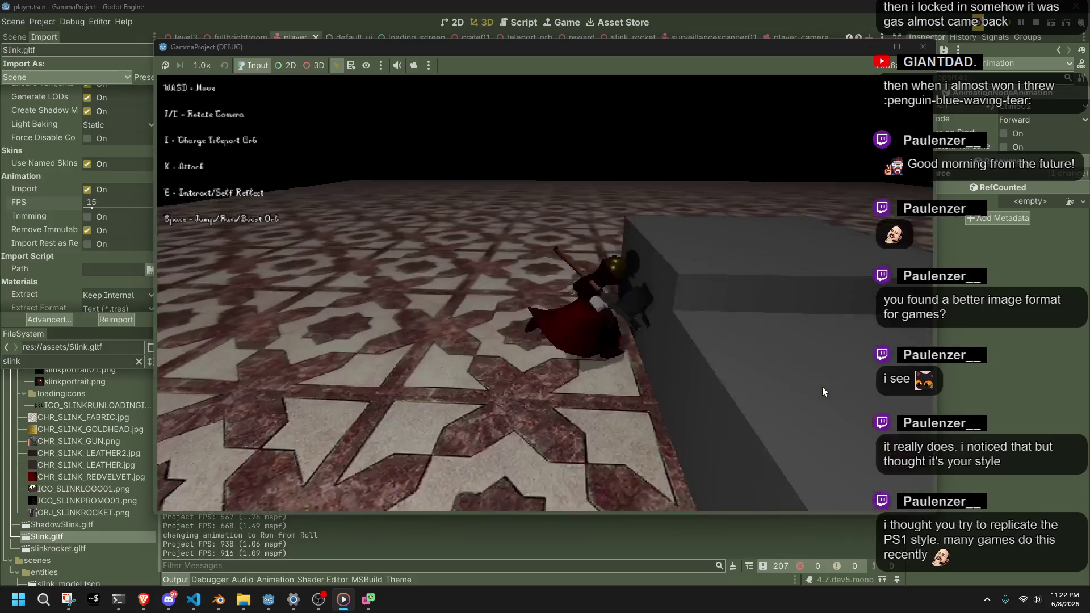
key(space)
key(w)
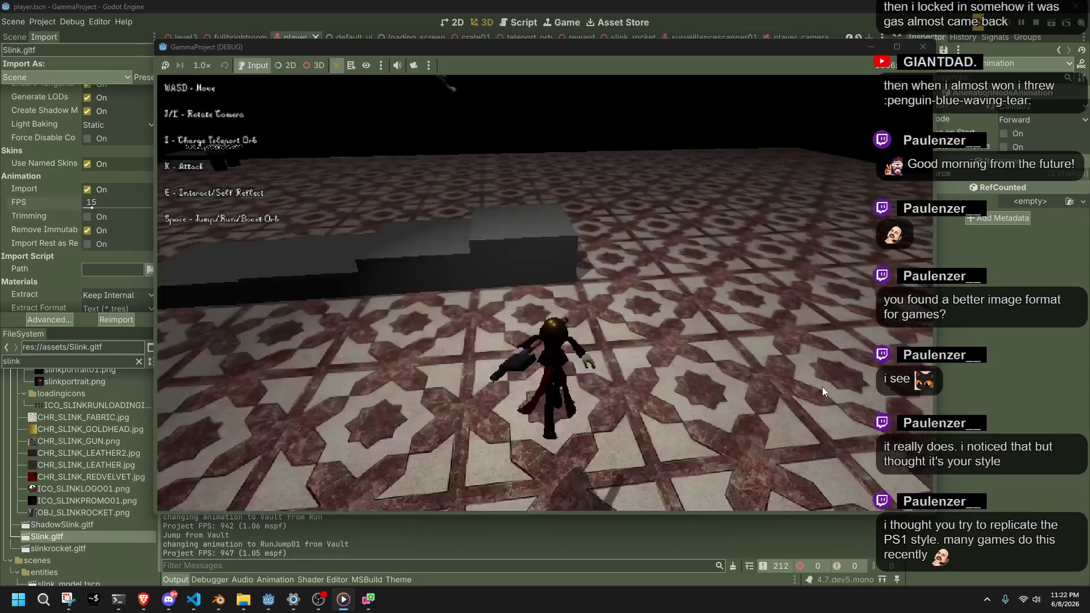
key(w)
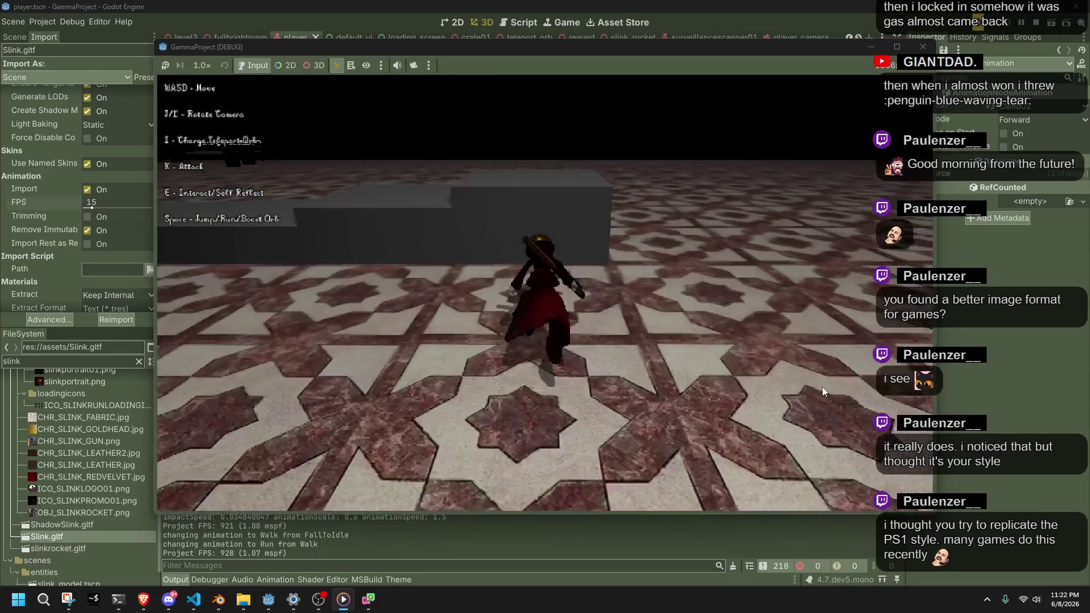
key(w)
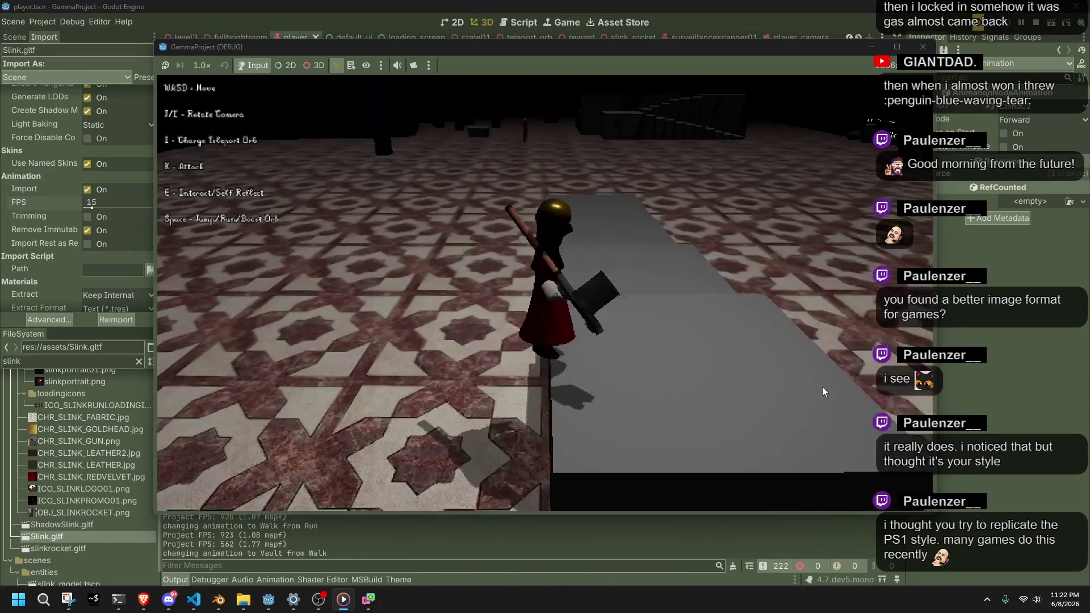
key(w)
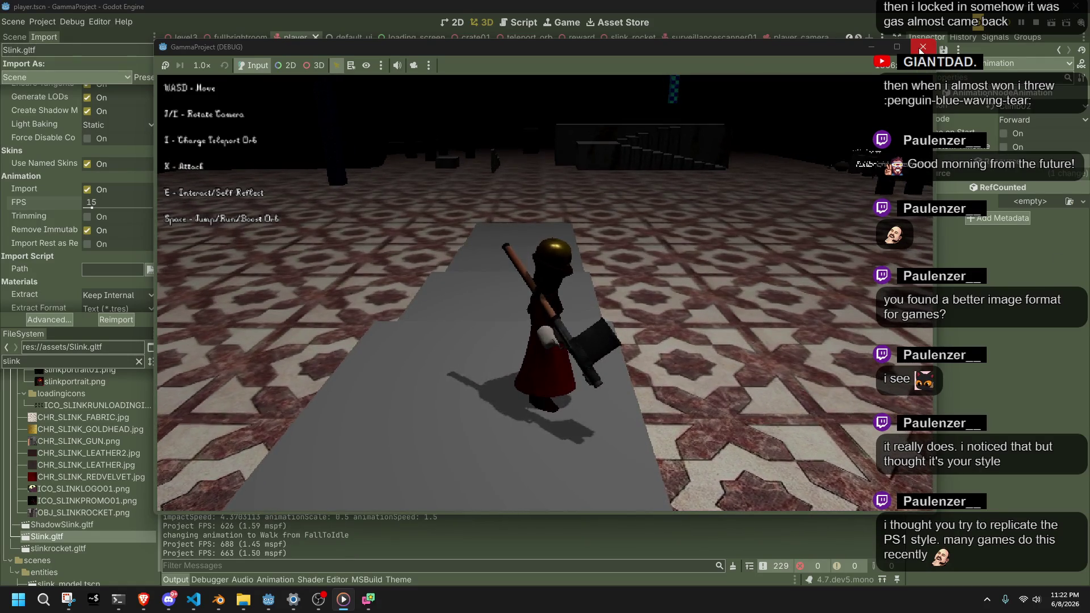
click(921, 49)
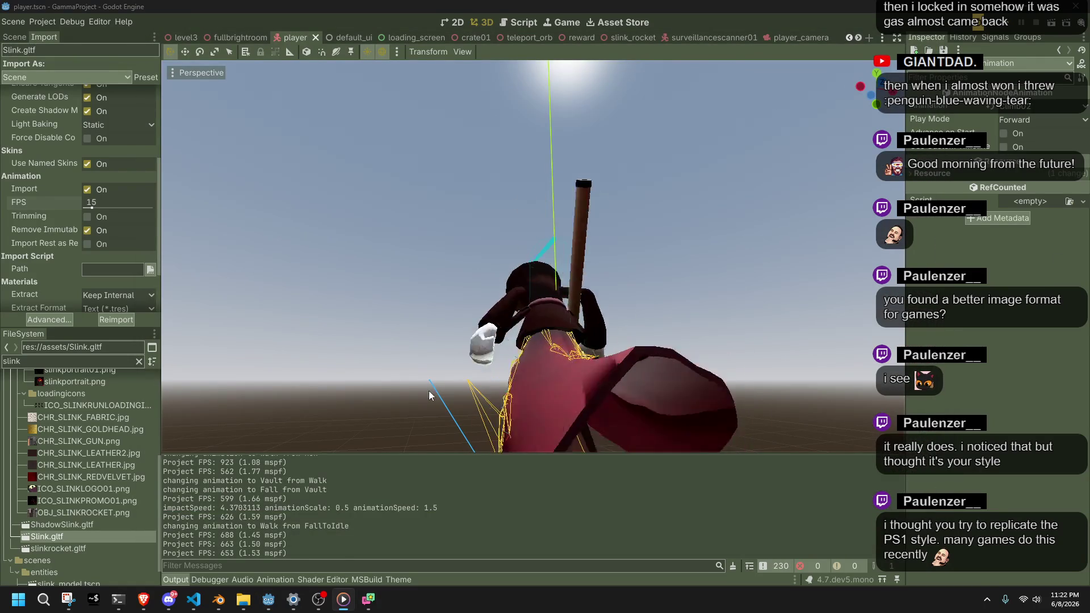
Try an Animation FPS of 2 and reimport Slink.gltf
mouse_move(367, 379)
mouse_down()
mouse_move(476, 420)
mouse_move(629, 430)
mouse_move(799, 415)
mouse_up()
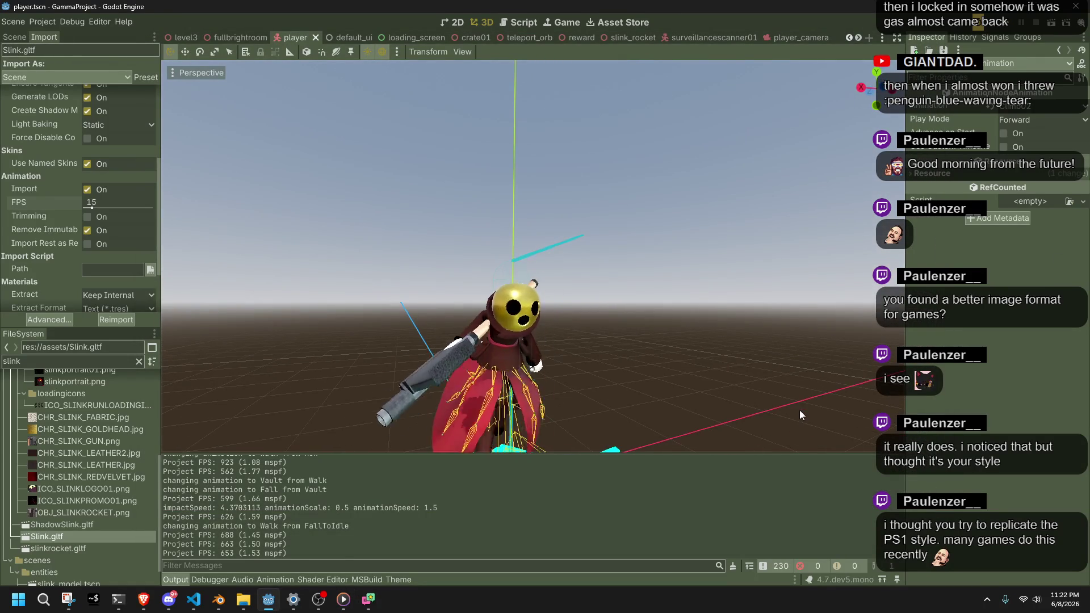
click(203, 603)
click(203, 603)
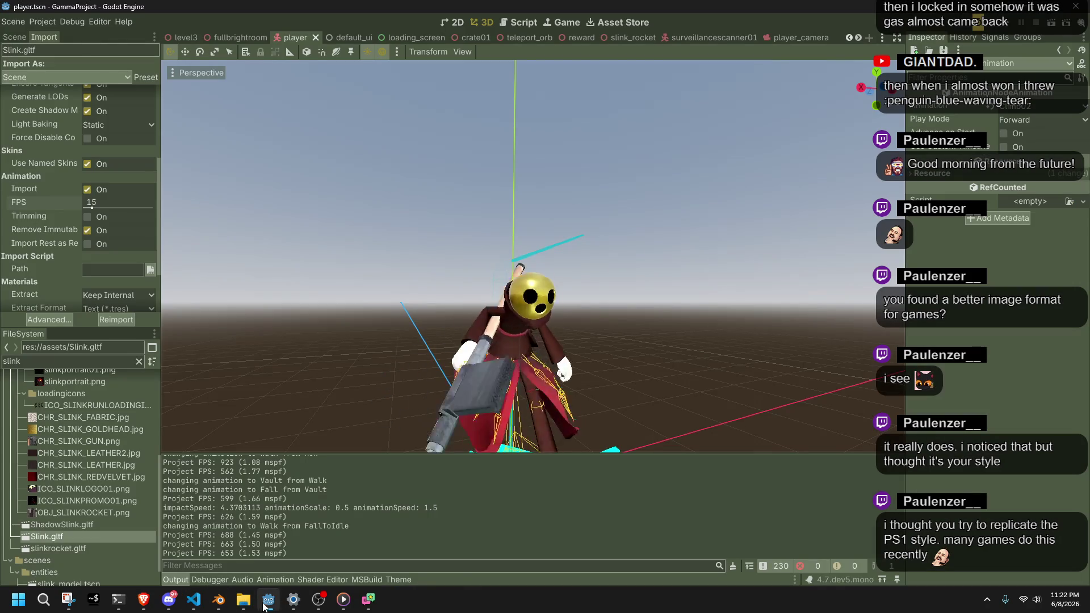
scroll(62, 275, down, 2)
click(96, 176)
text(2)
key(Return)
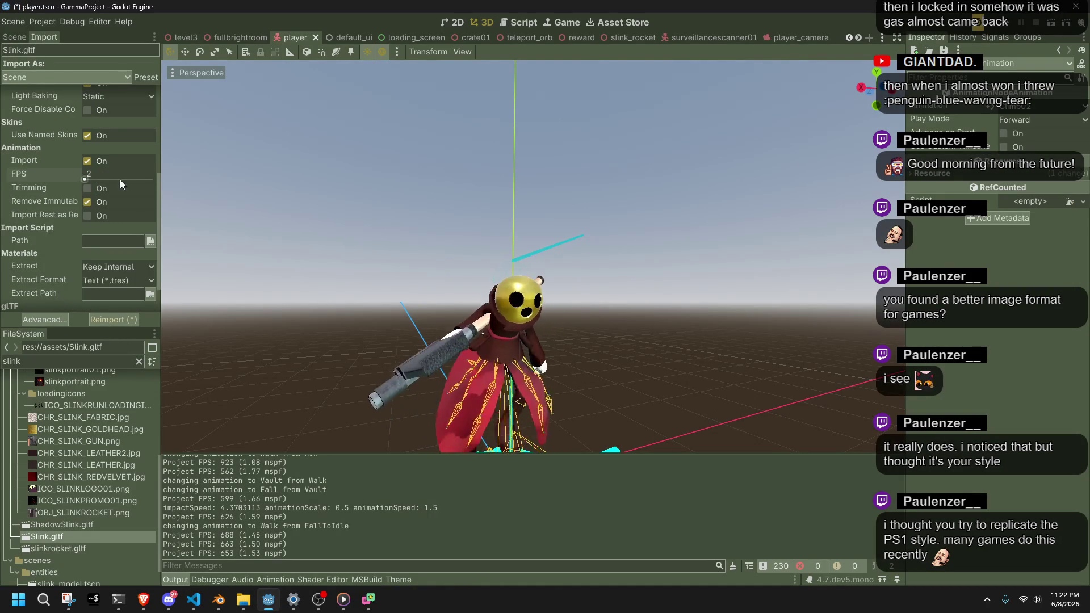
click(133, 321)
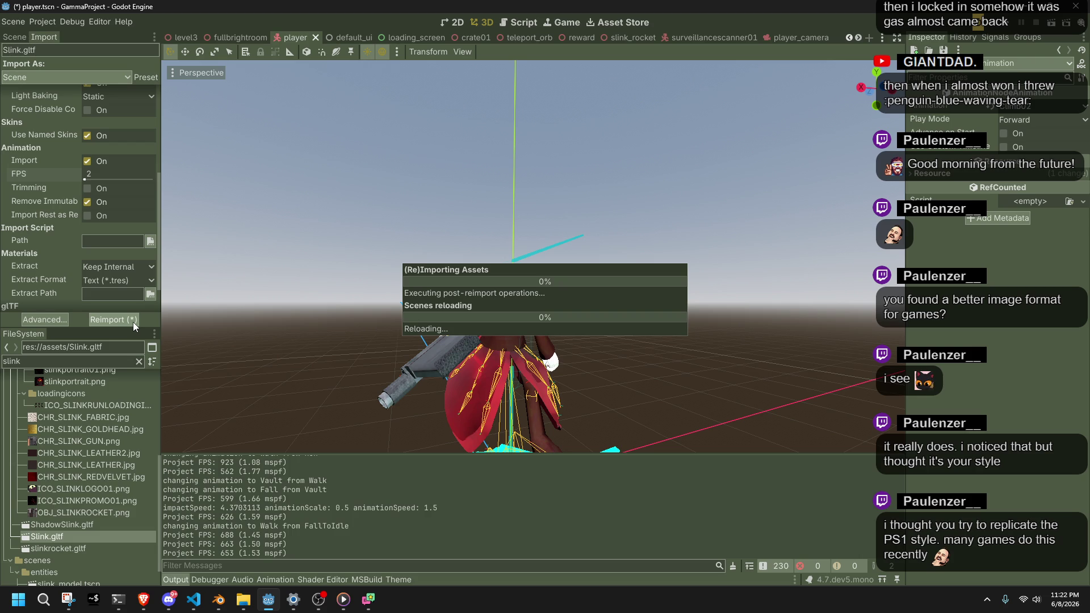
Change Animation FPS to 8 and reimport Slink.gltf again
mouse_move(509, 307)
mouse_down()
mouse_move(573, 339)
mouse_move(410, 326)
mouse_up()
click(91, 180)
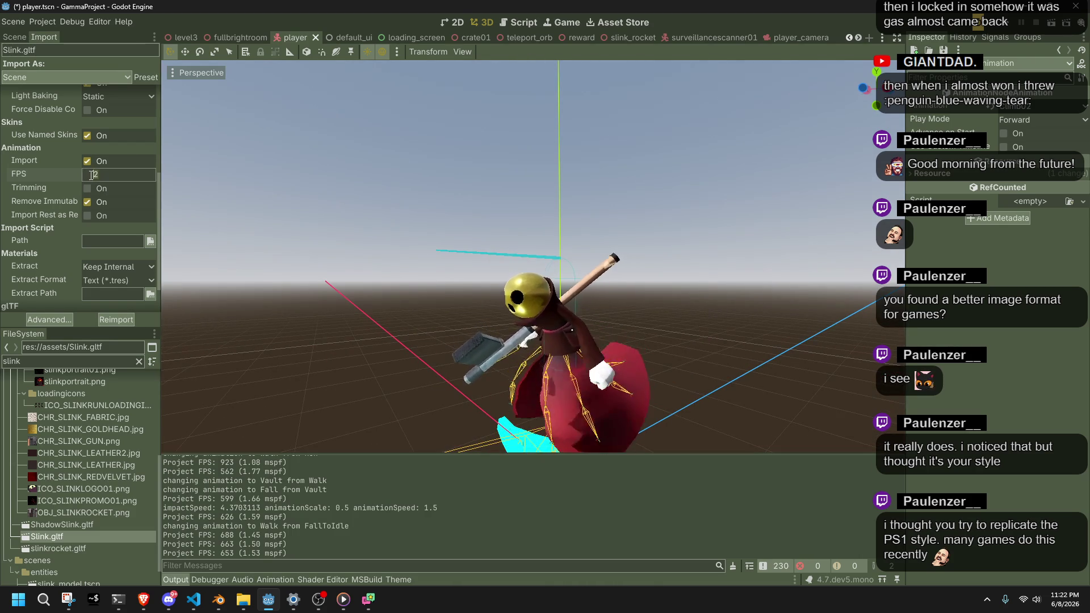
text(8)
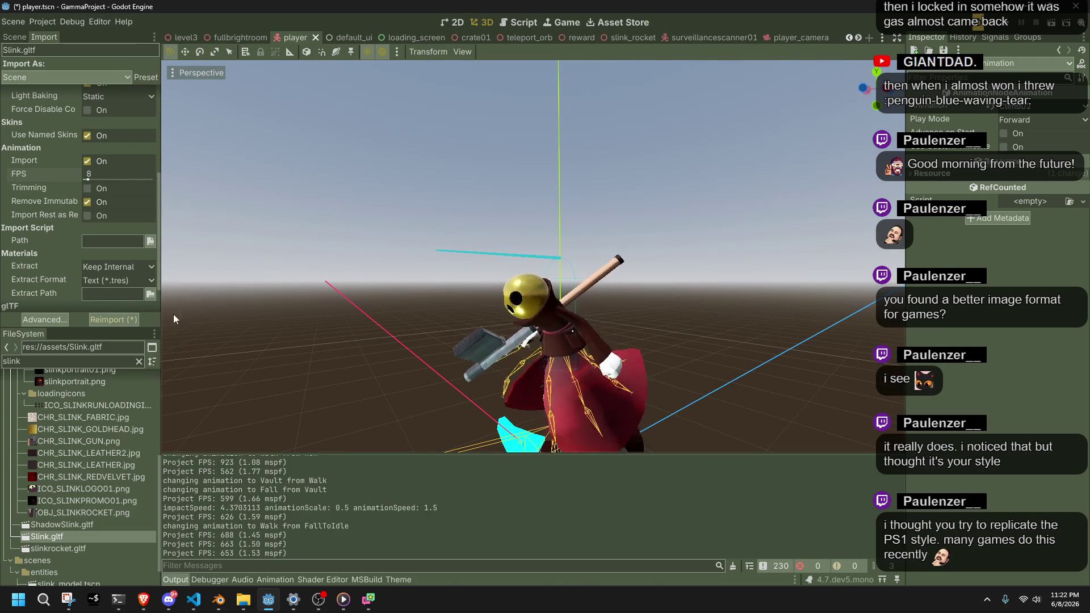
click(129, 321)
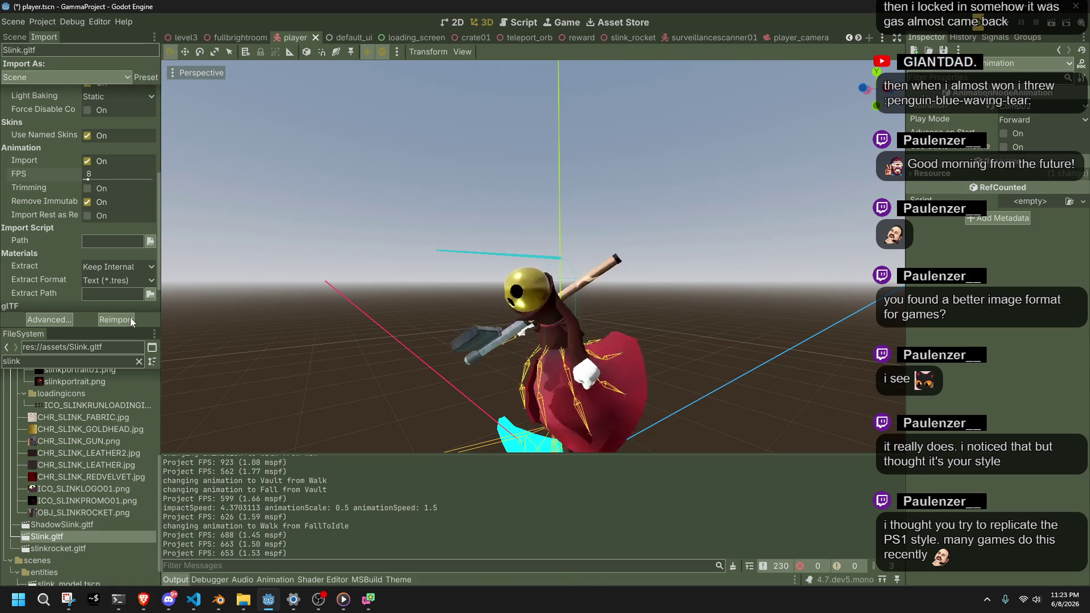
scroll(621, 328, down, 3)
mouse_move(643, 369)
mouse_down()
mouse_move(444, 311)
mouse_move(599, 273)
mouse_move(744, 287)
mouse_move(805, 377)
mouse_move(707, 393)
mouse_up()
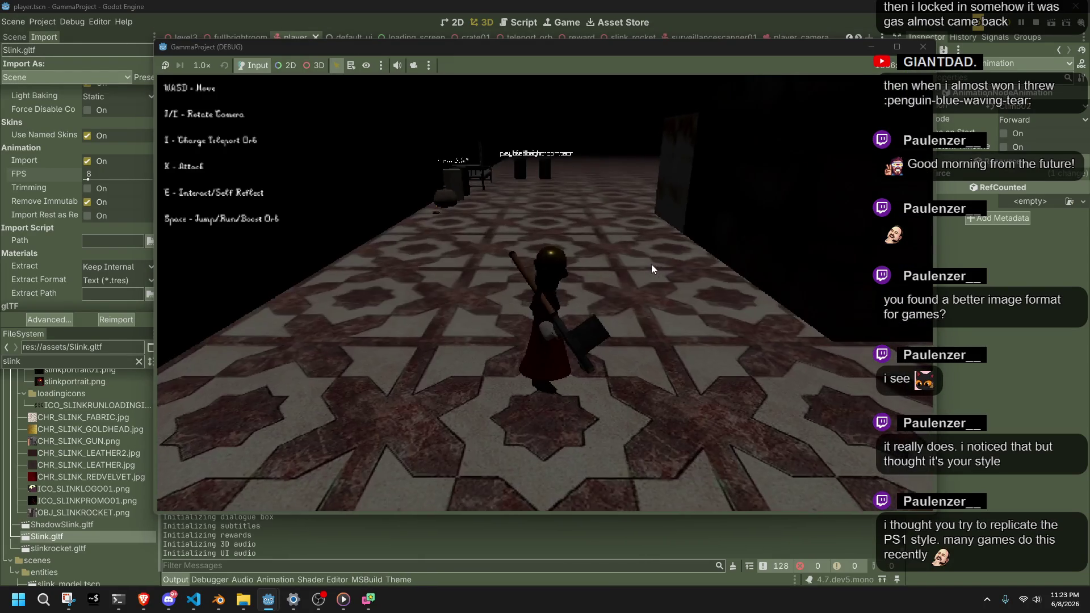
Run along the corridor, fire with K, then fire and recall the teleport orb with I
key(w)
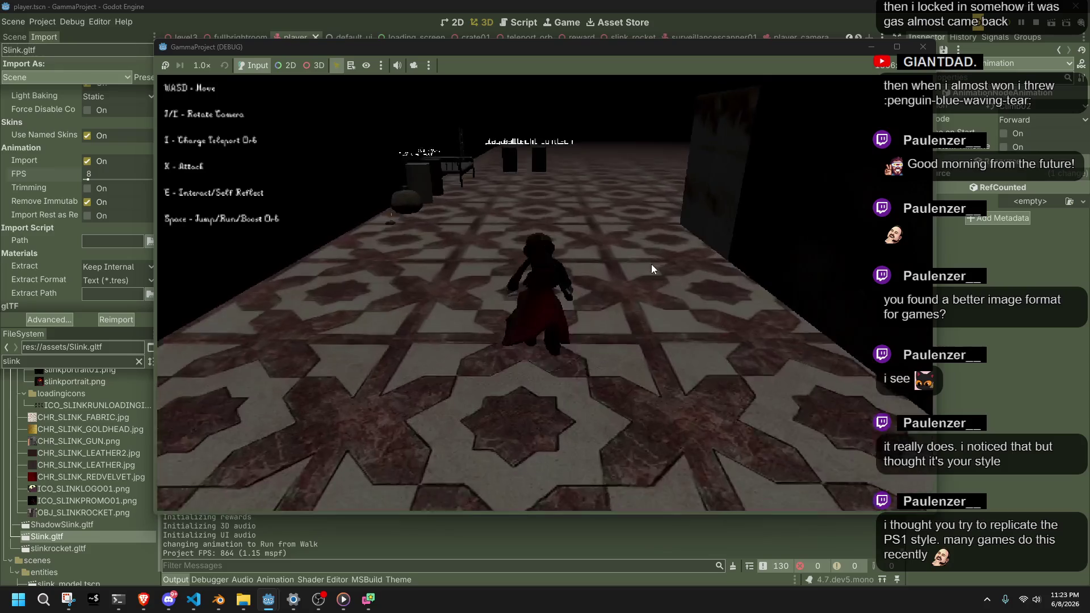
key(w)
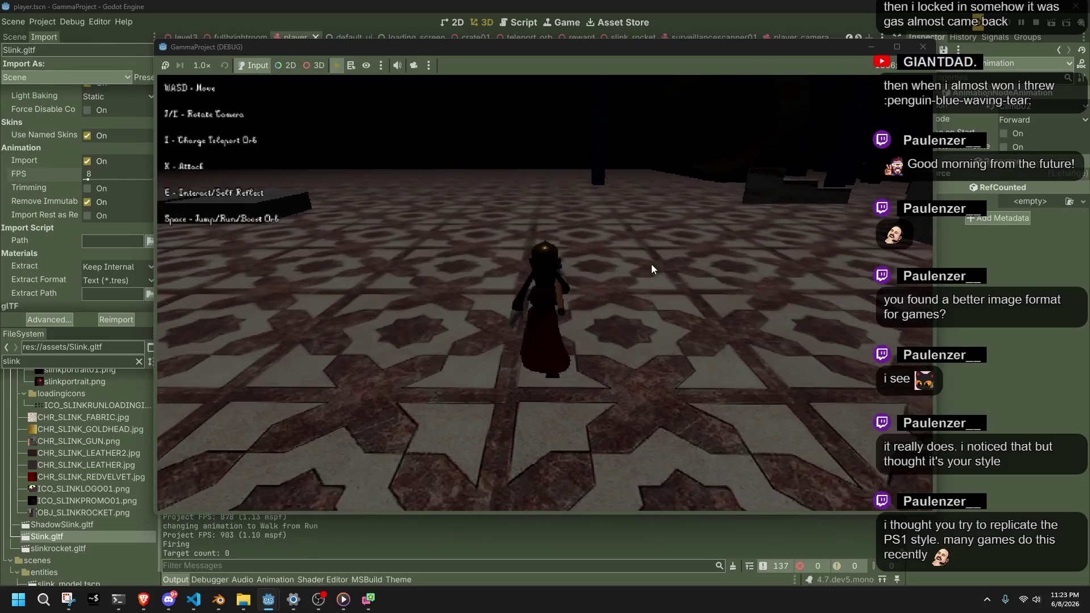
key(k)
key(k)
key(w)
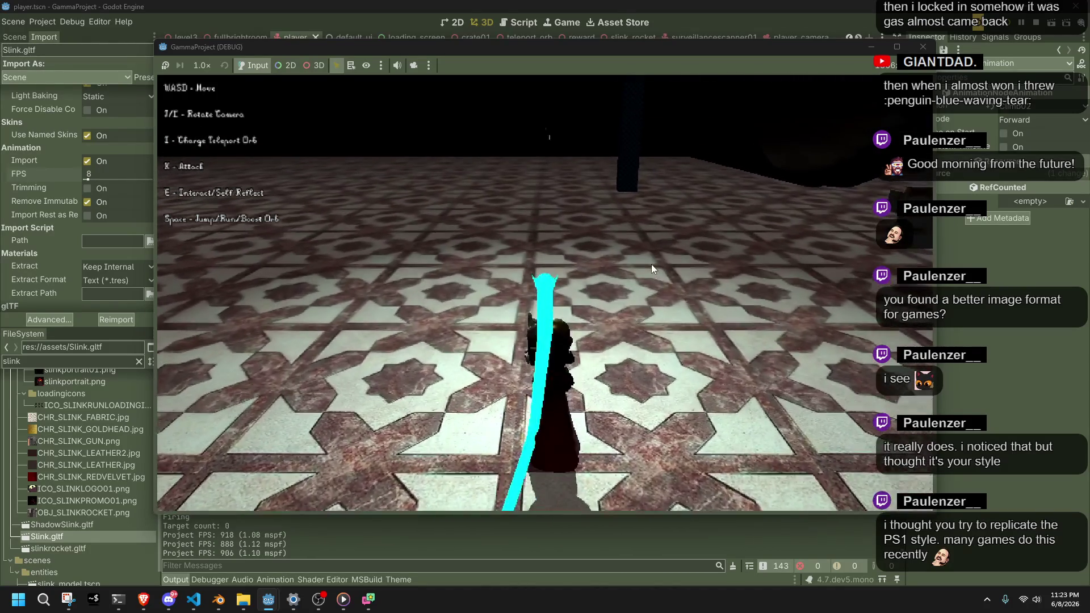
key(s)
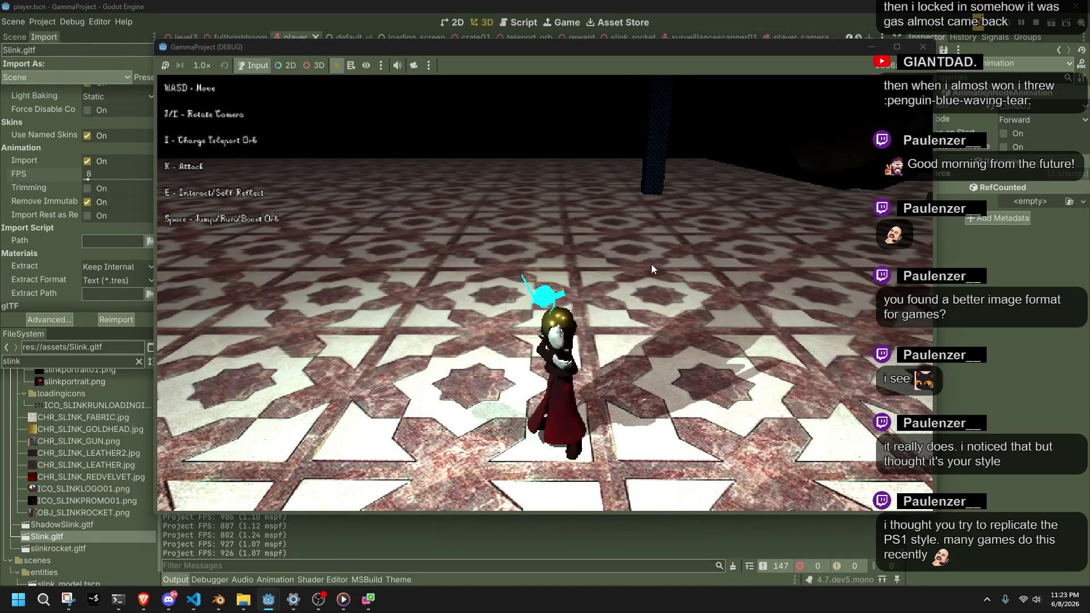
key(i)
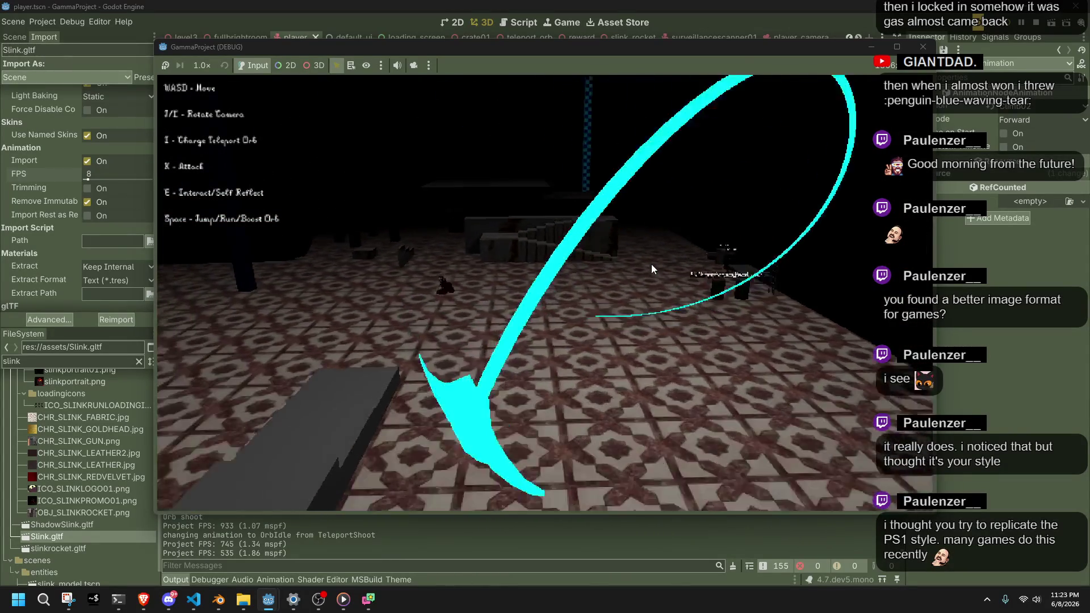
key(w)
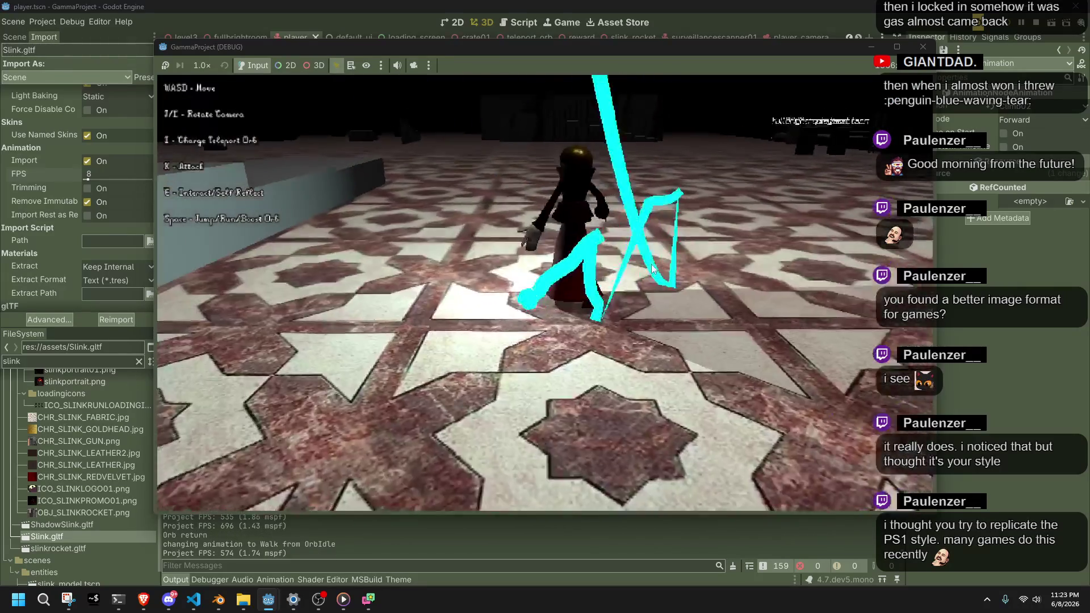
key(i)
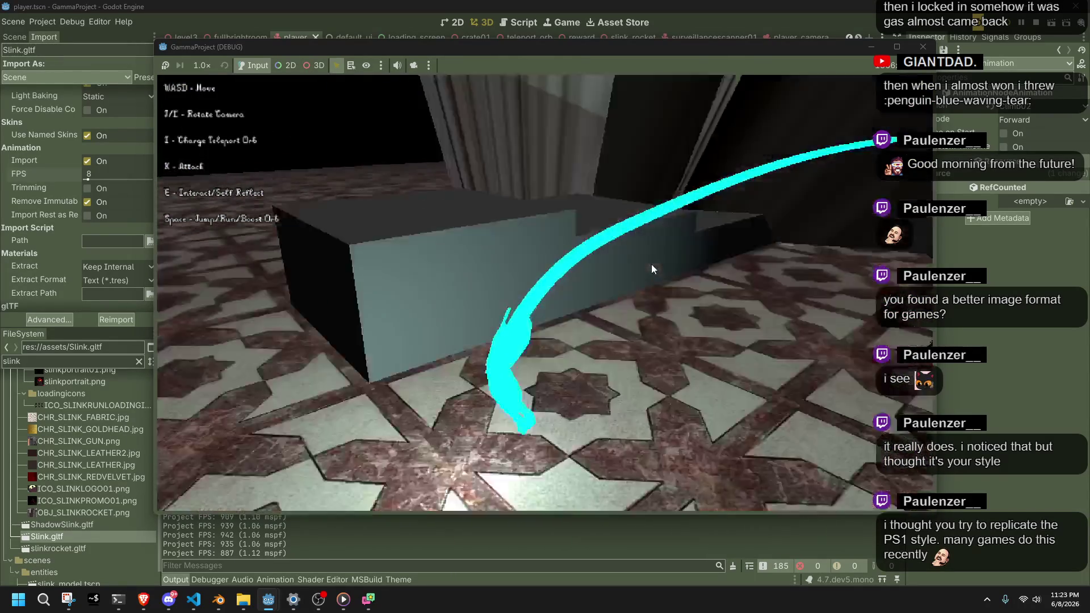
Run, jump, roll and vault the character over a cylinder toward the corridor
key(w)
key(a)
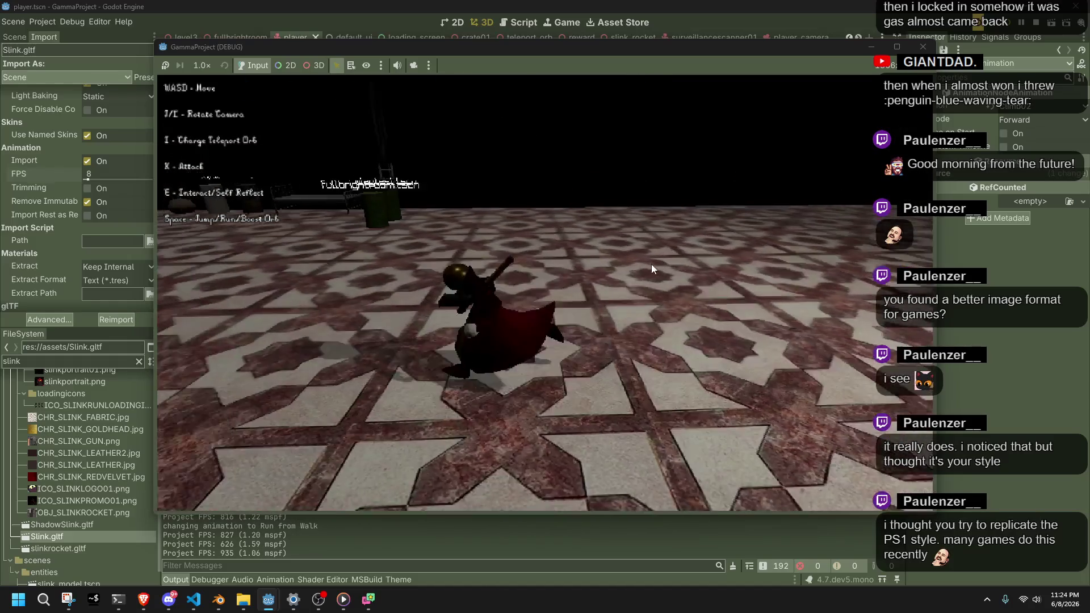
key(space)
key(a)
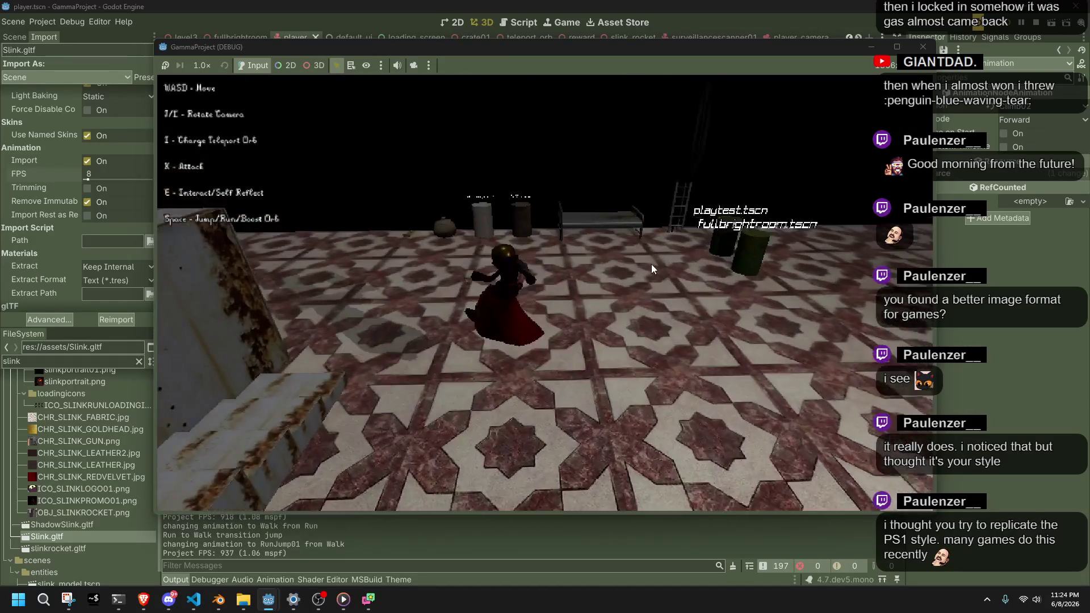
key(w)
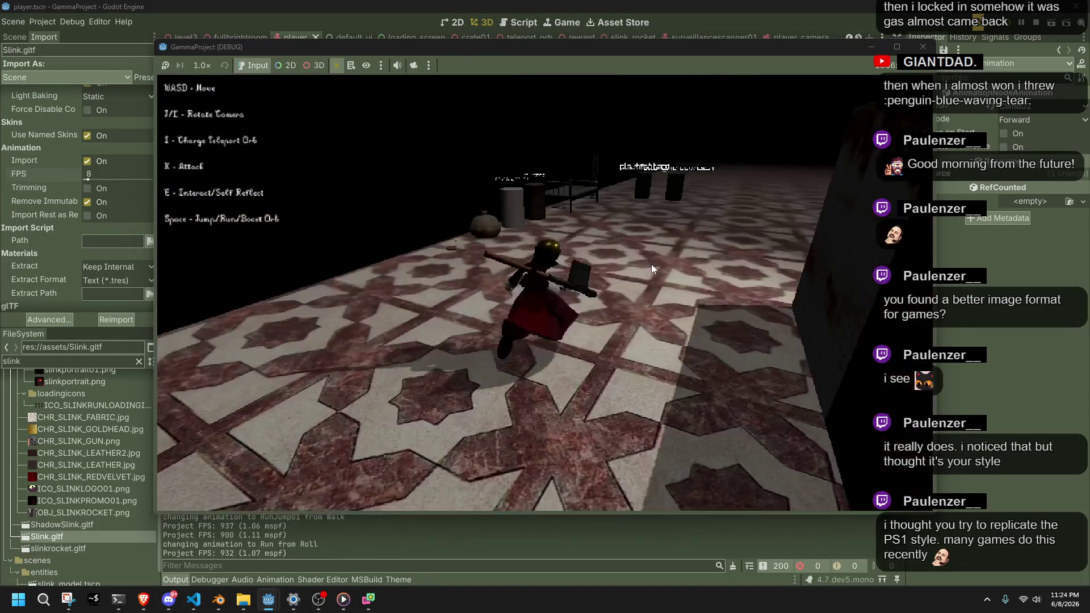
key(space)
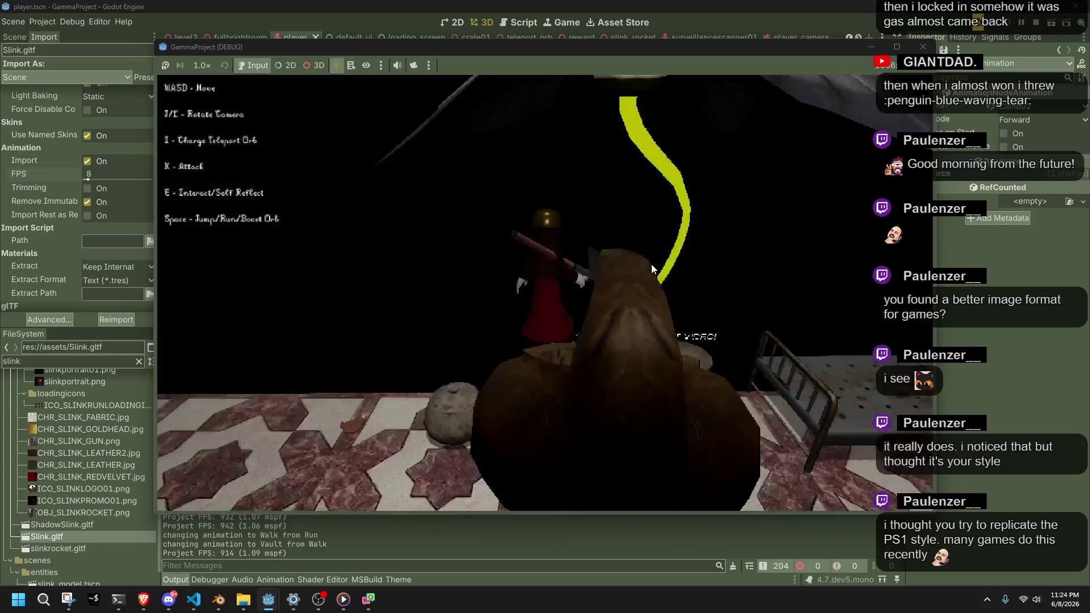
key(w)
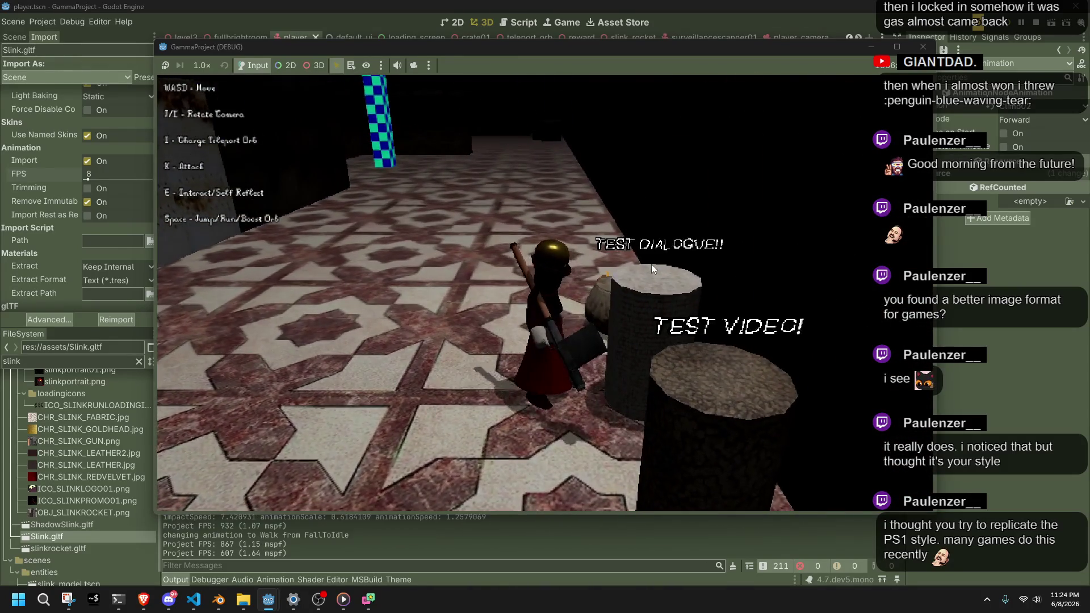
Trigger the TEST VIDEO, run the TEST DIALOGUE to completion, and stop the game
key(e)
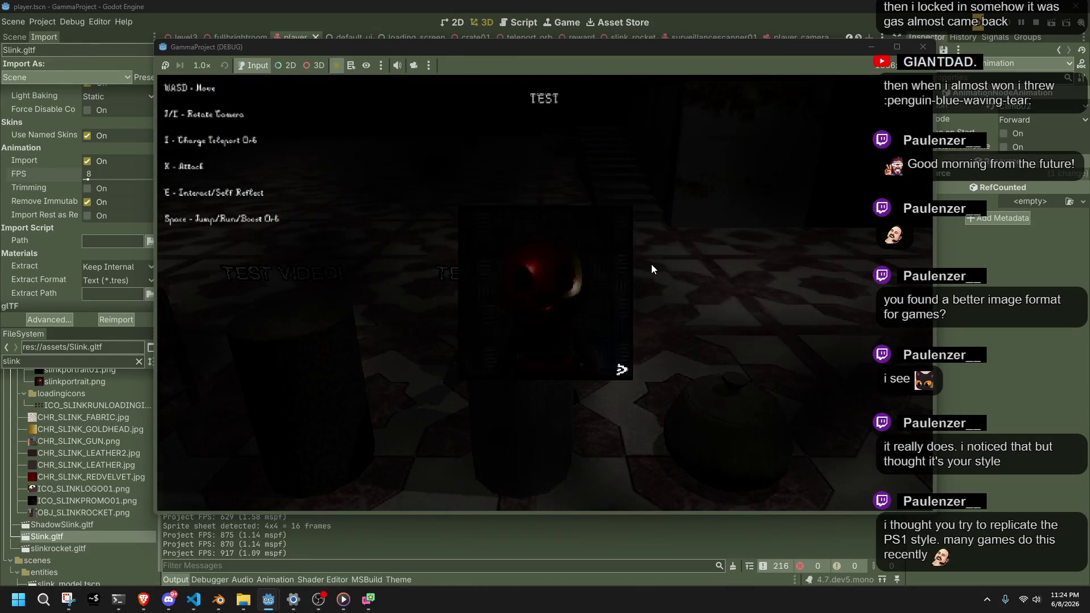
key(e)
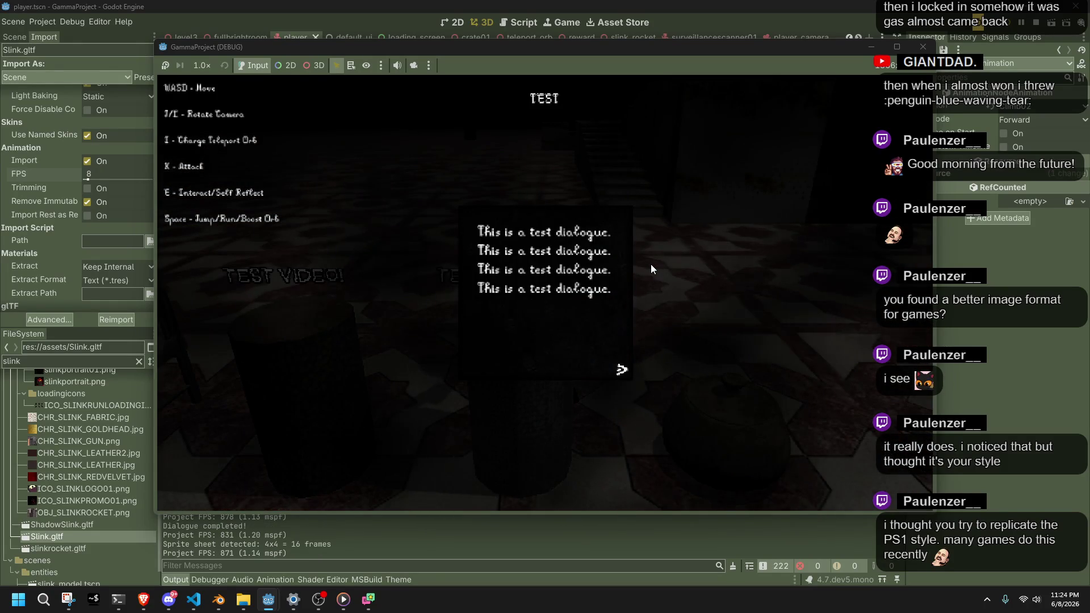
key(e)
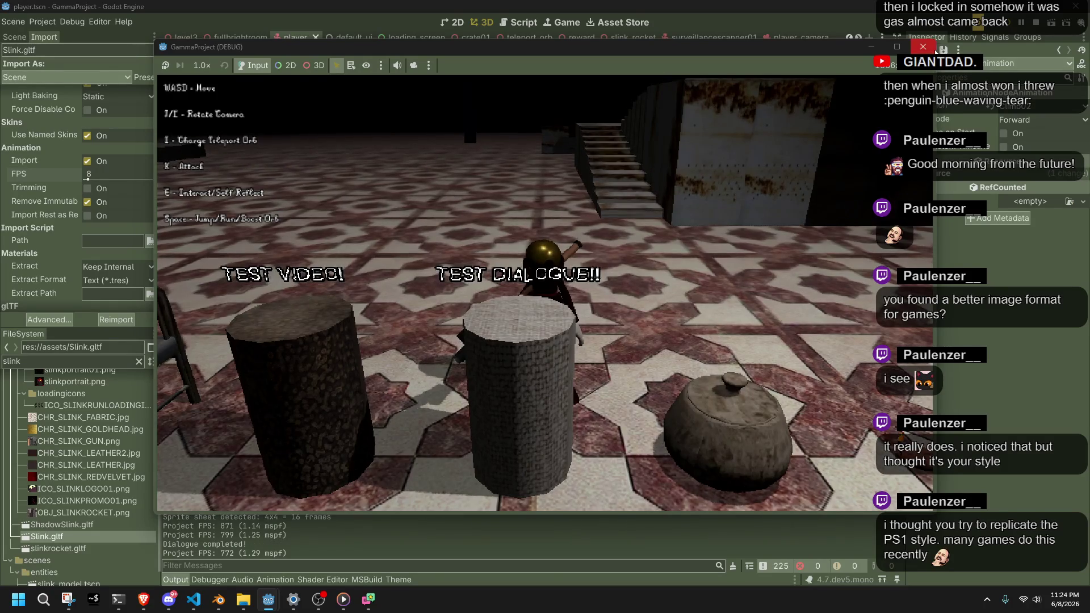
click(923, 47)
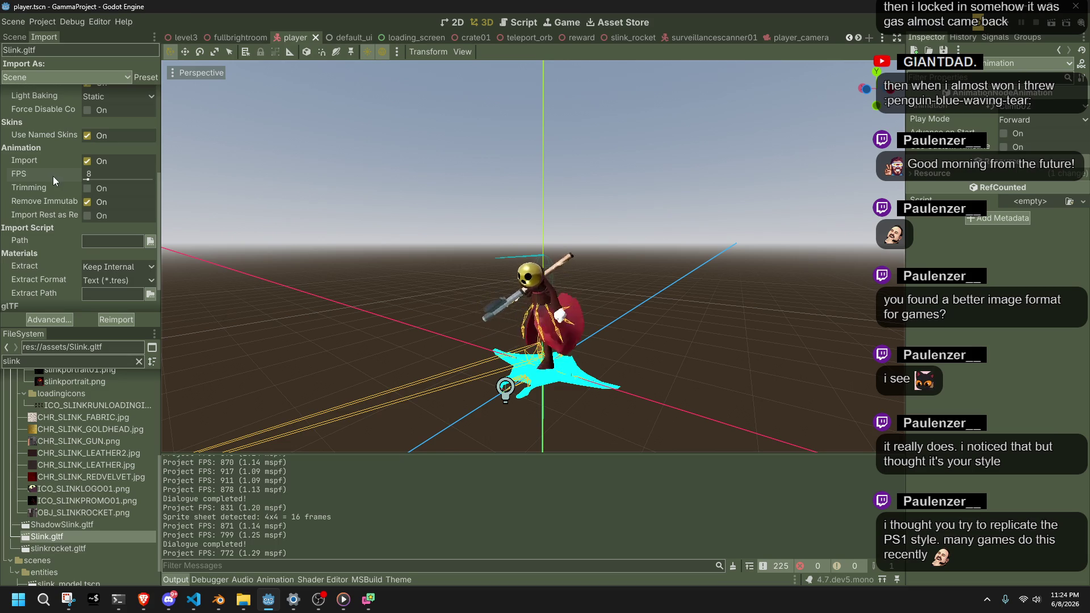
Set Slink.gltf Light Baking to Disabled and reimport it
scroll(64, 262, up, 3)
click(111, 182)
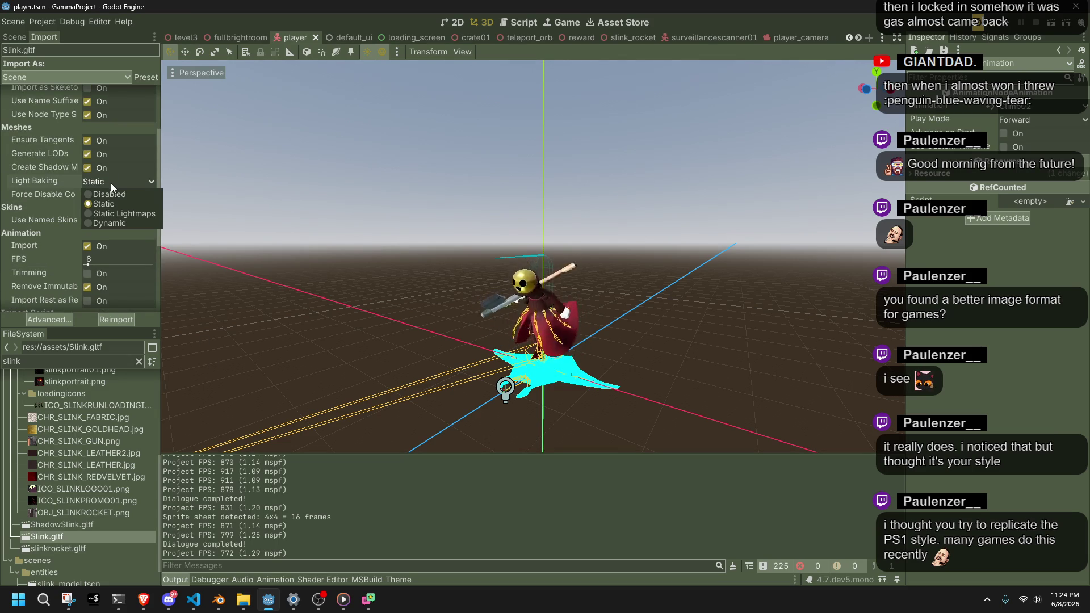
click(104, 194)
click(114, 319)
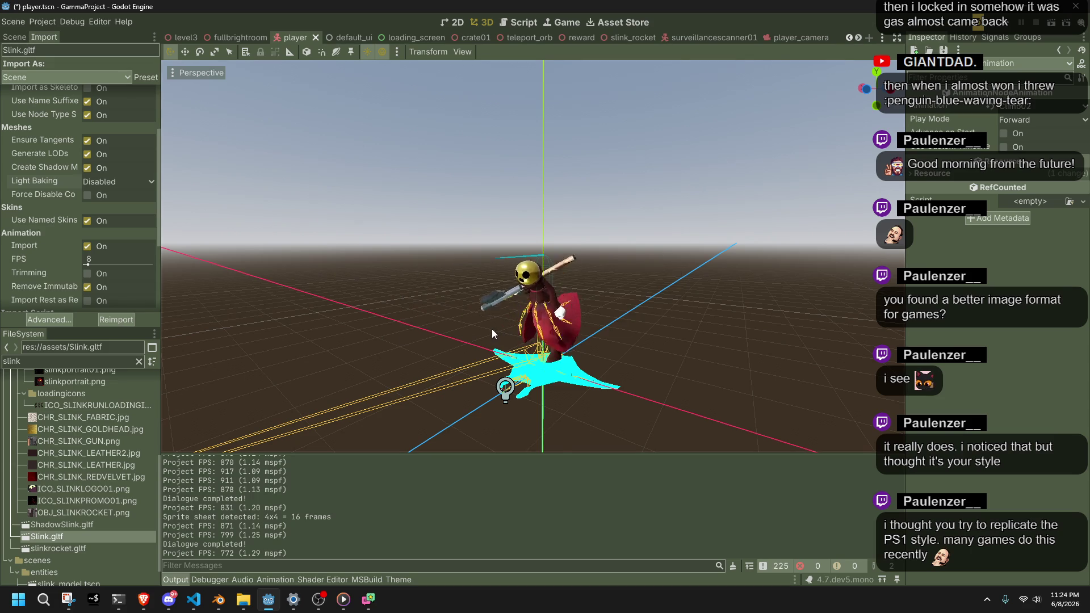
Keep material extract format Text (*.tres), embedded images Extract Textures and texture map mode unchanged
scroll(495, 329, up, 4)
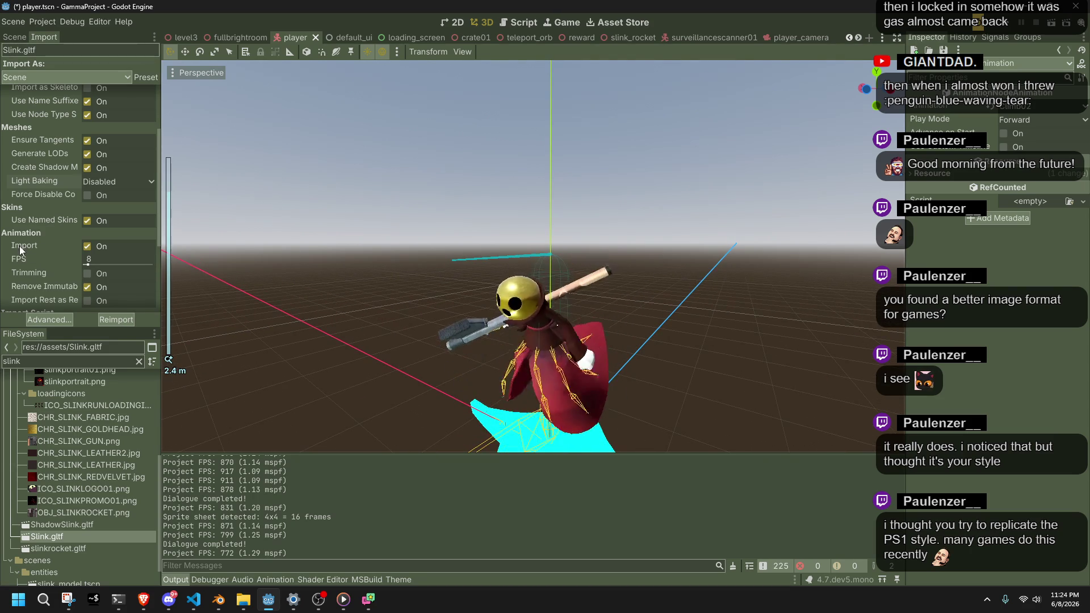
mouse_move(34, 299)
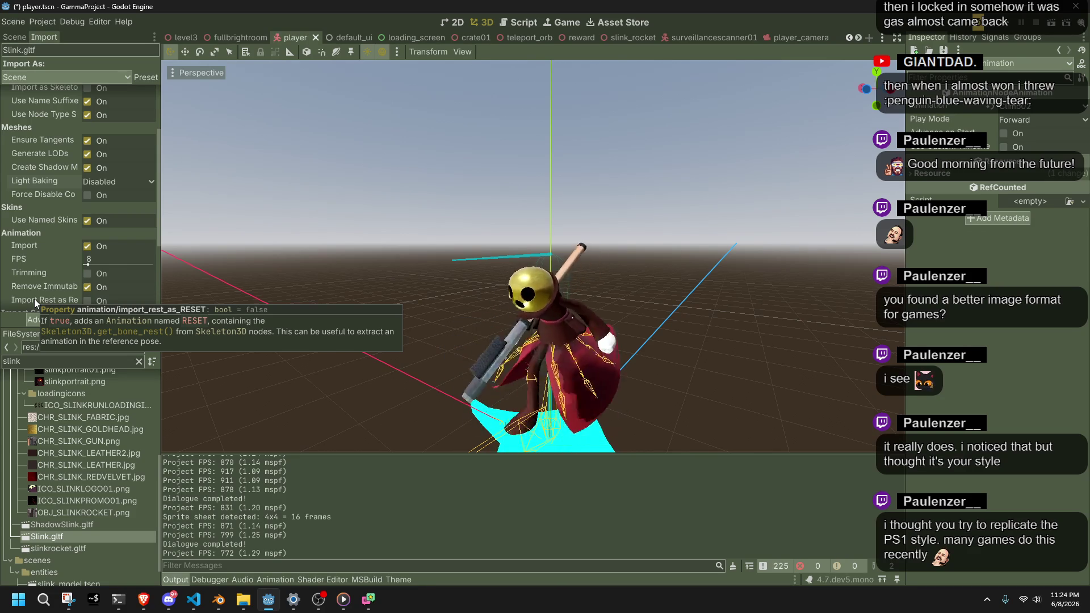
scroll(39, 242, down, 5)
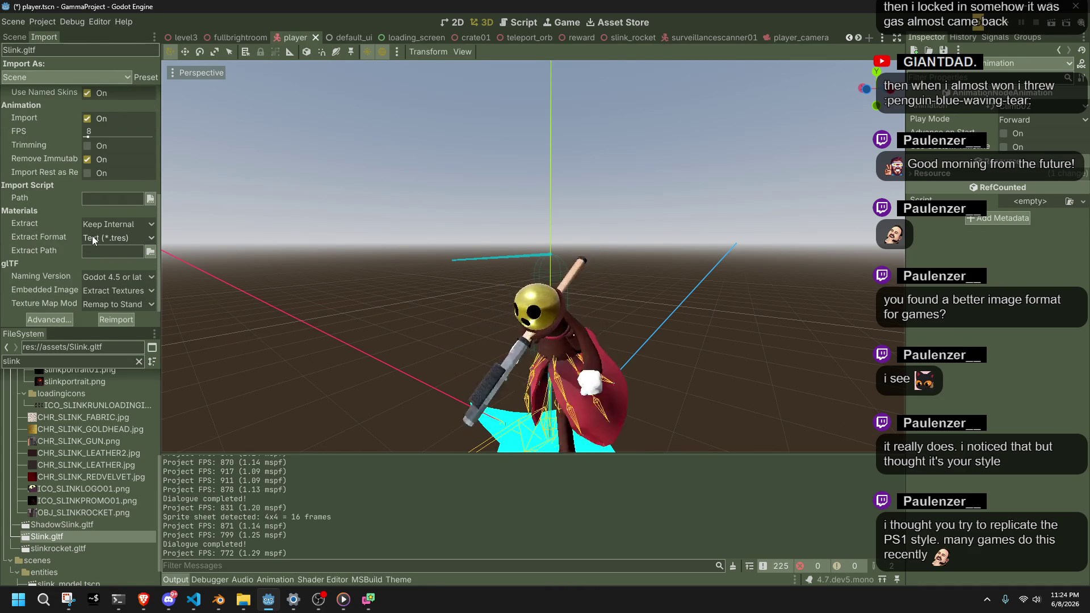
click(89, 236)
click(90, 236)
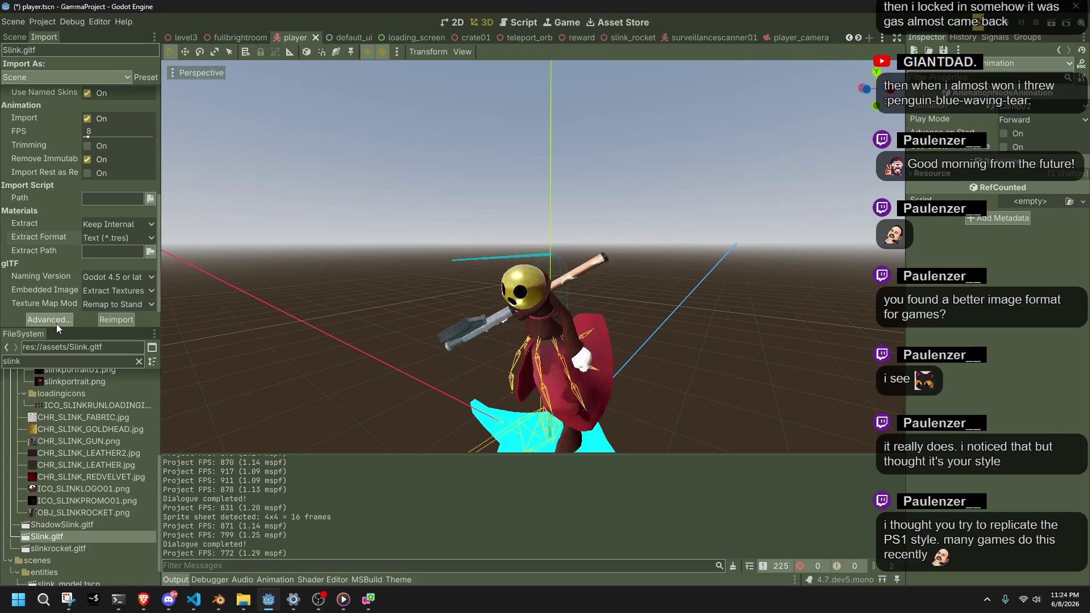
click(107, 293)
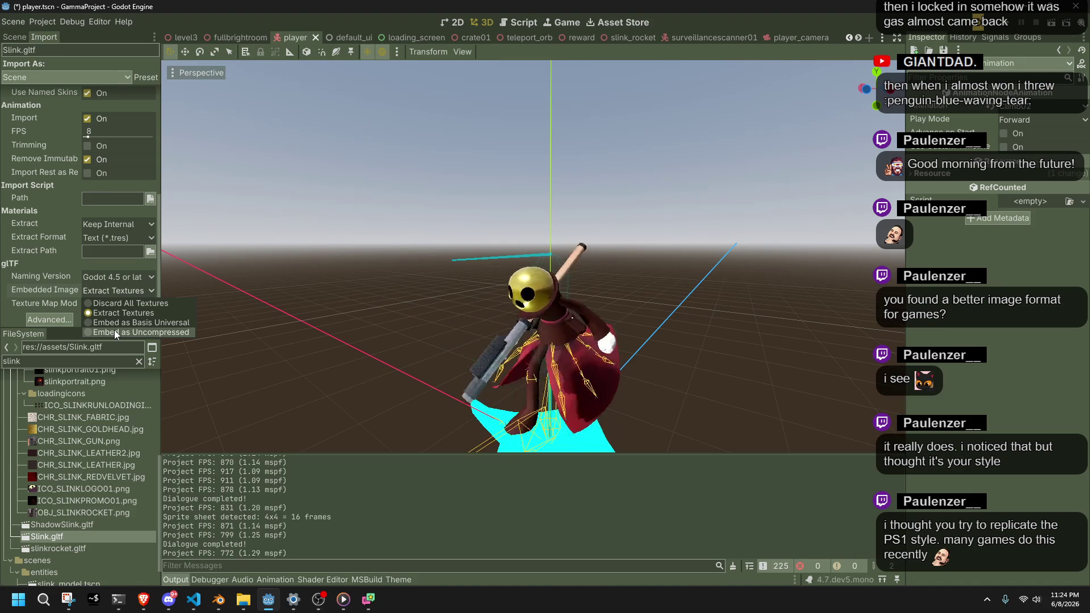
click(32, 308)
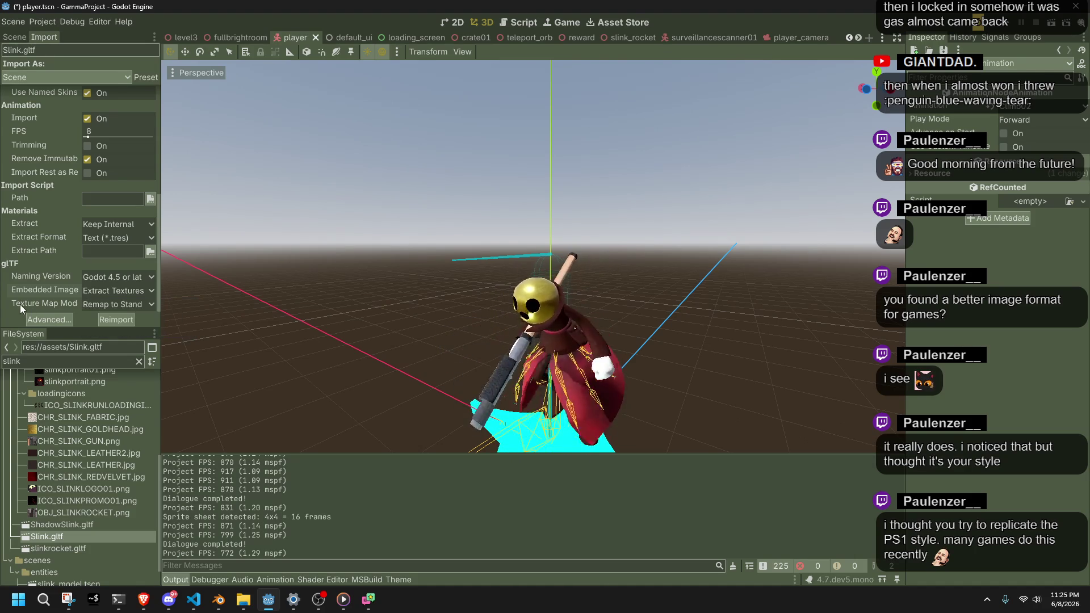
click(96, 304)
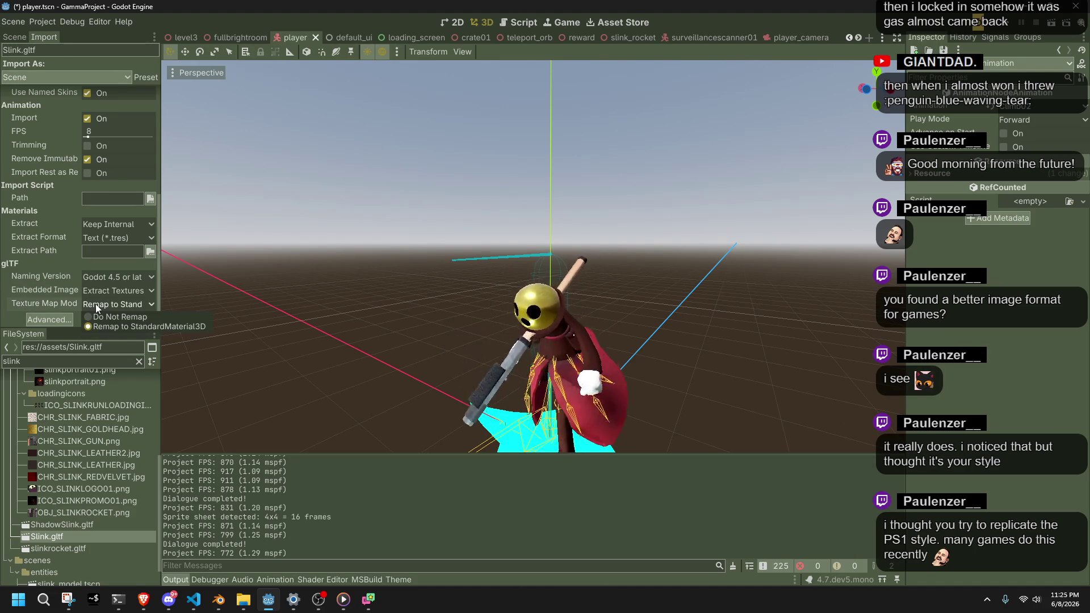
click(95, 304)
click(63, 315)
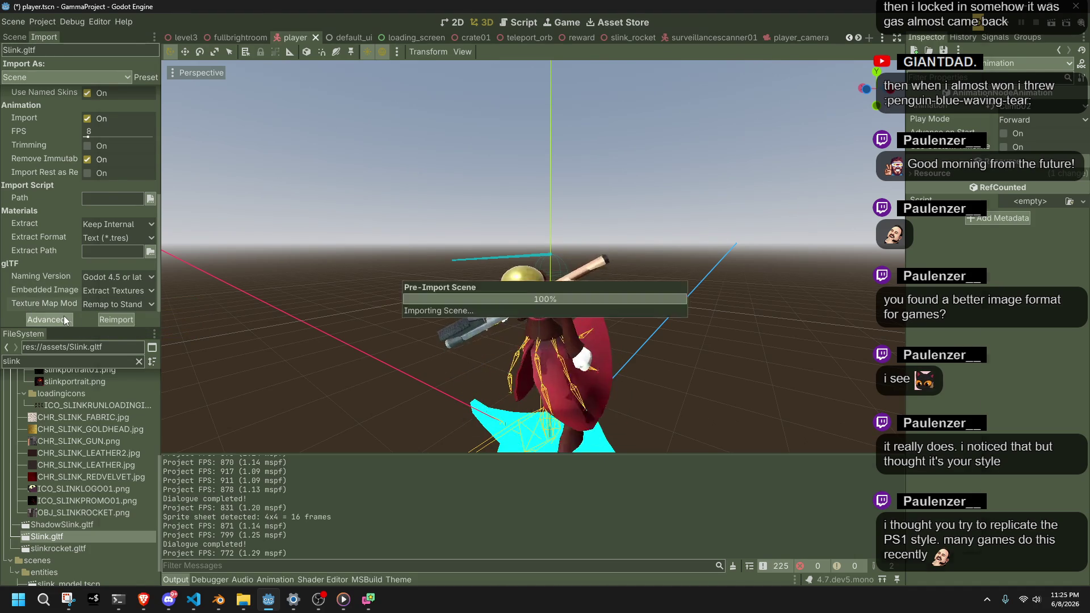
List Slink's meshes and preview four of them
click(155, 82)
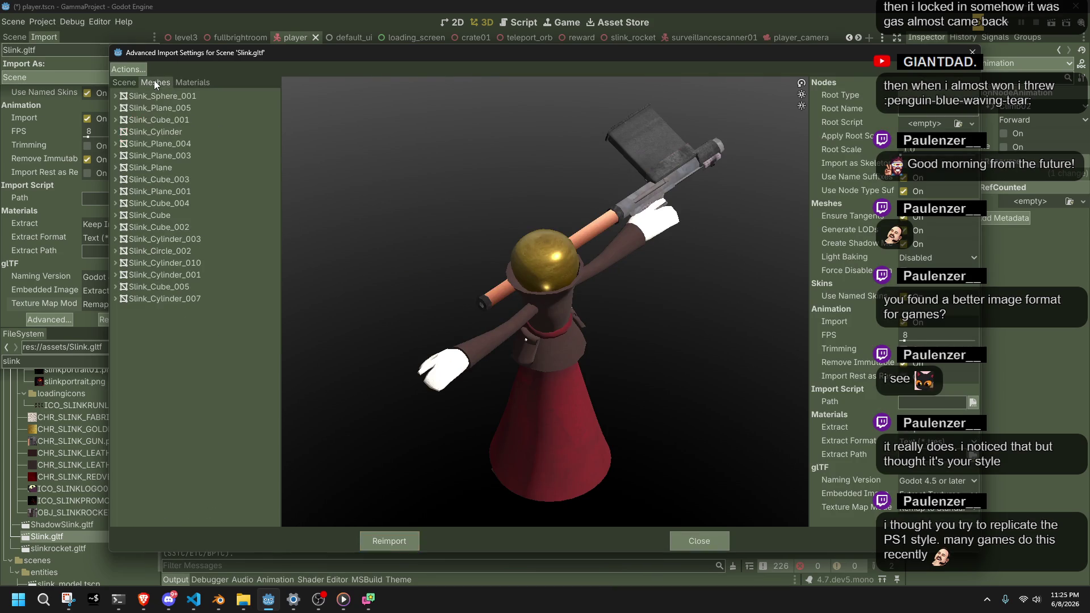
click(143, 97)
click(163, 109)
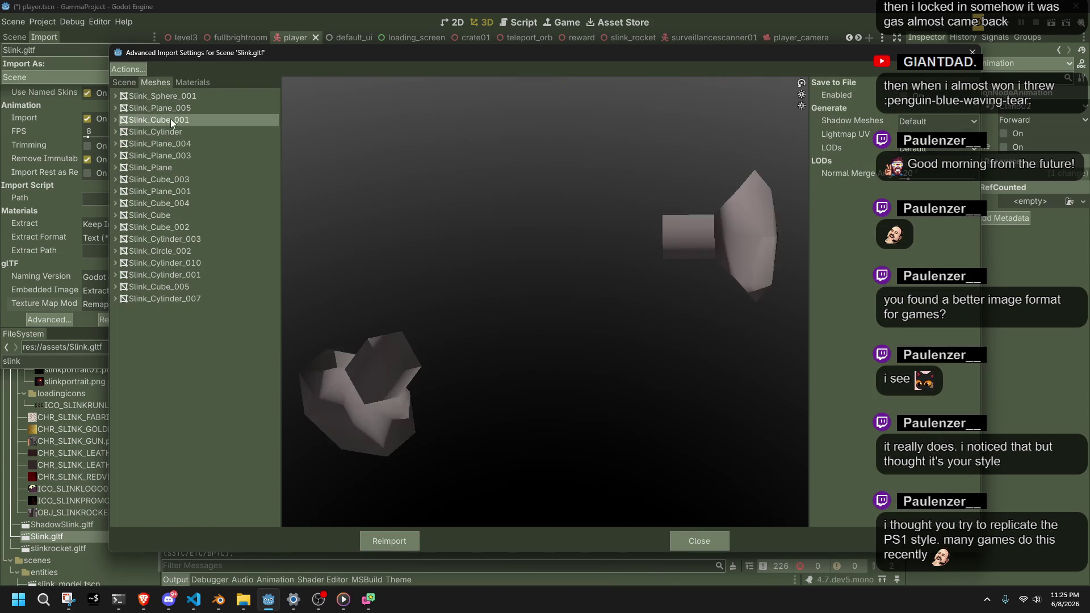
click(180, 142)
click(188, 179)
Preview the Gold, Black, Gun, Leather, Velvet and Glove materials, revisiting Gun and Gold
click(190, 83)
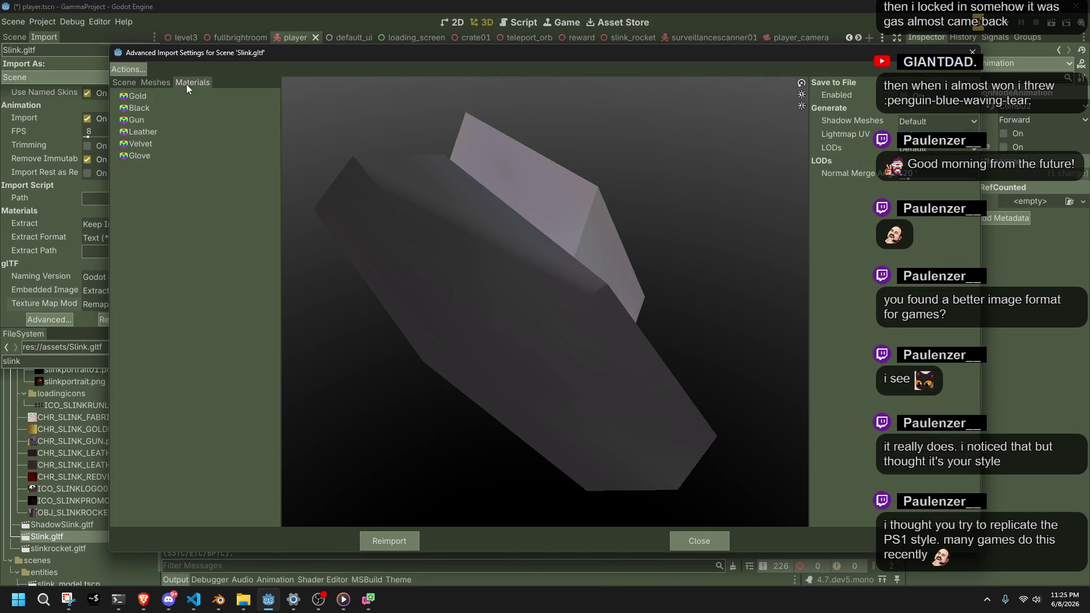
click(143, 95)
click(150, 107)
click(163, 121)
click(166, 131)
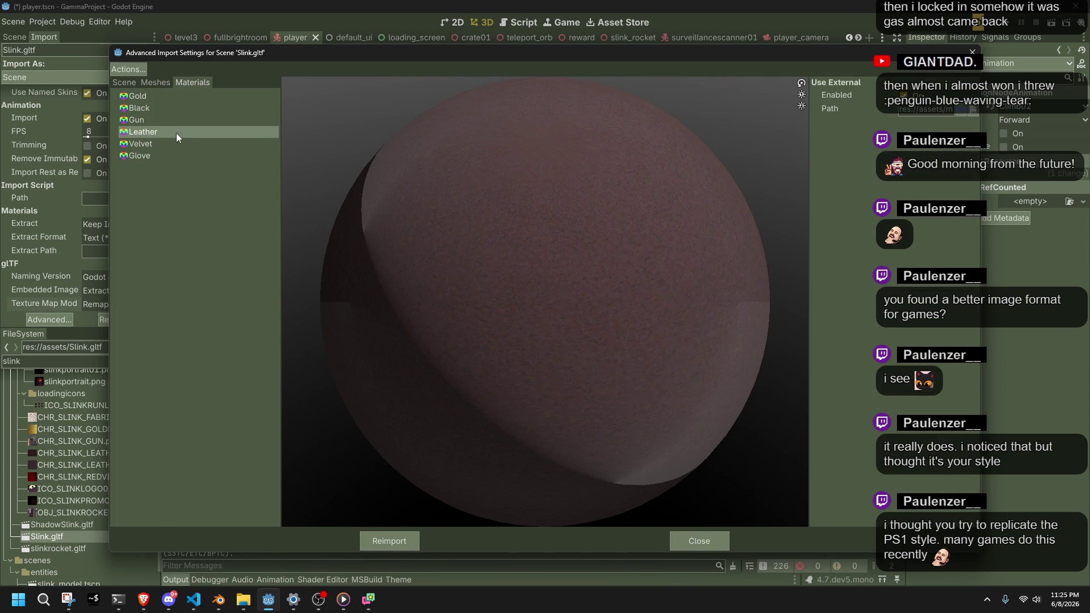
click(180, 142)
click(174, 153)
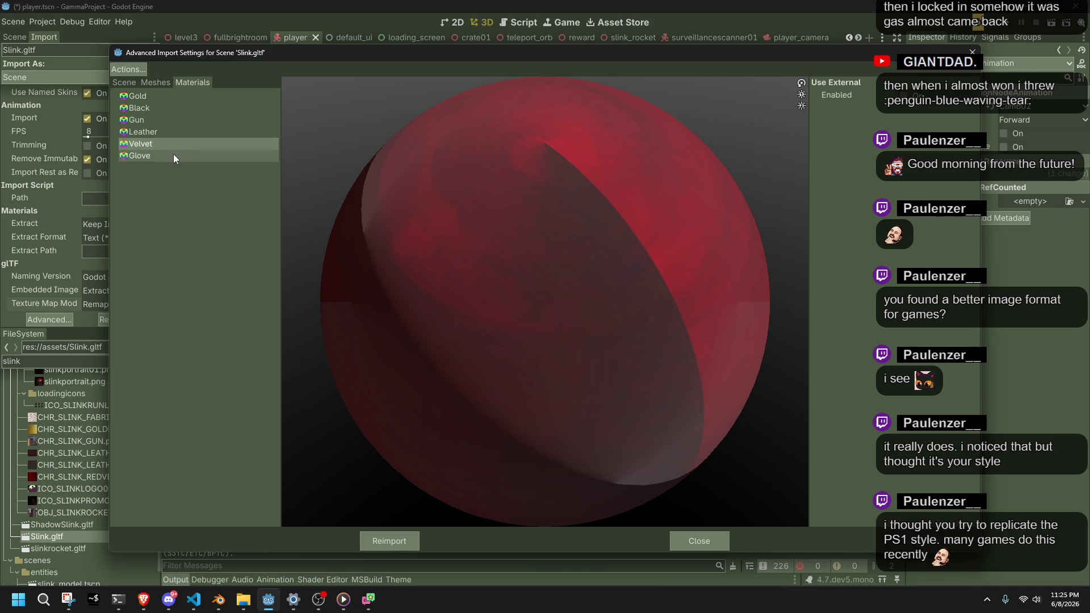
click(143, 145)
click(136, 133)
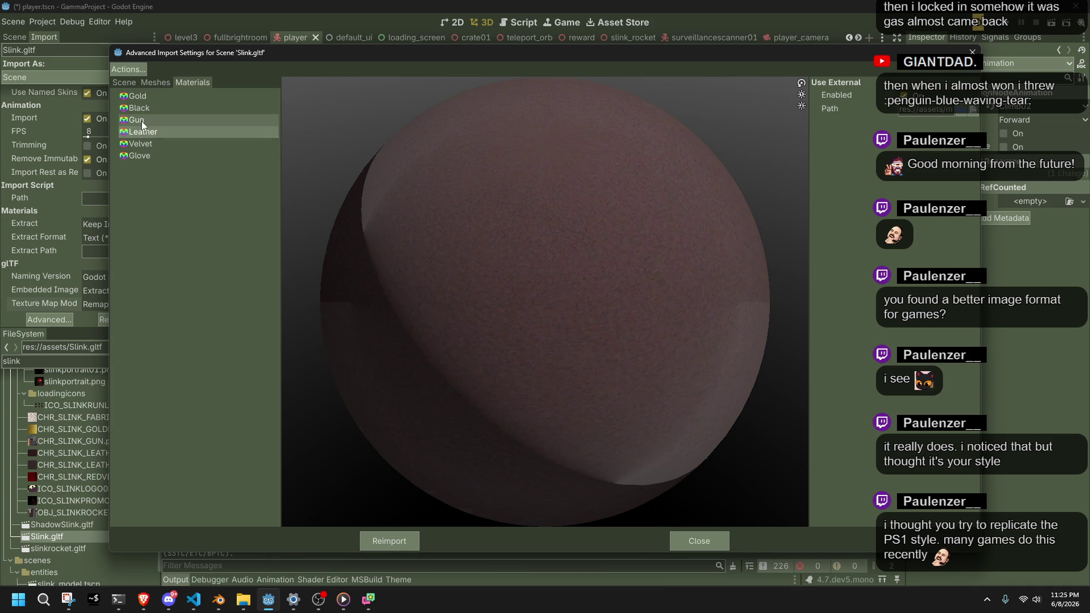
click(141, 121)
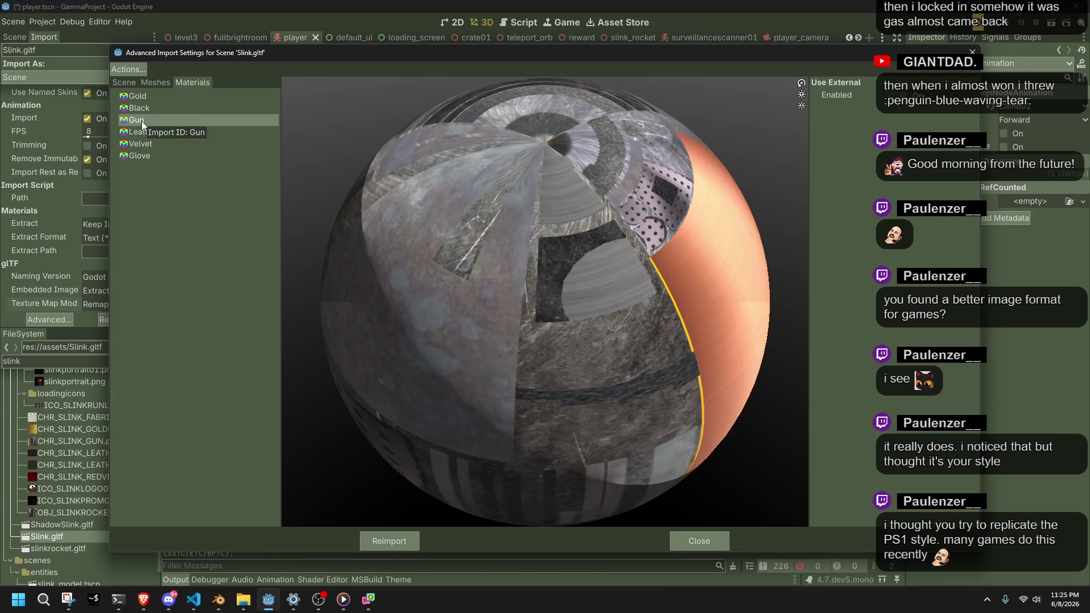
click(149, 98)
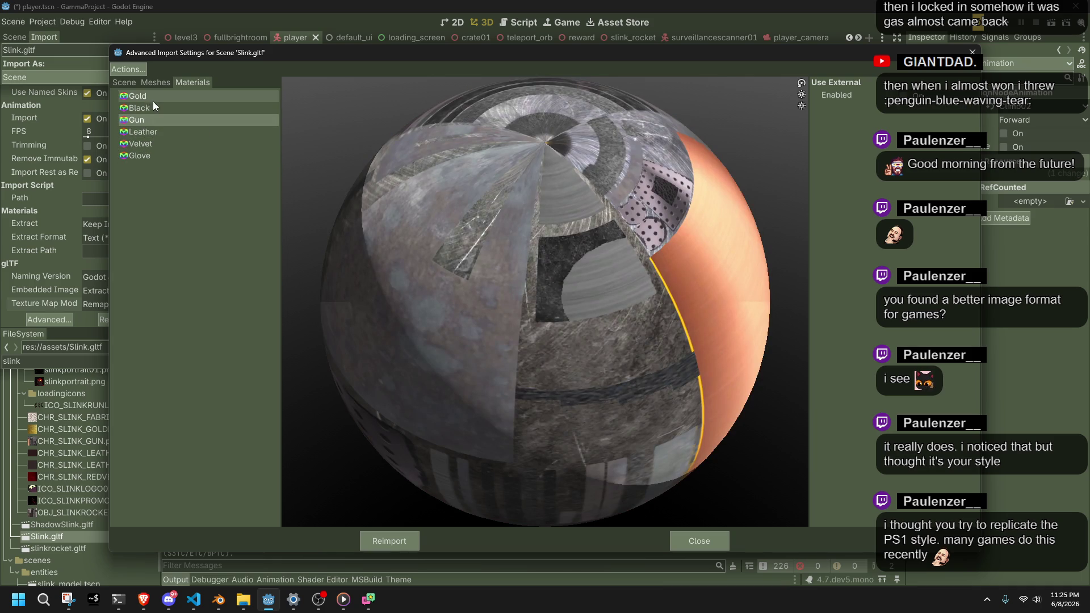
Preview the head and whole character in the Scene tree, then collapse Skeleton3D to reveal AnimationPlayer
click(122, 84)
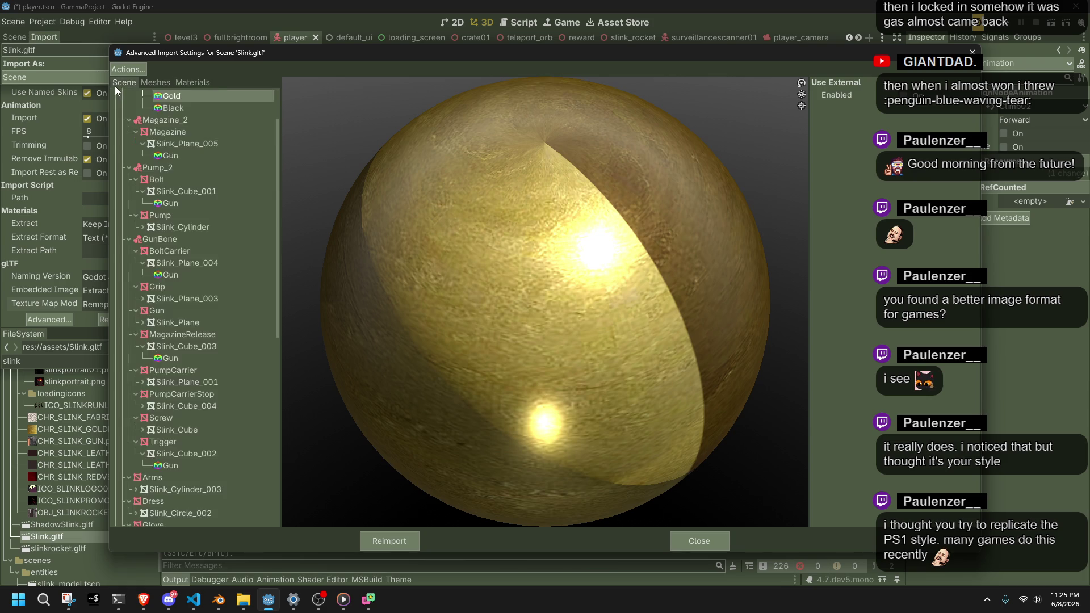
click(162, 108)
scroll(166, 118, up, 2)
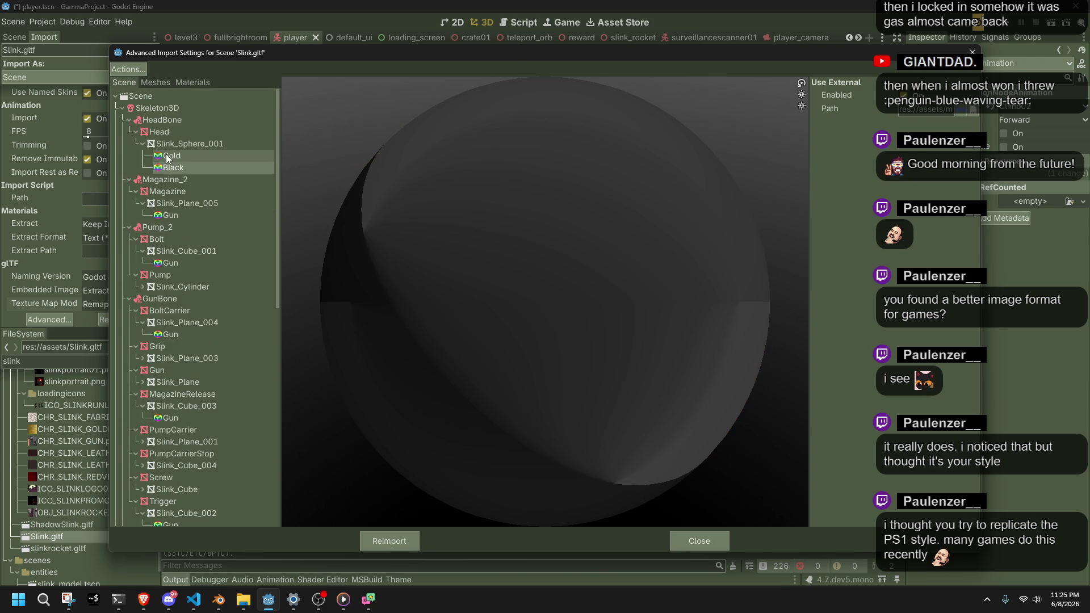
click(162, 144)
click(134, 132)
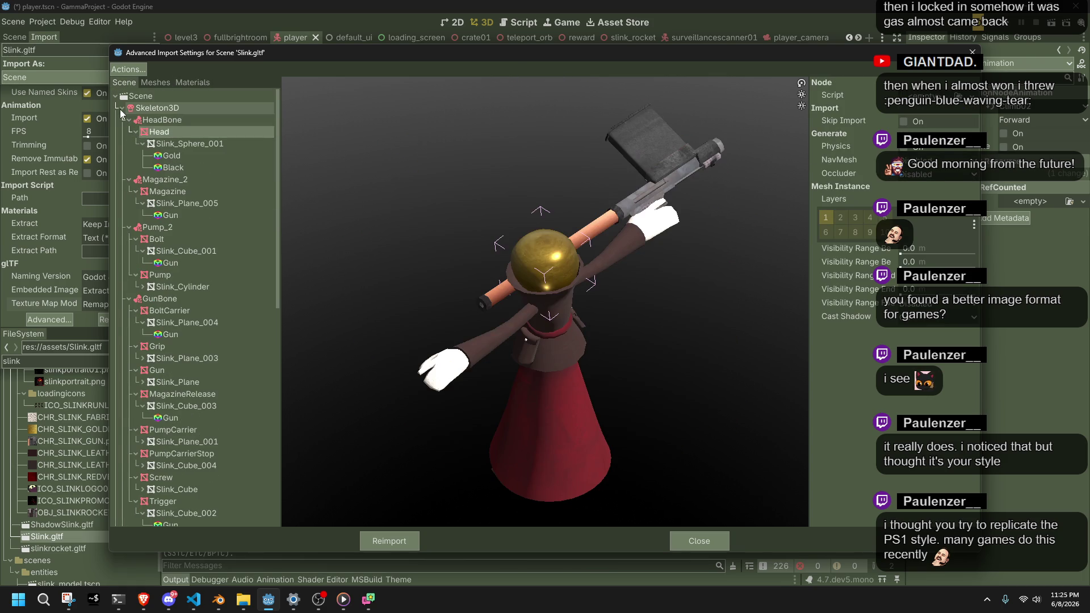
click(121, 109)
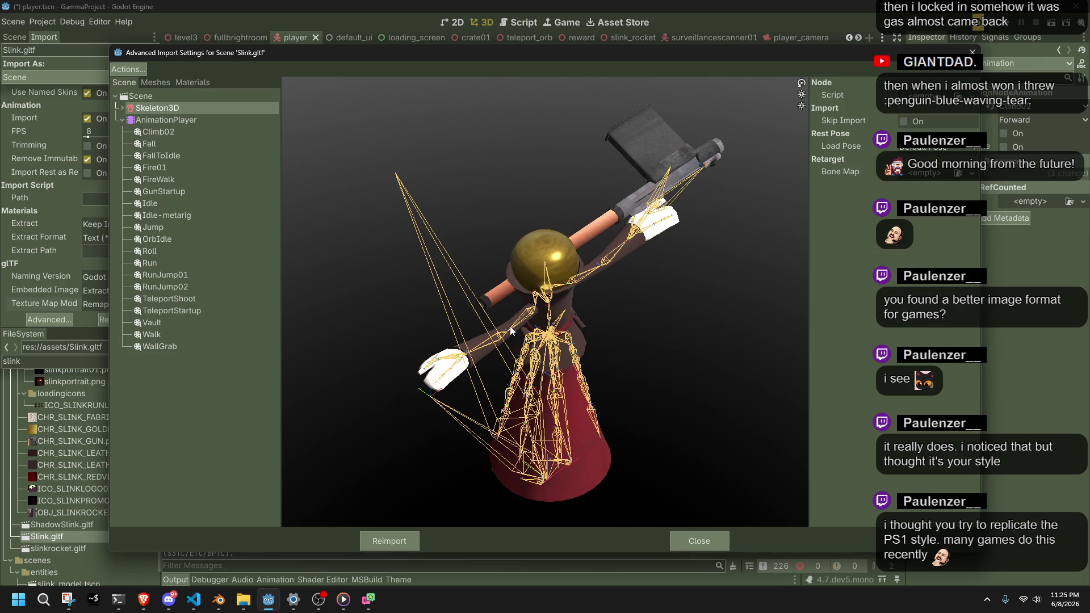
Orbit to a side view and preview WallGrab, Walk, Vault, TeleportShoot, OrbIdle and RunJump01
mouse_move(563, 369)
mouse_down()
mouse_move(676, 340)
mouse_move(568, 401)
mouse_move(665, 336)
mouse_move(611, 284)
mouse_move(682, 229)
mouse_move(662, 234)
mouse_up()
scroll(669, 345, down, 5)
scroll(661, 233, down, 5)
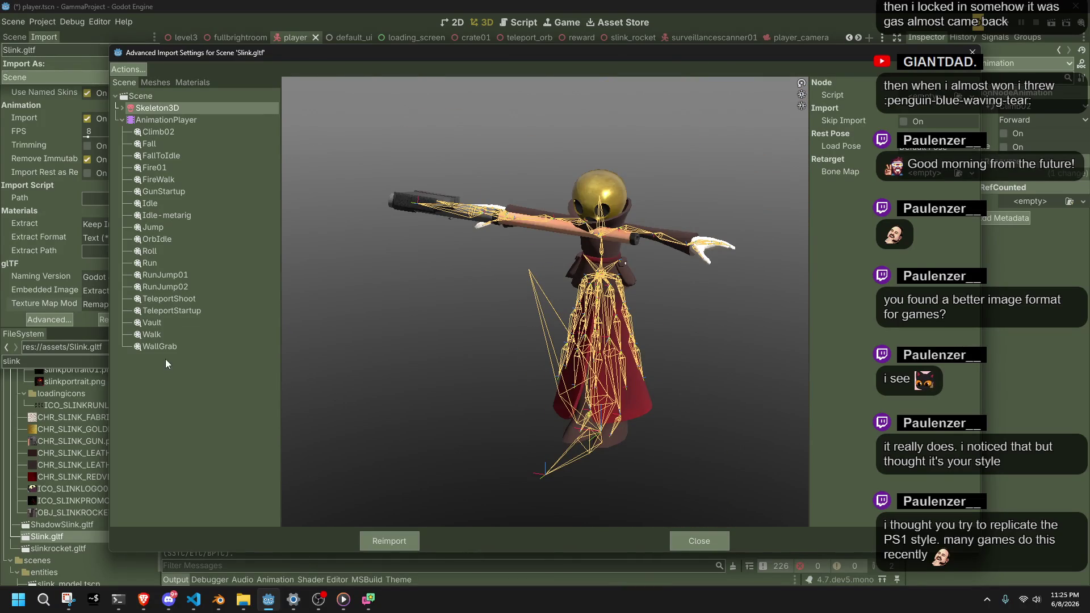
click(165, 346)
click(175, 333)
click(187, 321)
click(187, 299)
click(182, 240)
click(196, 274)
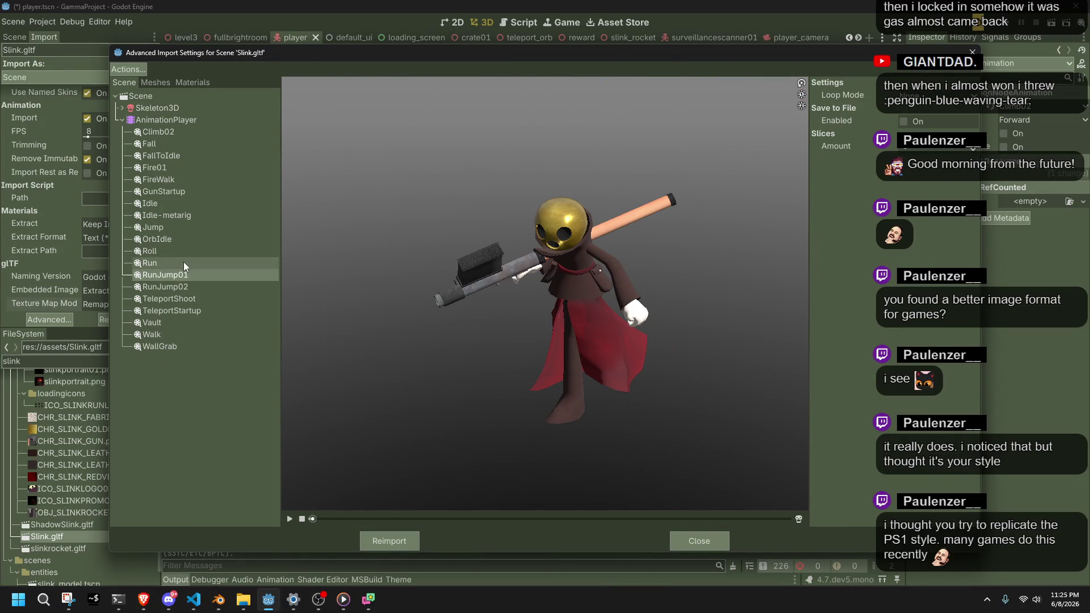
Preview Roll, OrbIdle, Idle-metarig, Idle, GunStartup, Fire01 and Climb02, then close the dialog
click(184, 252)
click(180, 241)
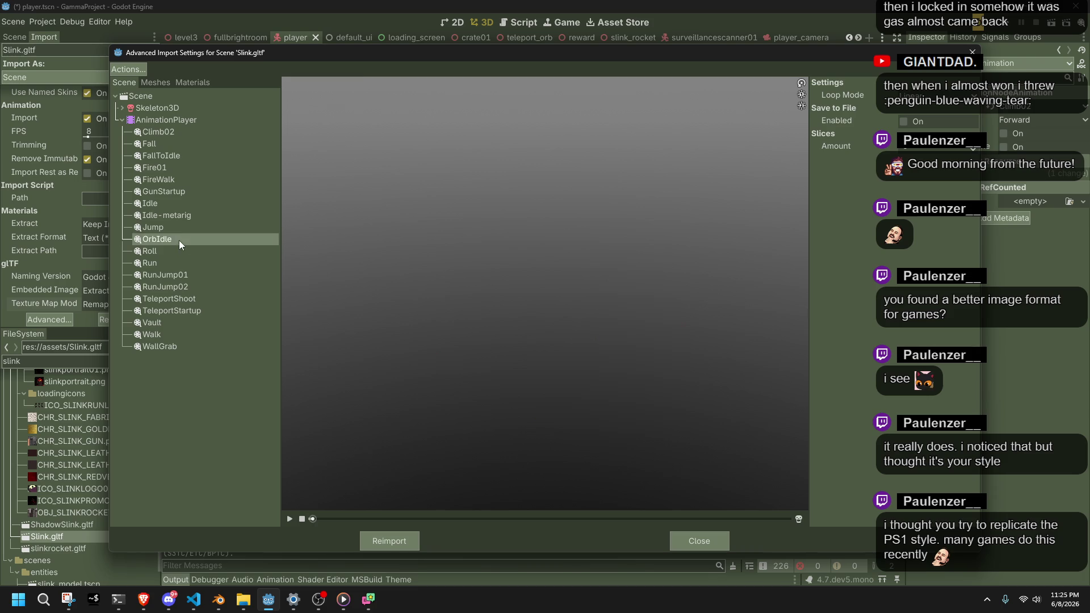
click(173, 219)
click(159, 207)
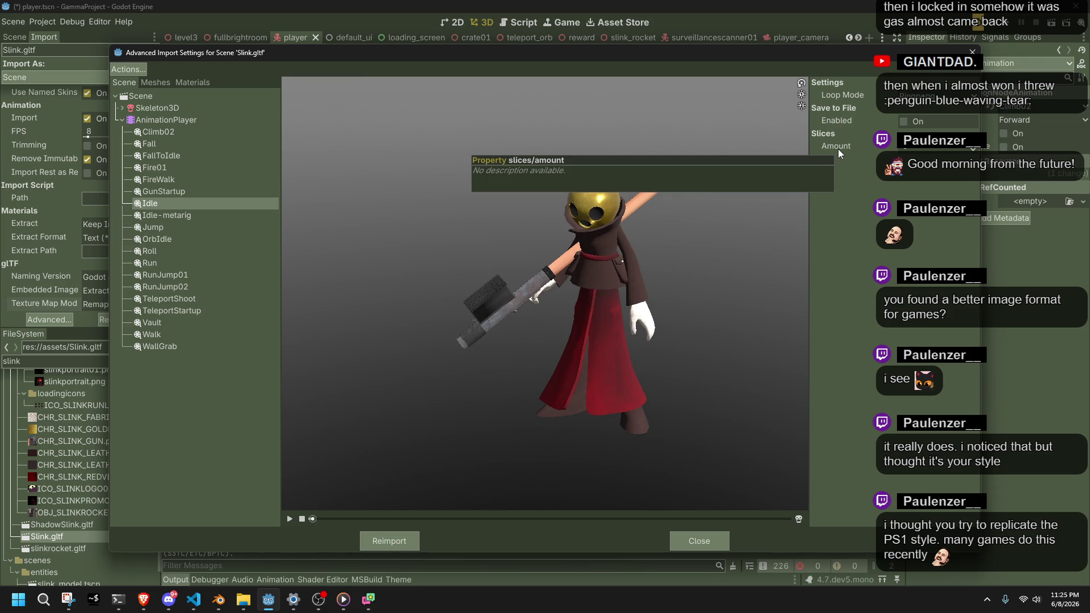
click(166, 191)
click(165, 166)
click(162, 132)
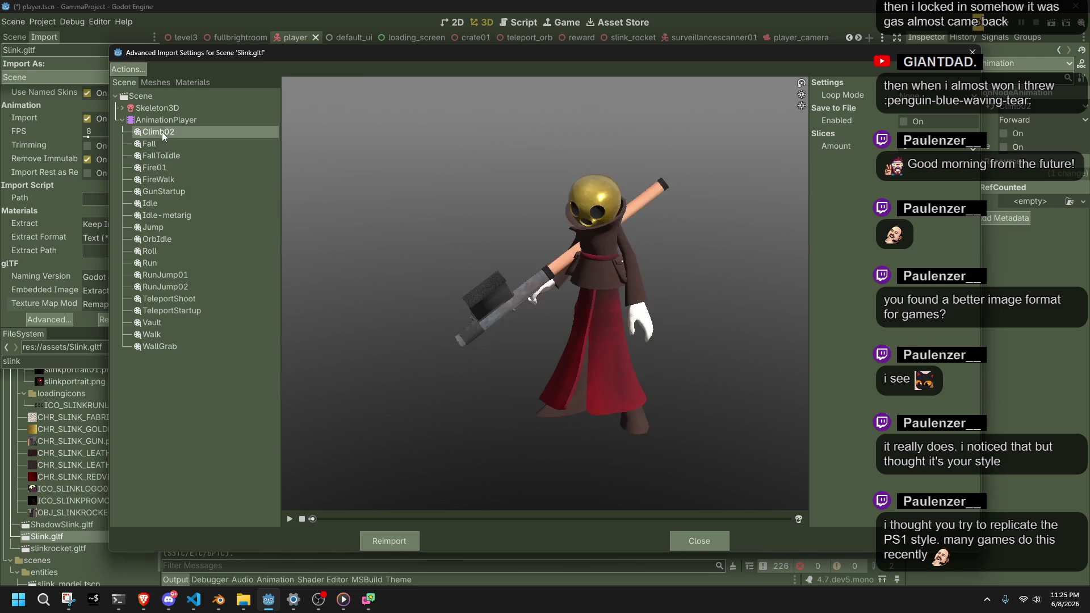
click(698, 540)
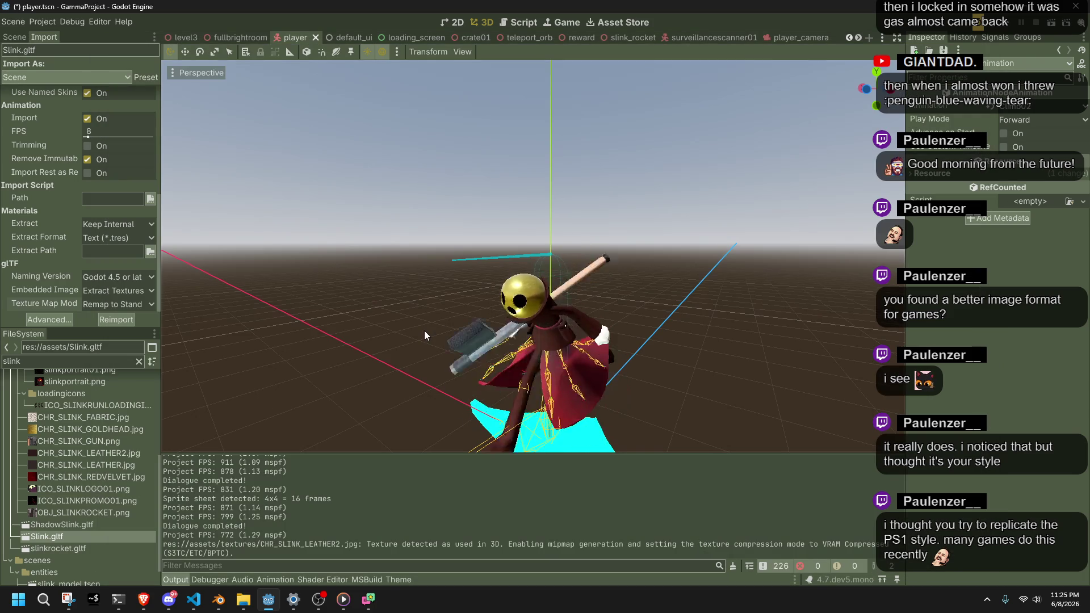
Save the player scene, then reimport Slink.gltf with Ensure Tangents unchecked
key(ctrl+s)
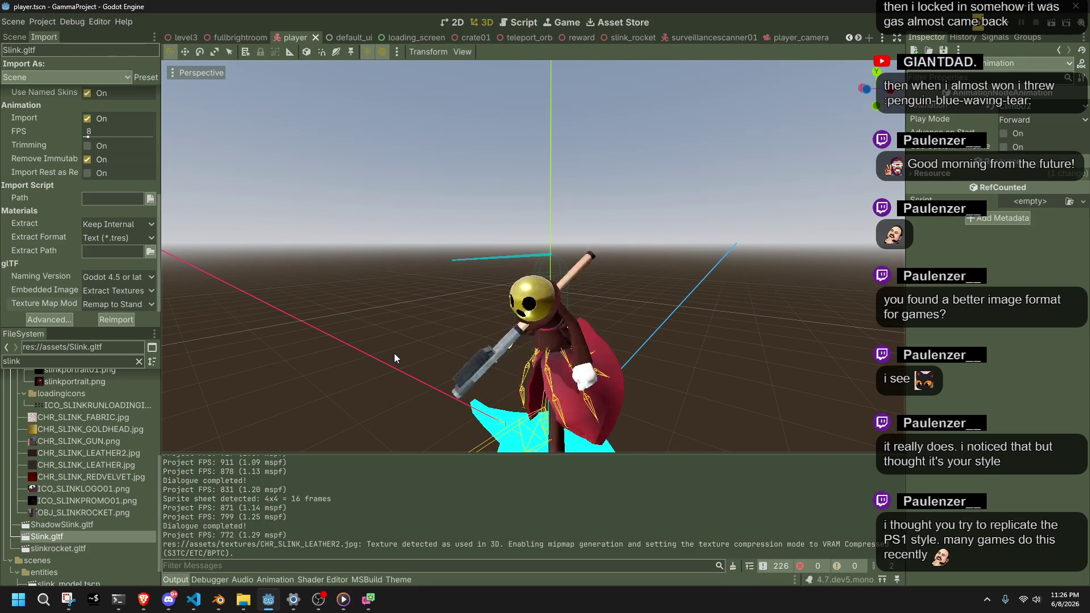
scroll(47, 180, up, 3)
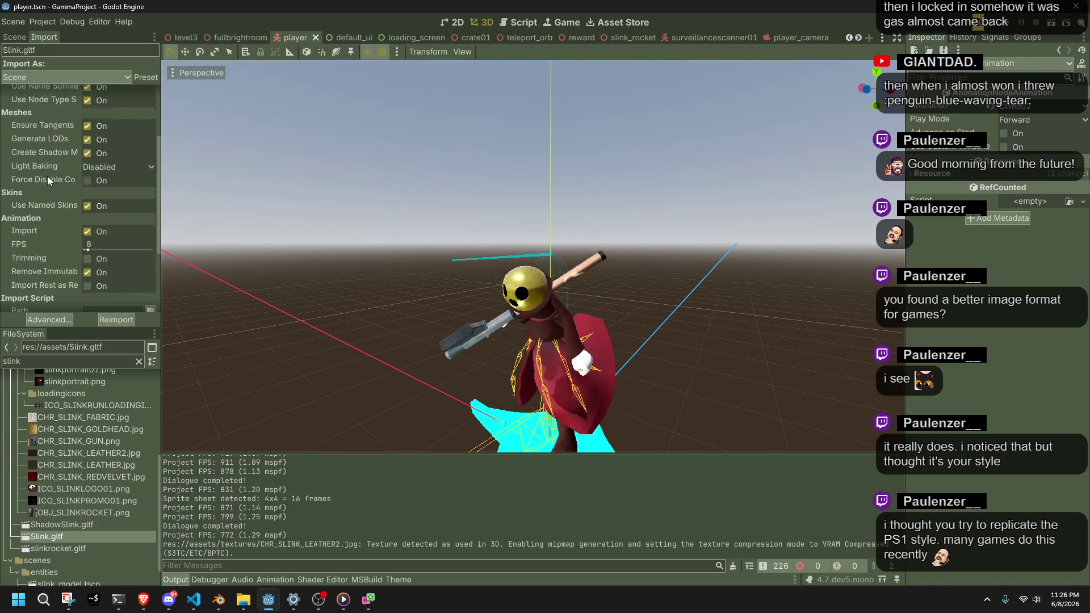
scroll(47, 176, up, 3)
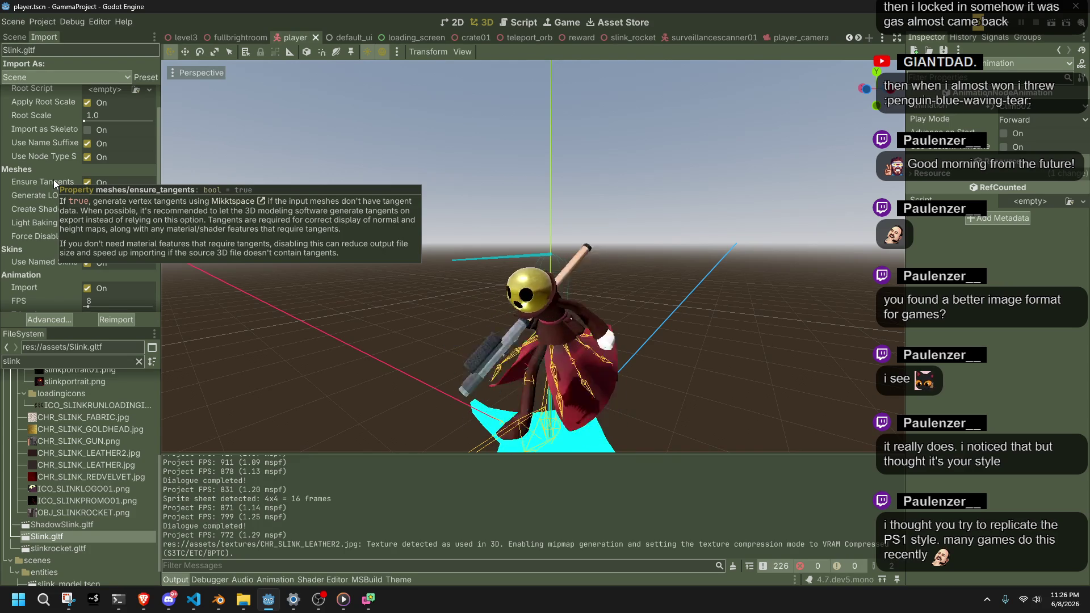
click(87, 183)
click(106, 320)
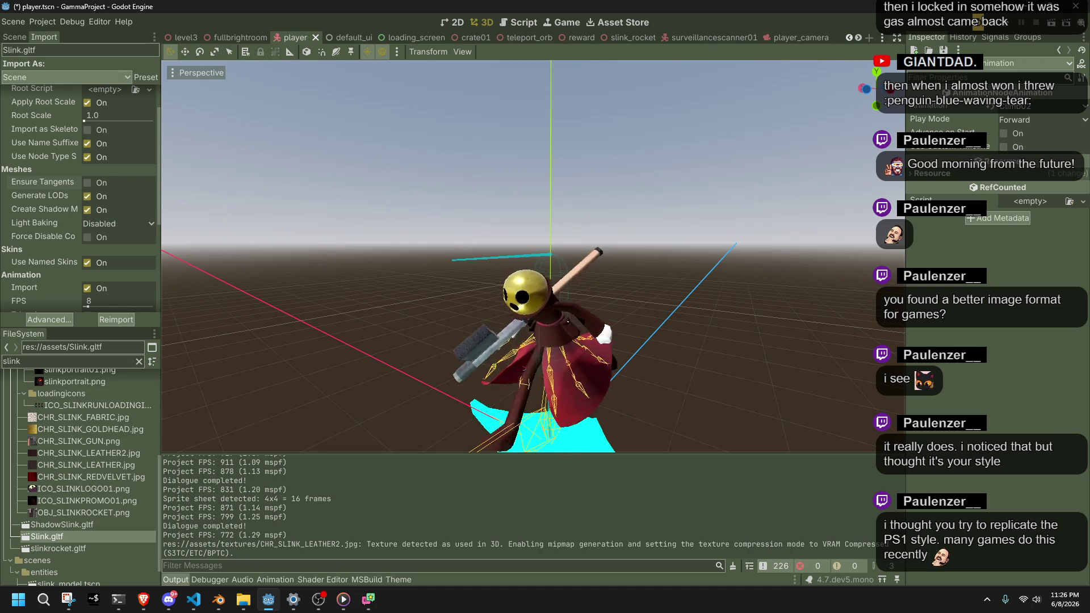
key(alt+Tab)
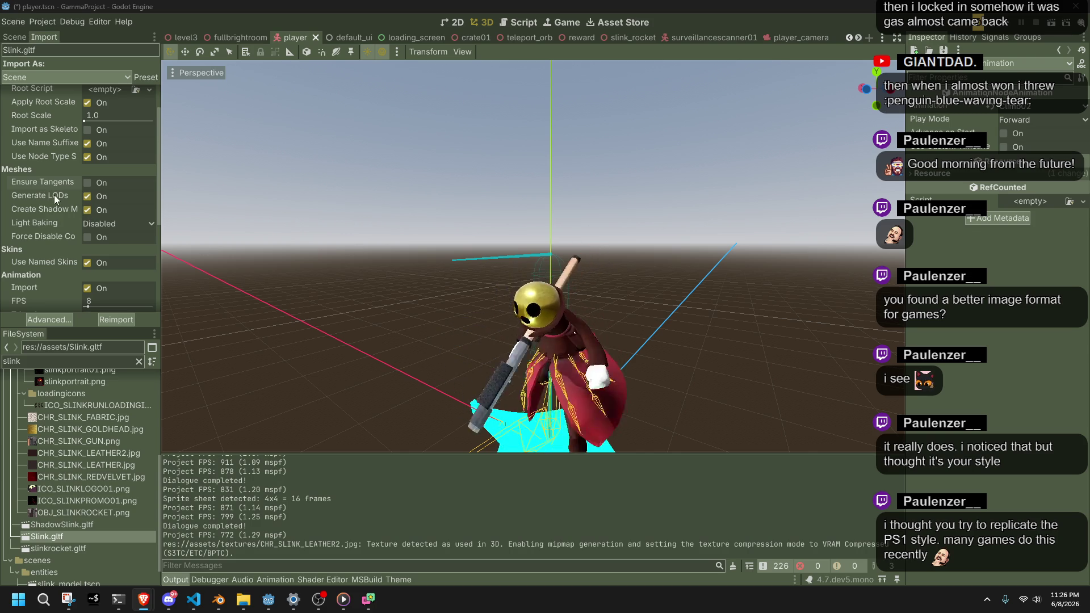
mouse_move(60, 209)
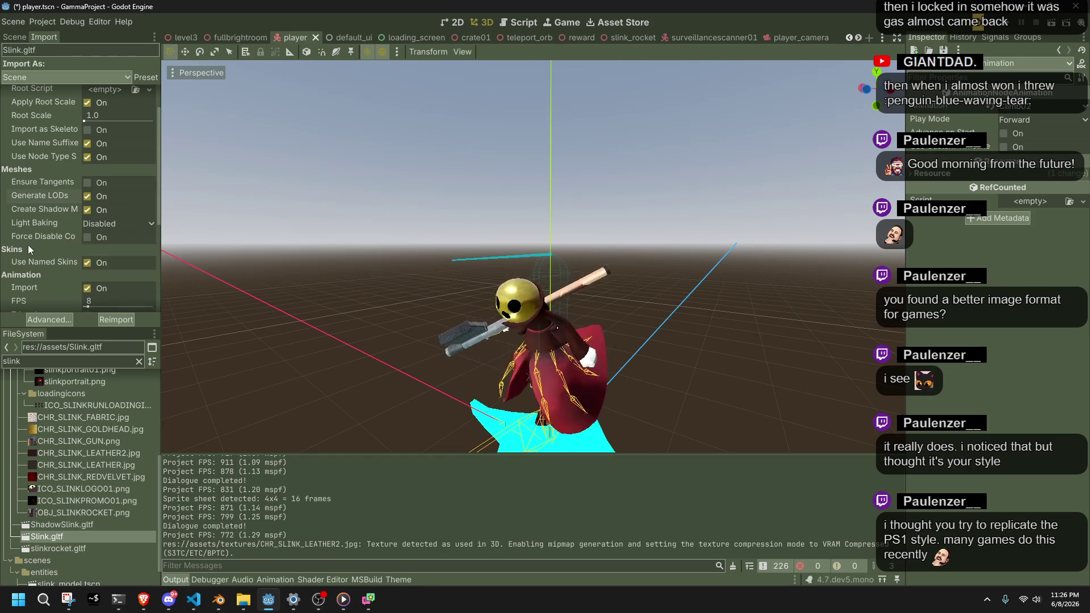
mouse_move(23, 227)
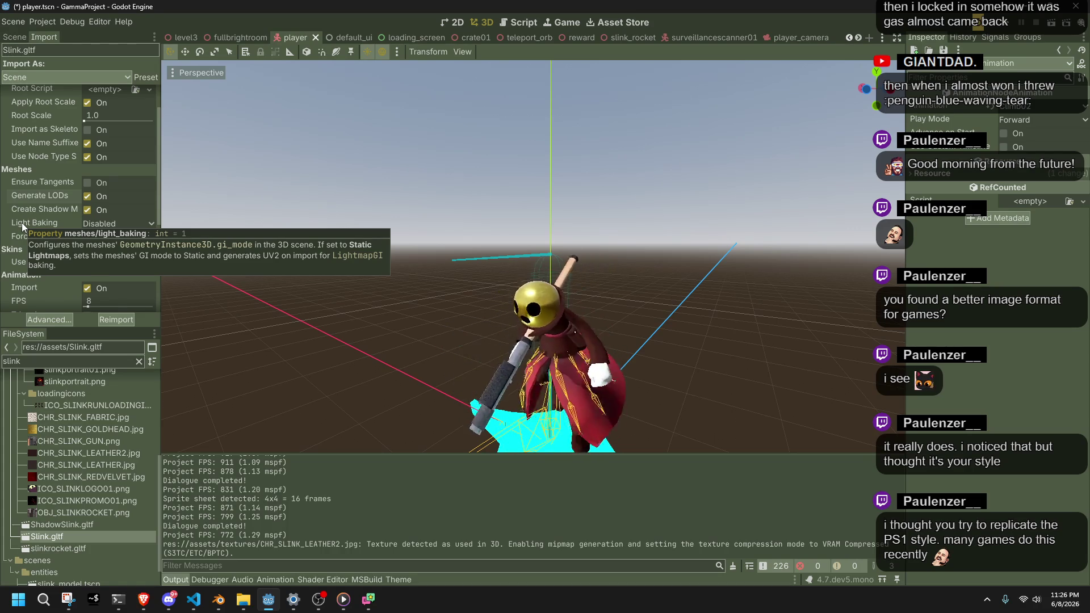
scroll(21, 222, up, 2)
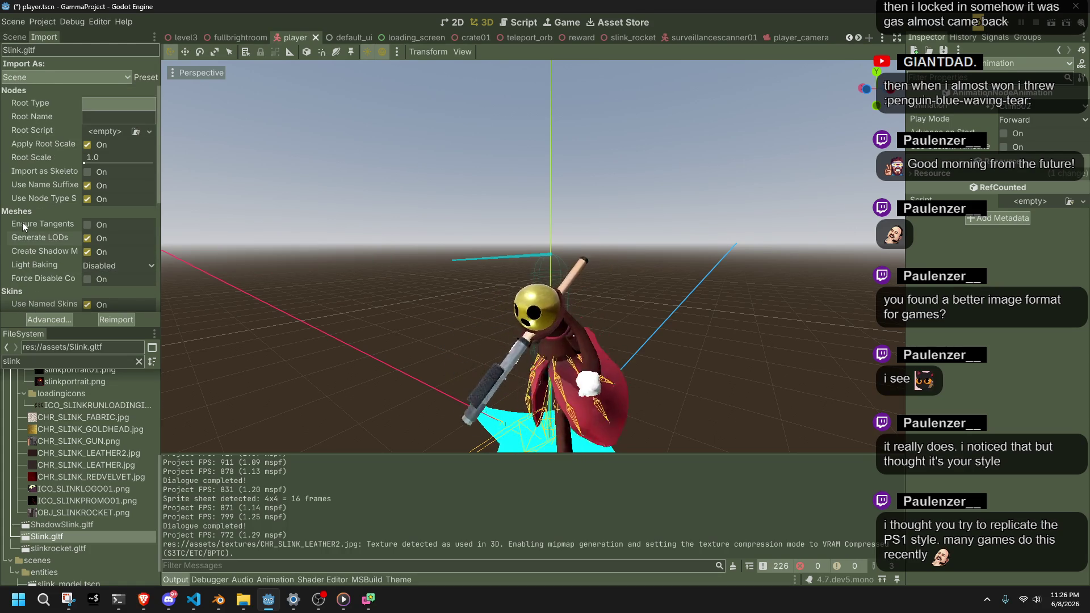
click(56, 77)
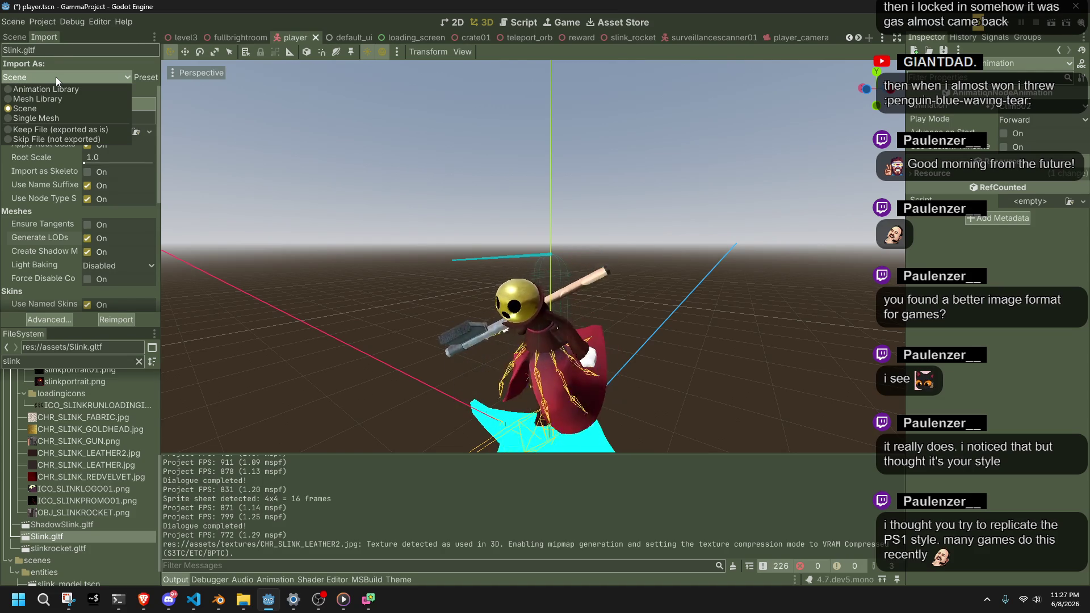
click(56, 77)
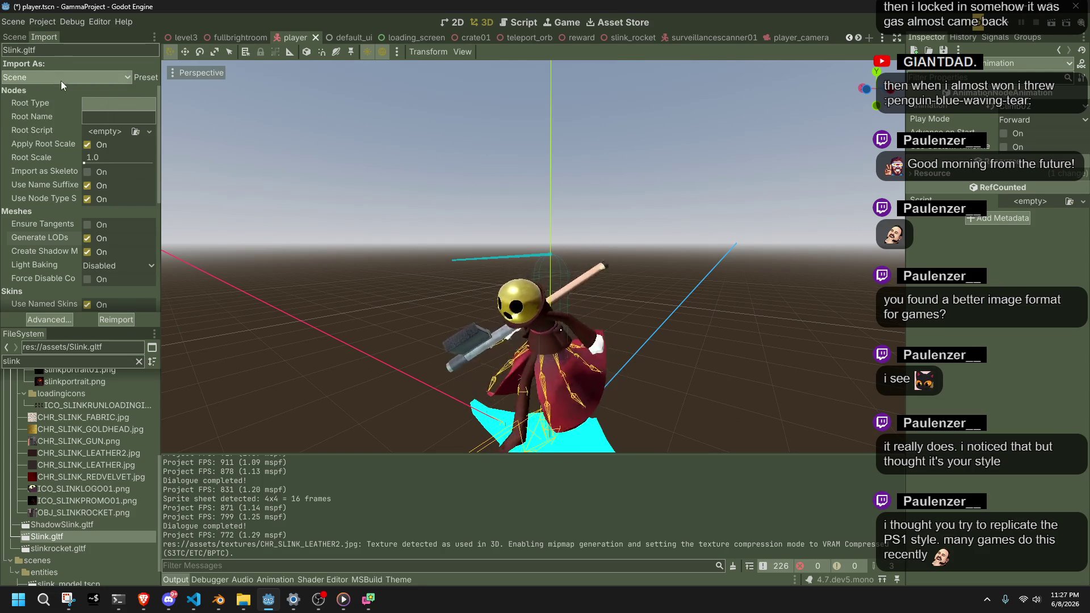
scroll(63, 150, down, 3)
scroll(62, 153, up, 3)
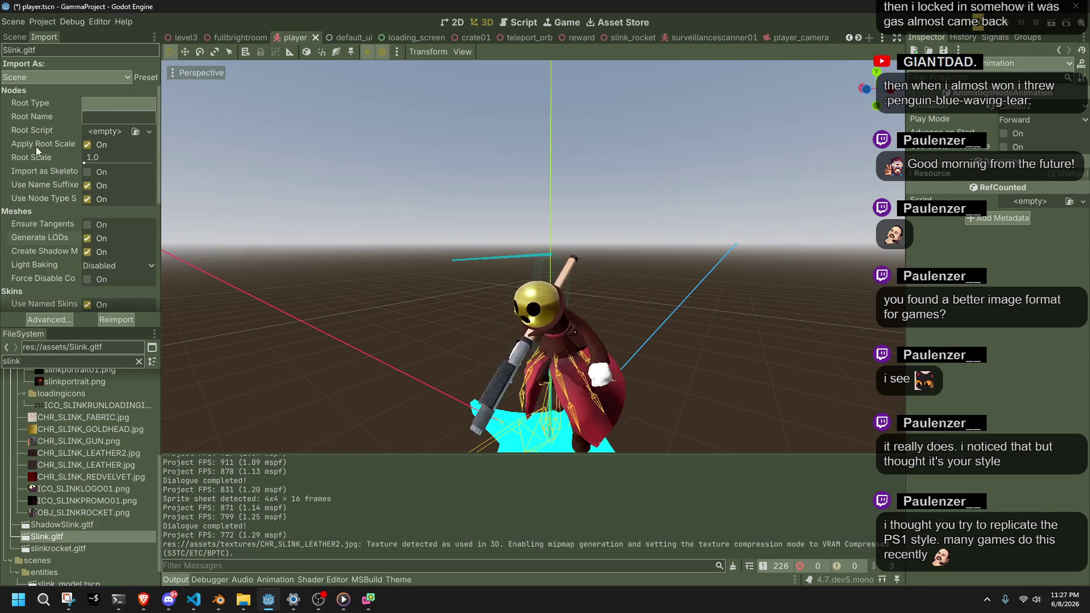
mouse_move(35, 147)
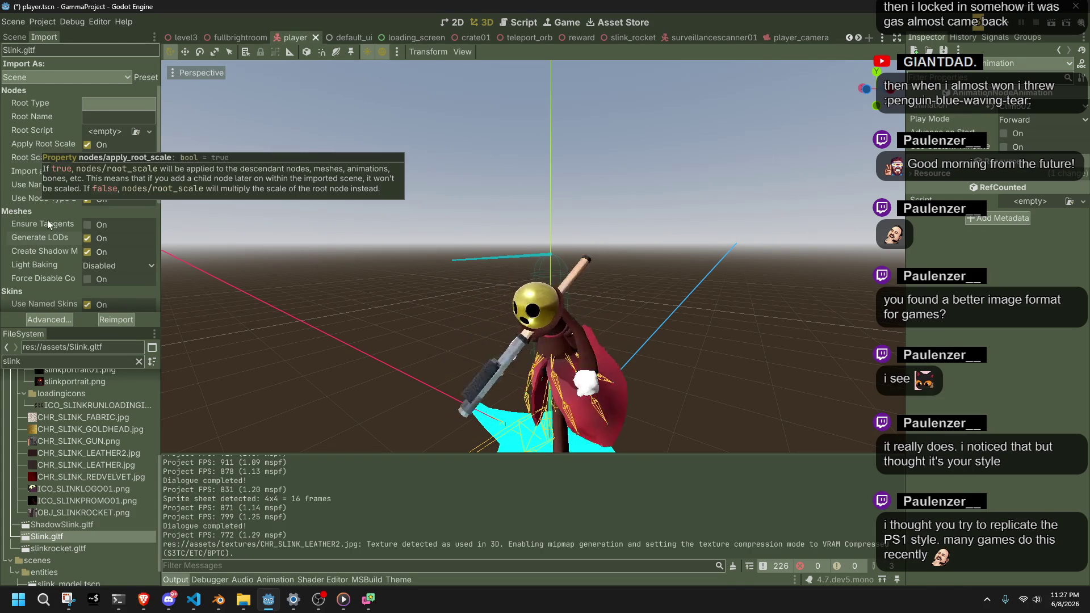
scroll(48, 243, down, 1)
scroll(46, 251, down, 3)
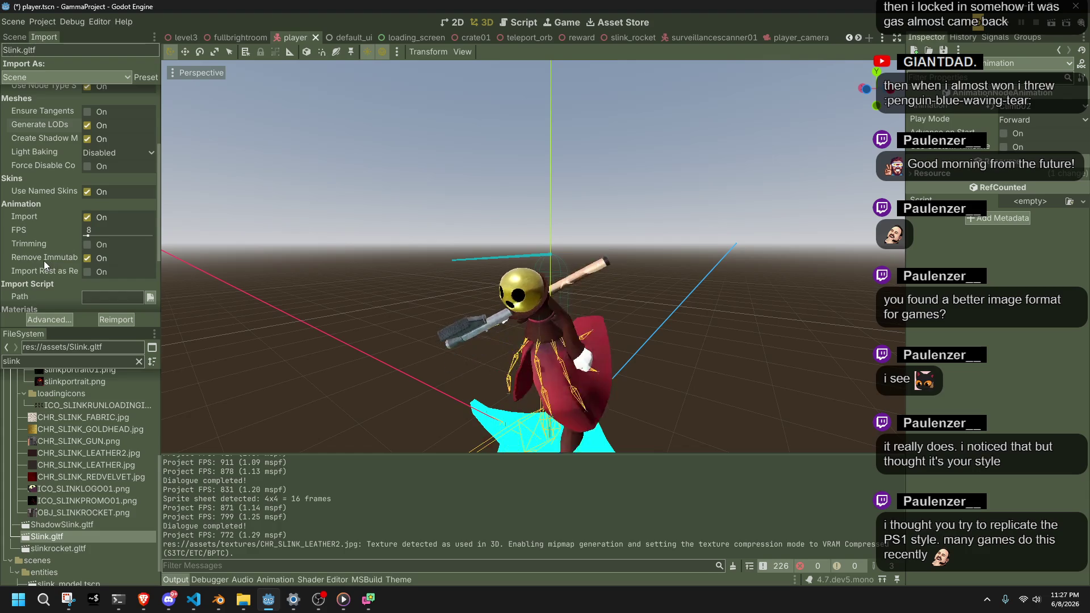
mouse_move(43, 261)
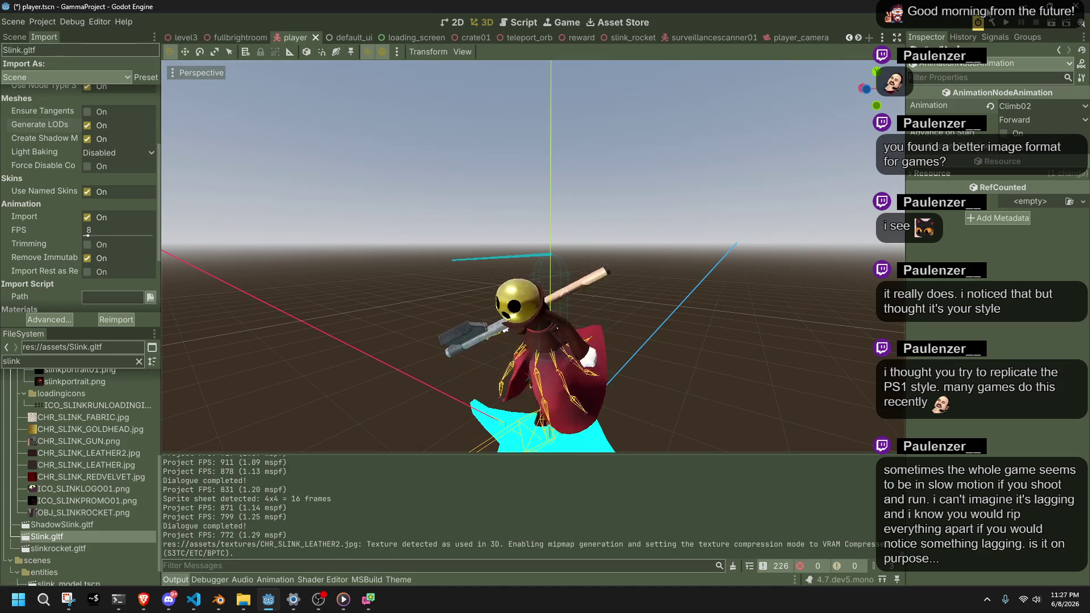
key(ctrl+s)
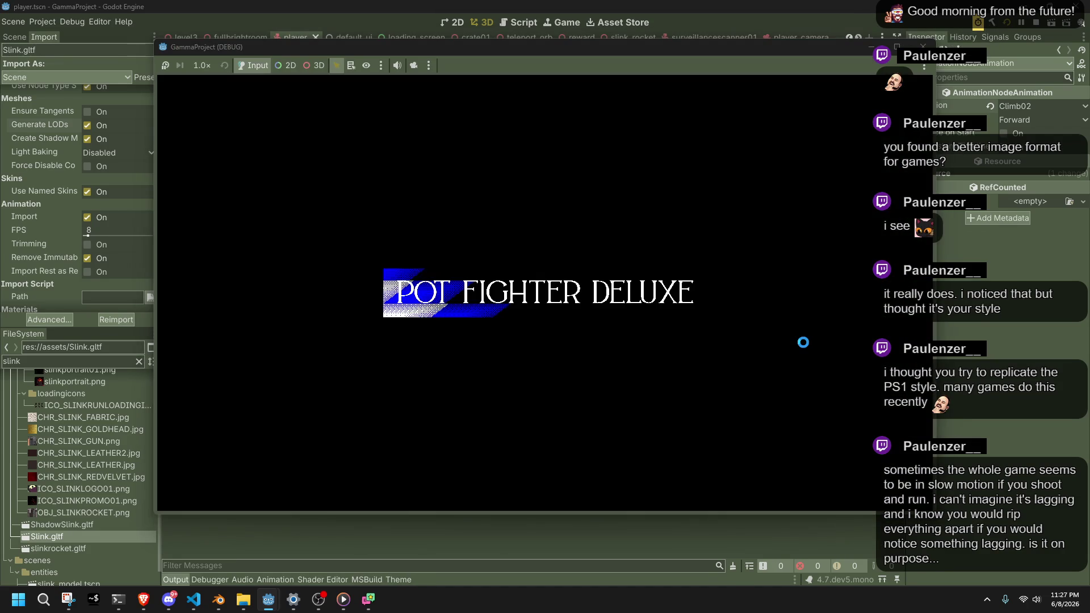
Run the character through the stairs and ledges, then stop the game with F8
key(w)
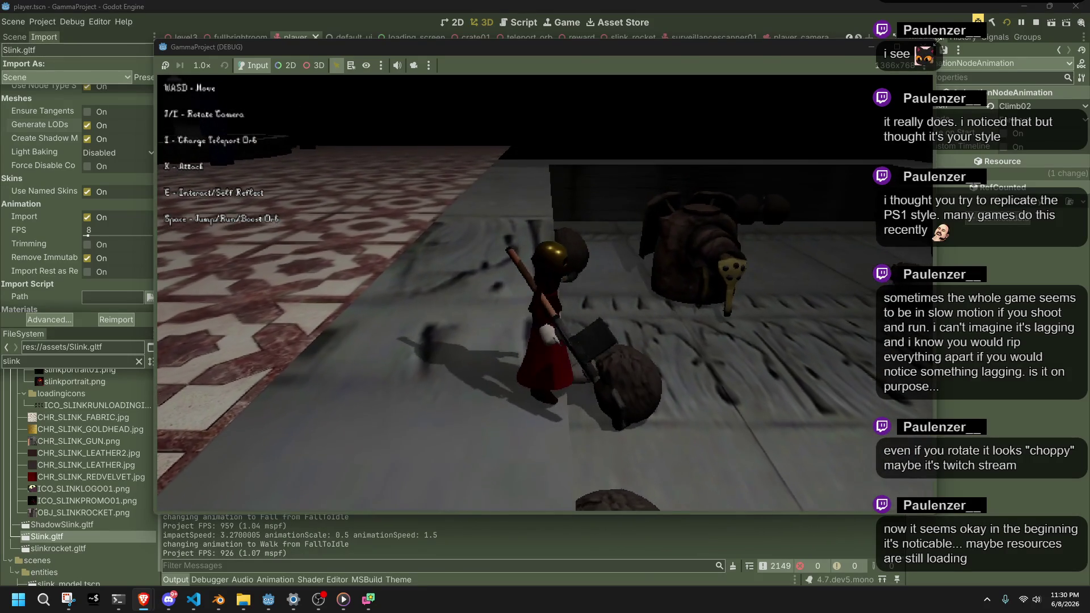
key(F8)
In Project Settings, set Viewport Width 320 and Viewport Height 240, then close
click(44, 22)
click(87, 38)
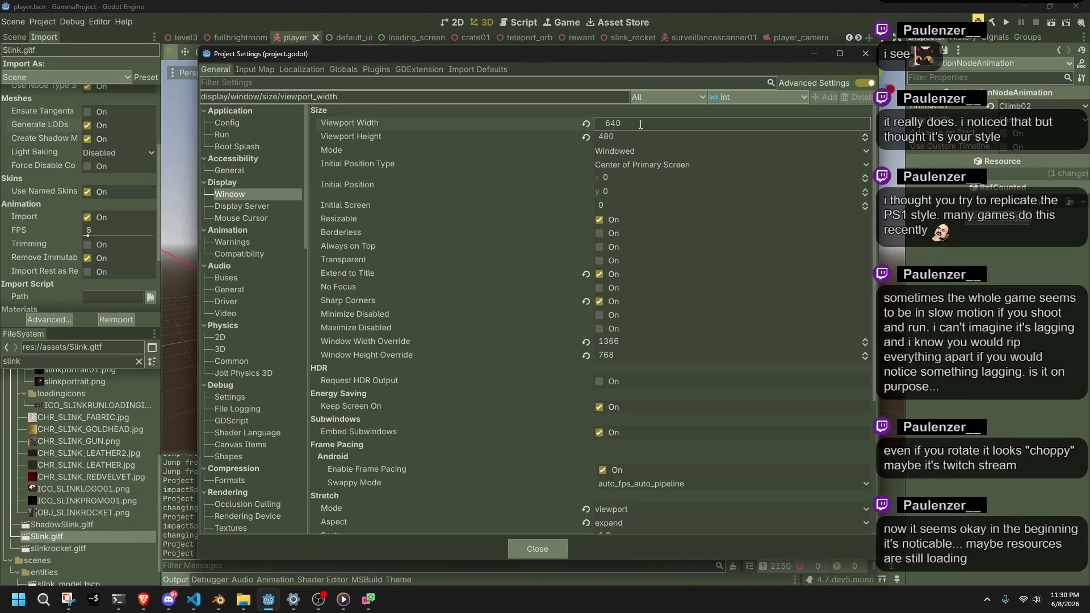
key(Tab)
text(2)
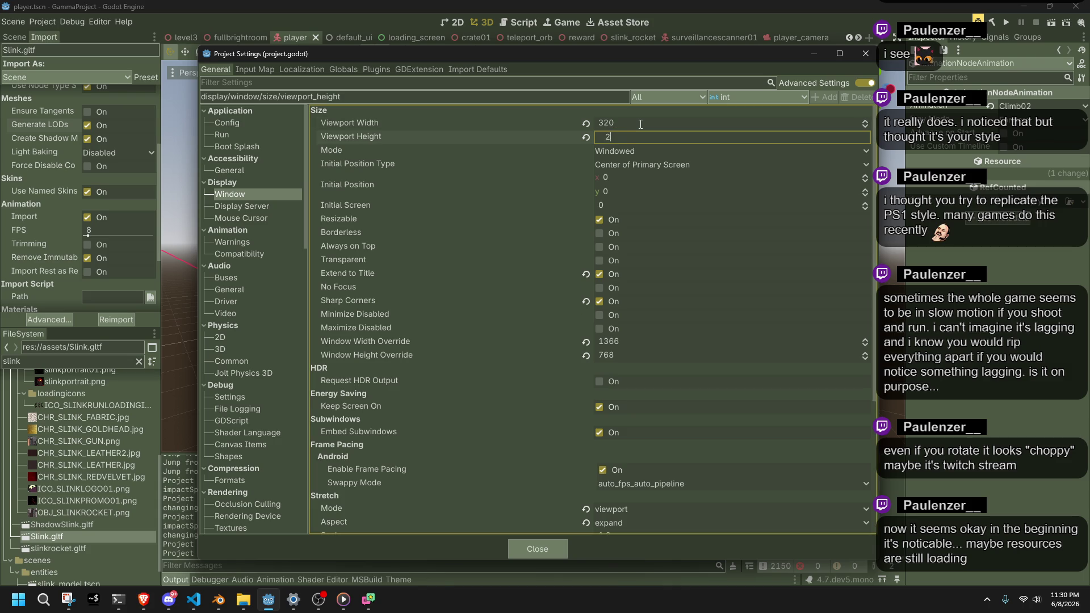
click(638, 136)
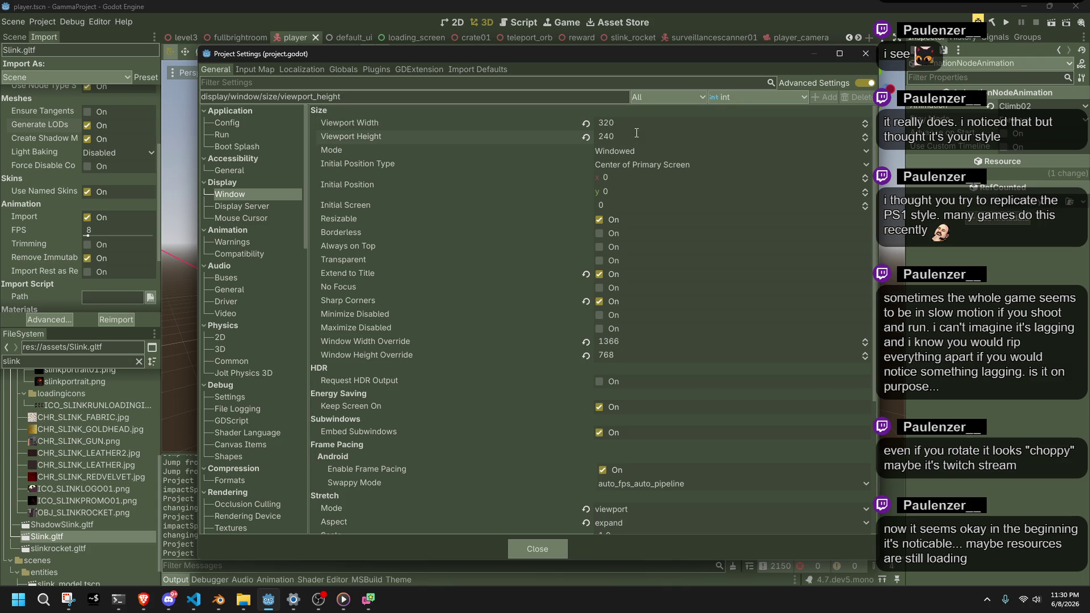
click(536, 549)
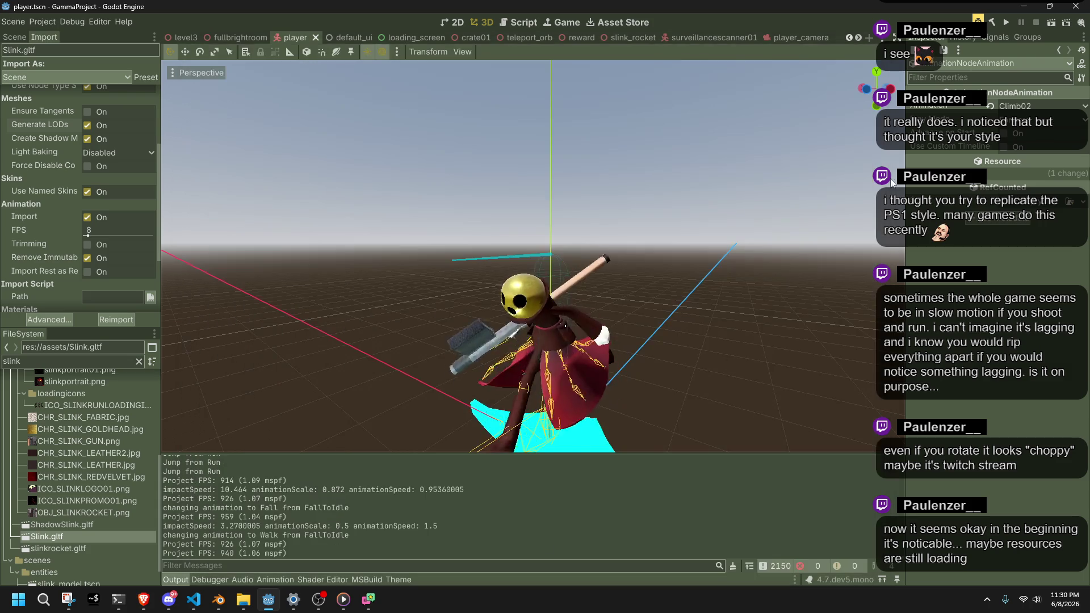
Run the project and play through the staircase, plank jump, tiled floor and an attack
click(1013, 25)
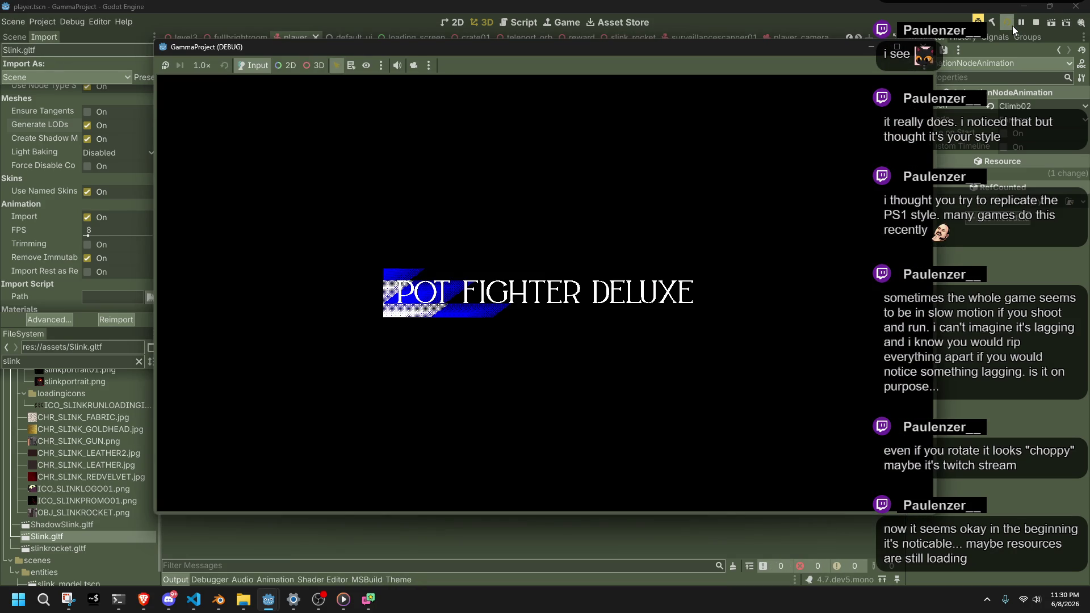
key(w)
key(w)
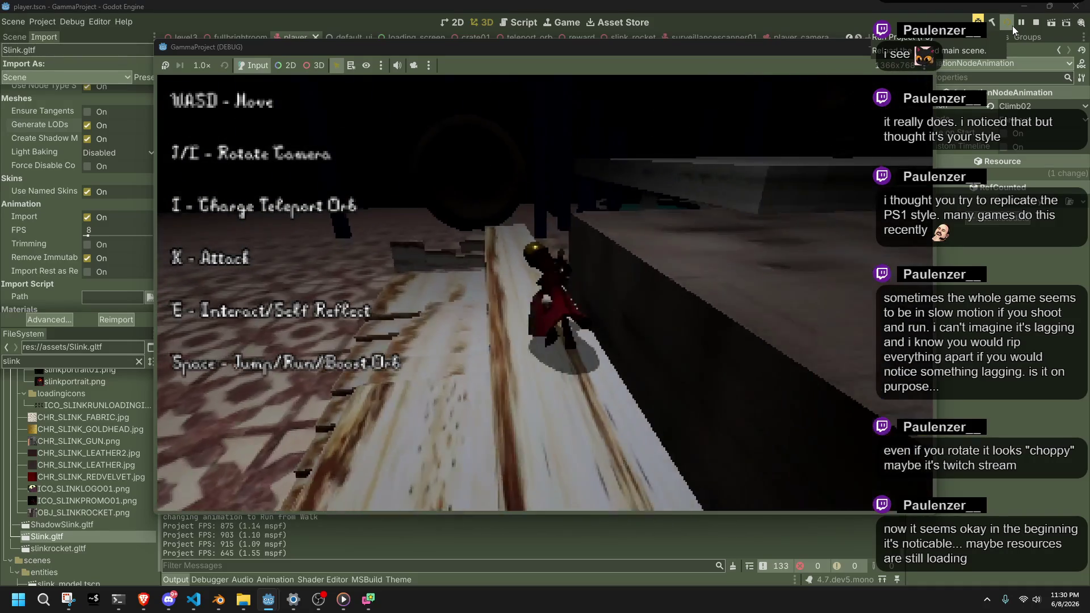
key(w)
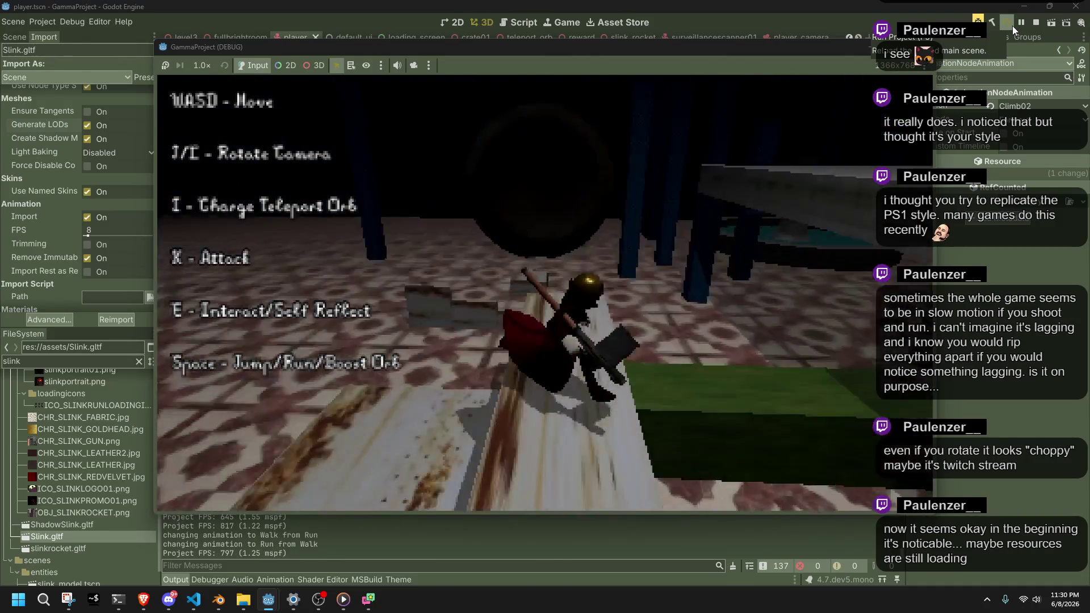
key(w)
key(space)
key(w)
key(w)
key(w)
key(w)
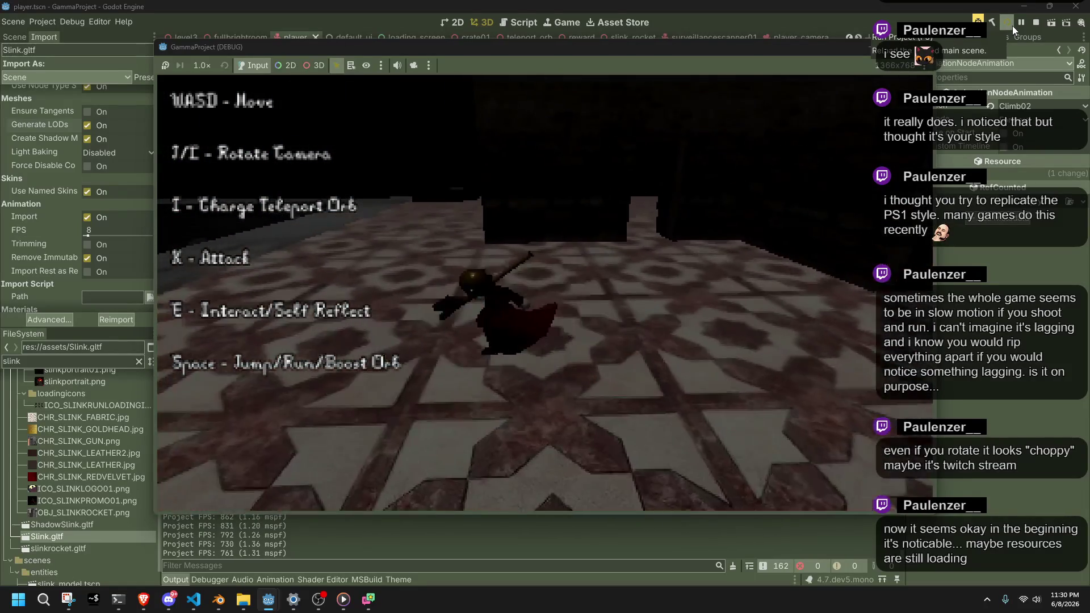
key(w)
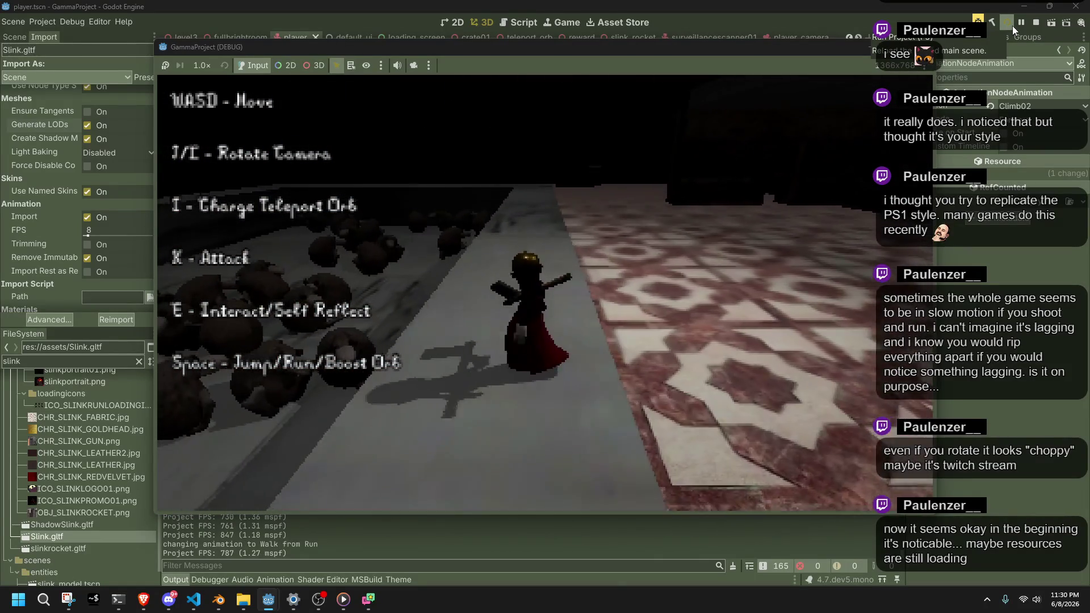
key(x)
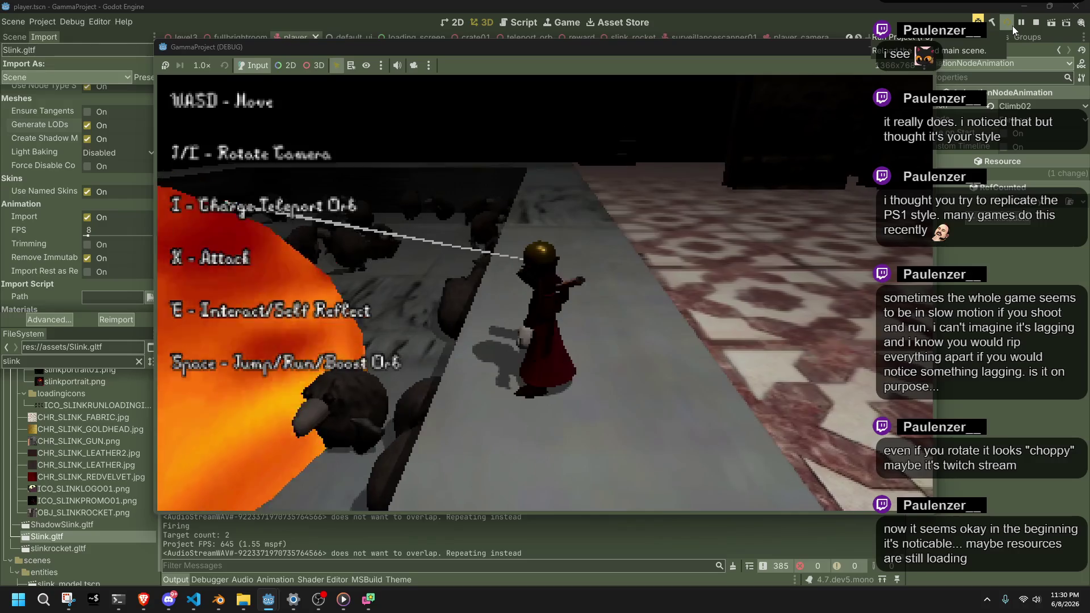
key(w)
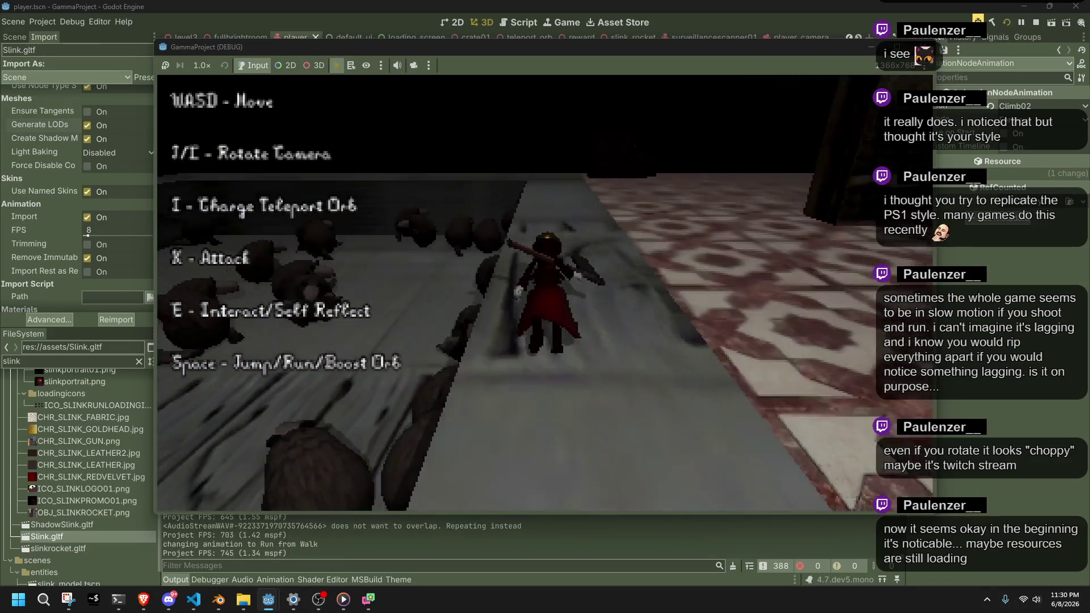
Stop the game with F8 and reopen Project Settings
key(F8)
click(43, 21)
click(62, 35)
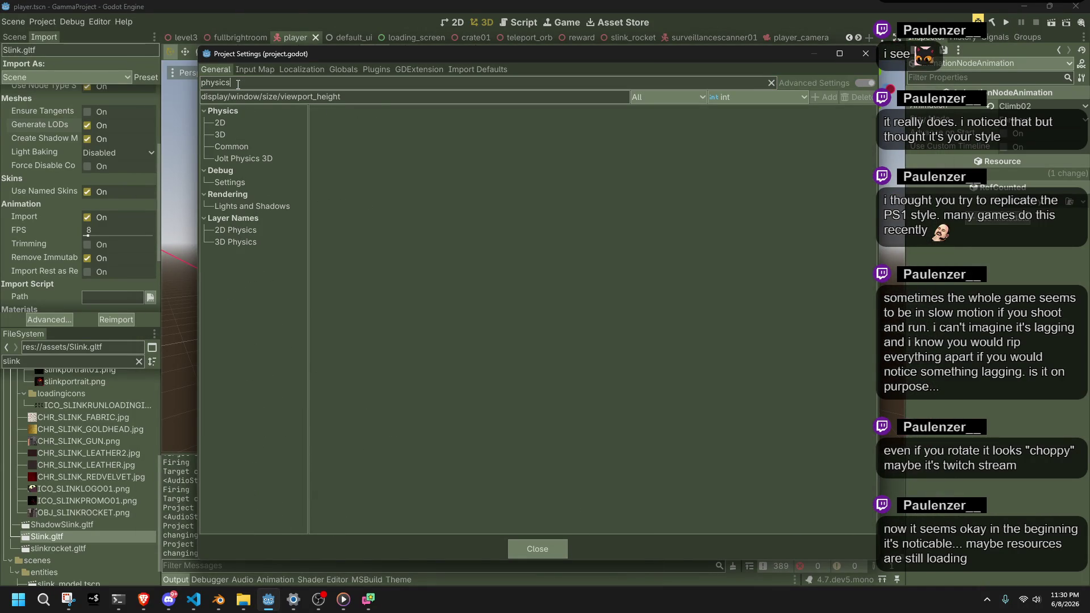
Set Physics > Common > Physics Ticks per Second to 60 and close Project Settings
click(229, 134)
click(227, 147)
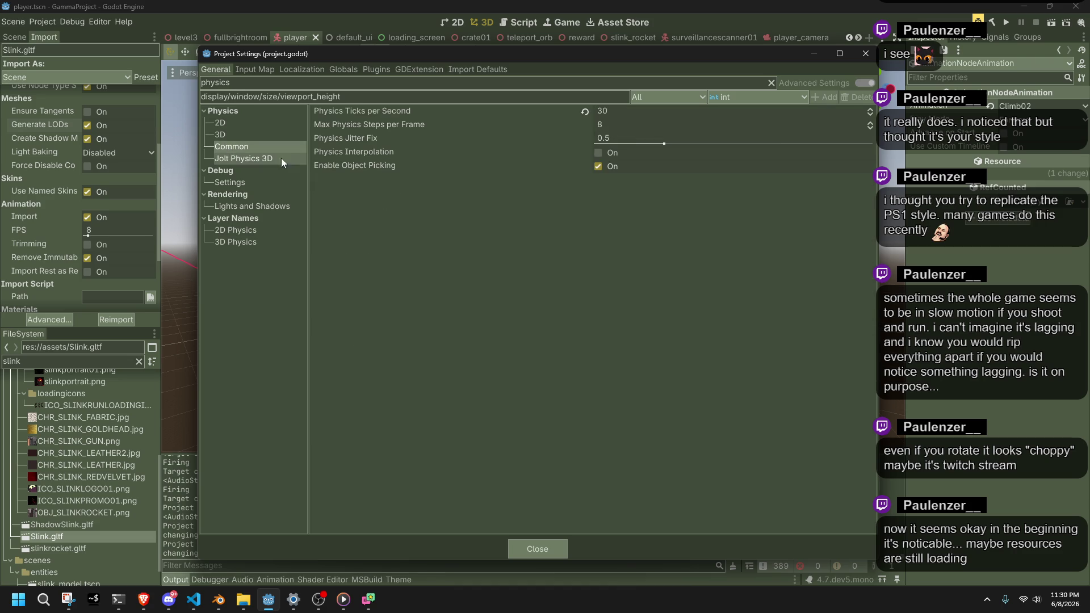
click(630, 111)
text(60)
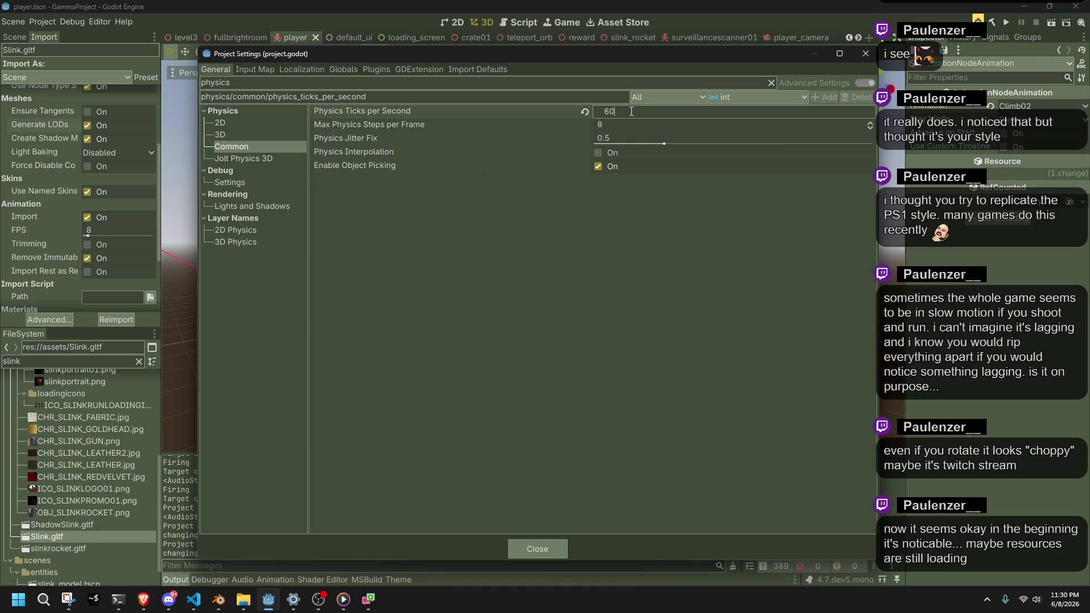
click(555, 550)
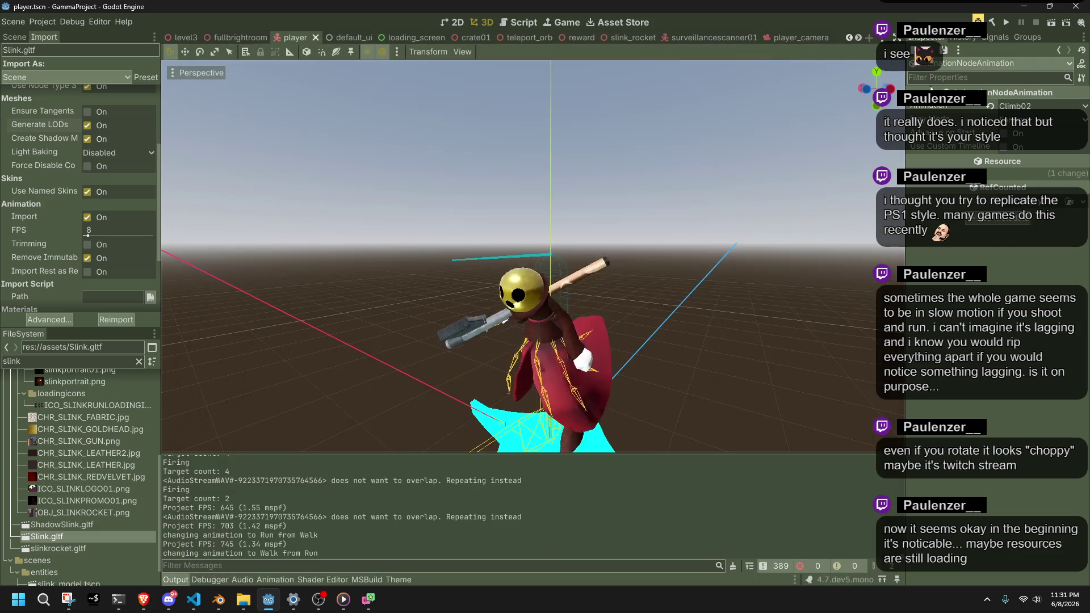
Run the game, race down the corridor and up the staircase, vault, roll and turn the camera
click(1005, 28)
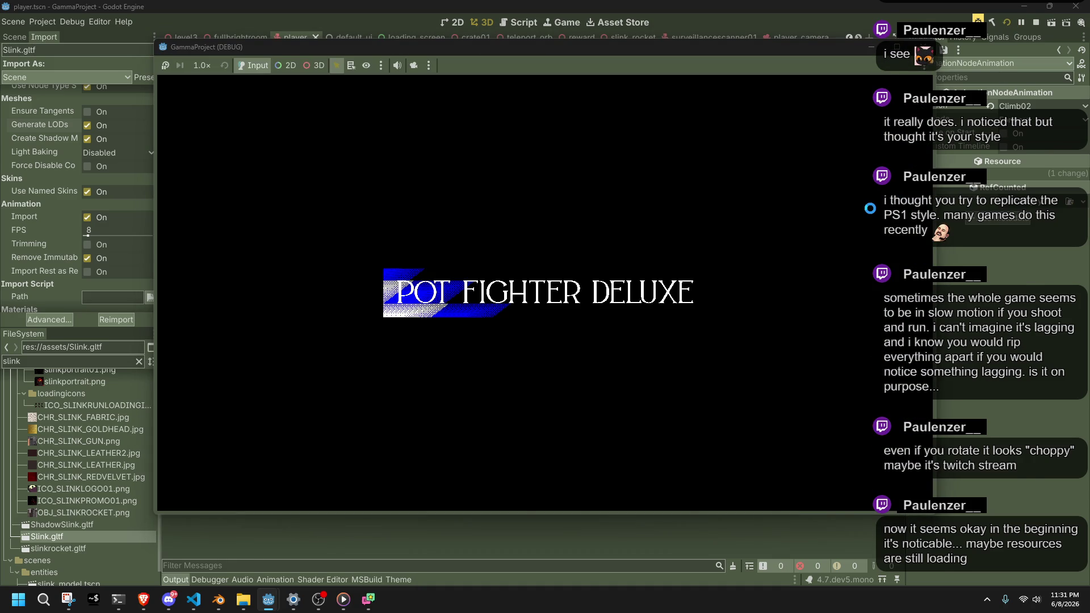
key(w)
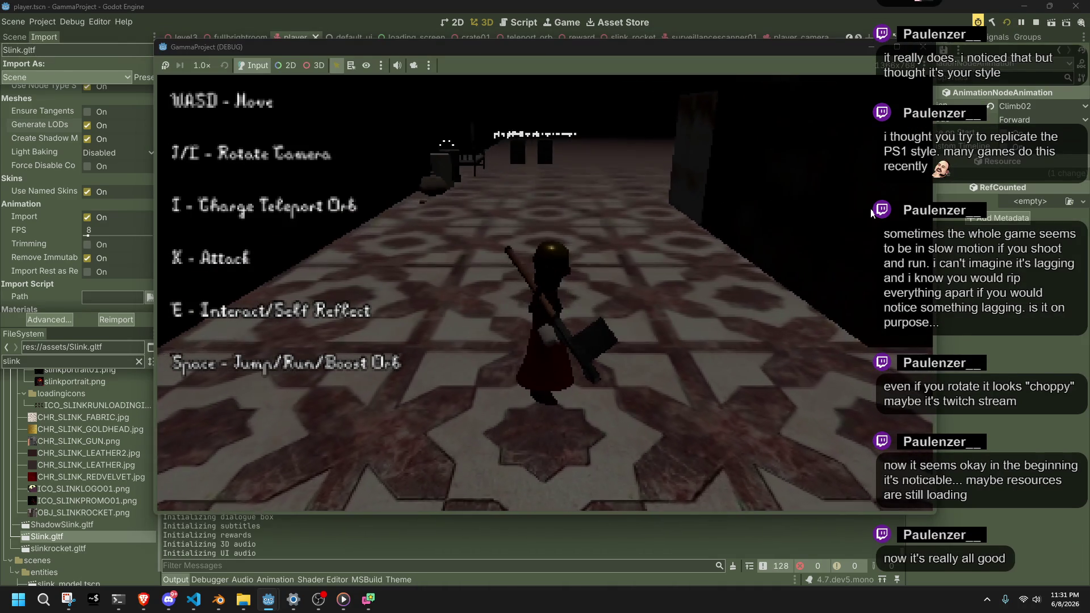
key(a)
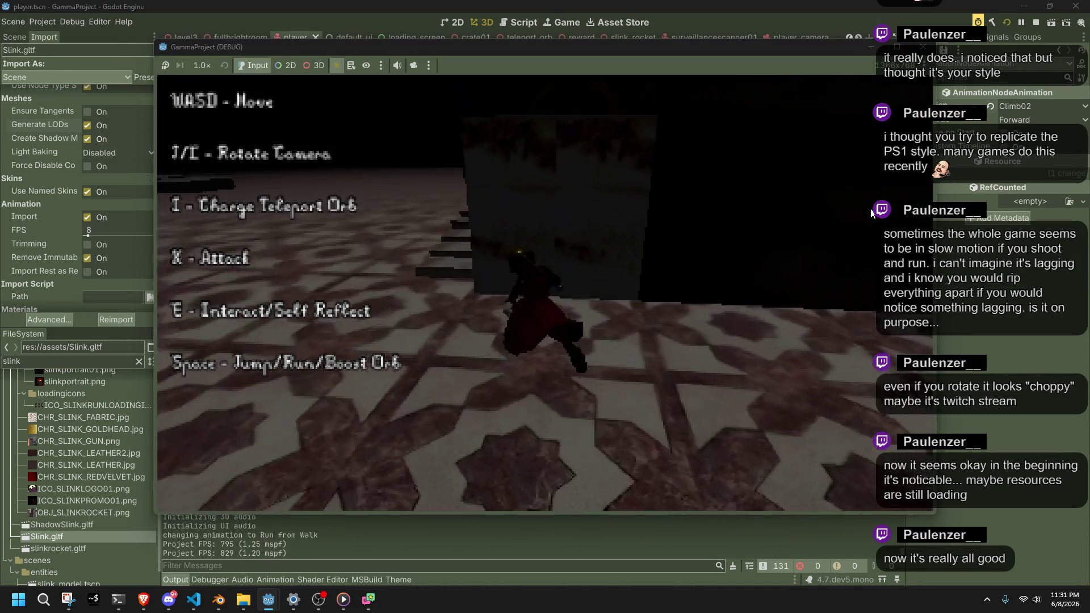
key(w)
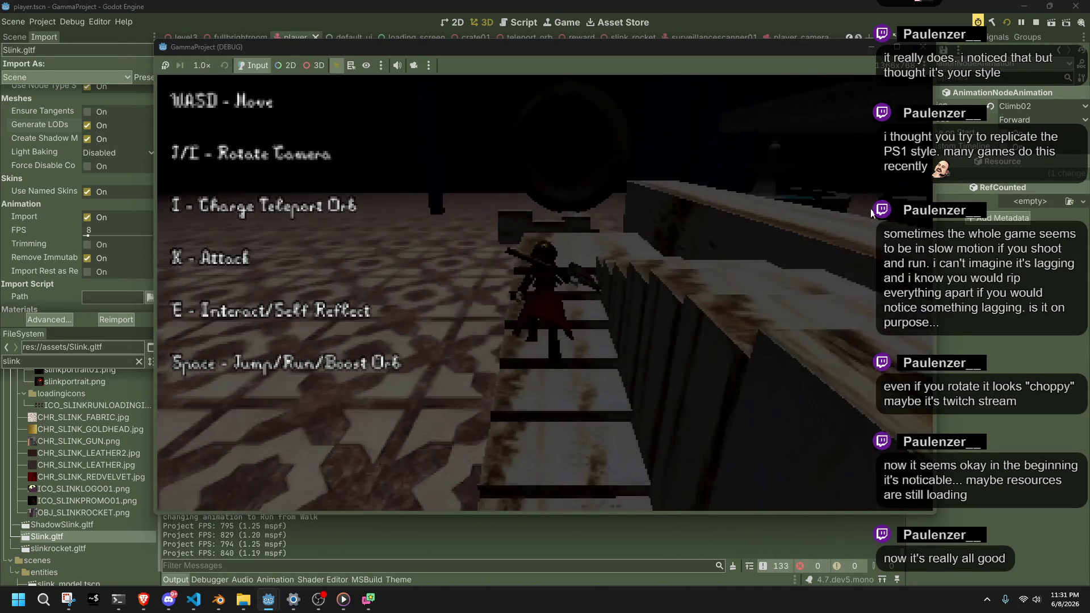
key(space)
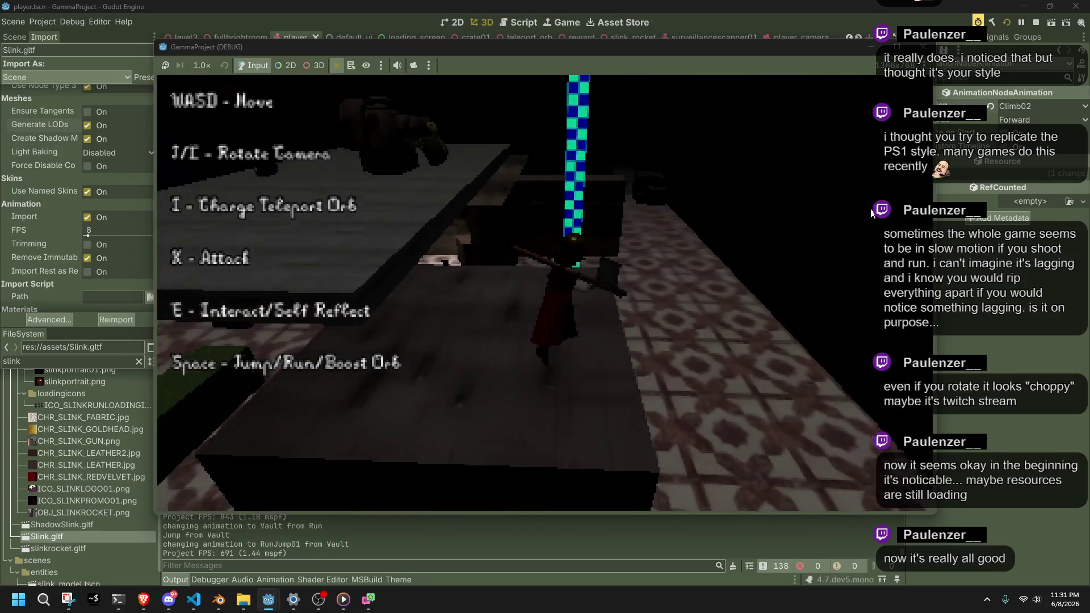
key(w)
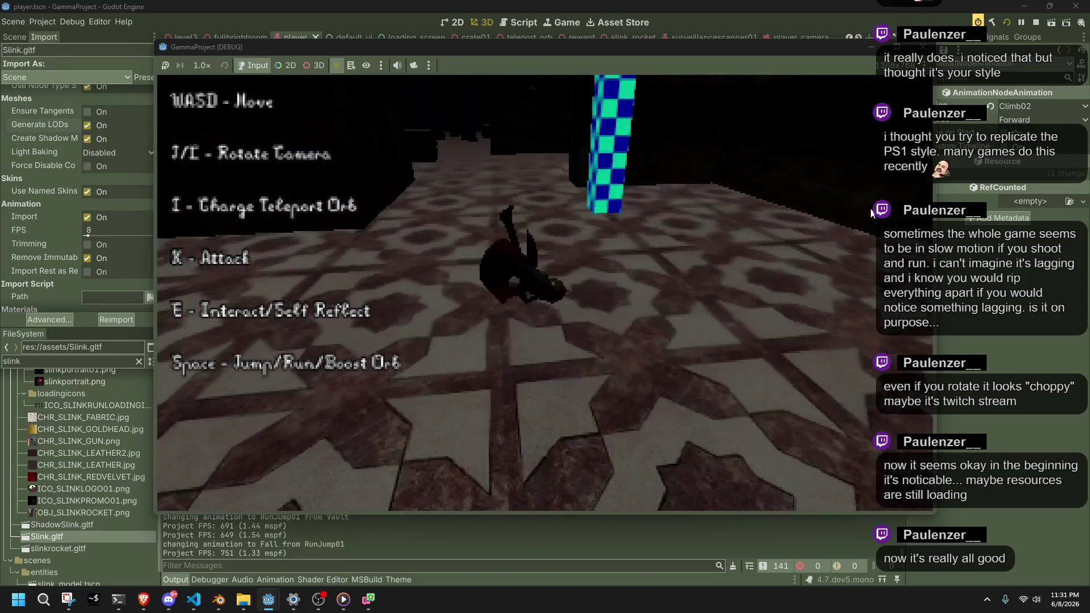
key(l)
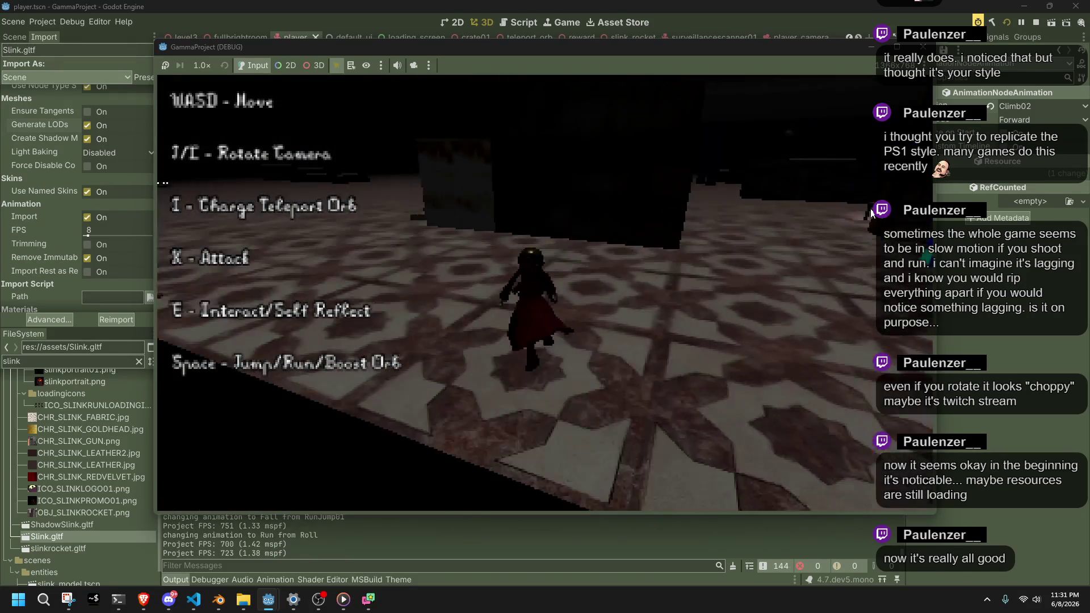
key(j)
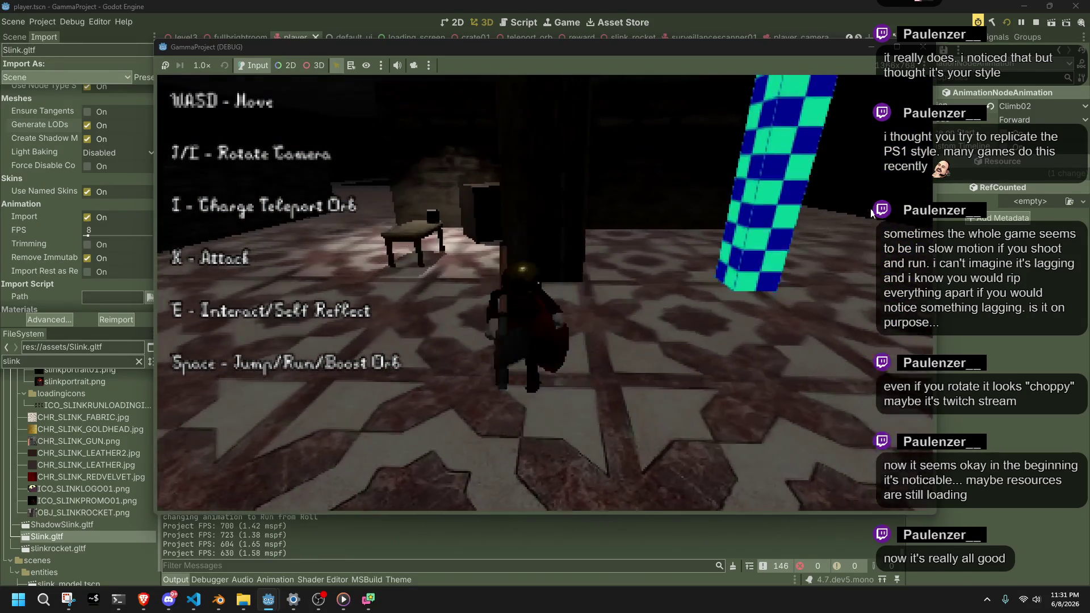
key(j)
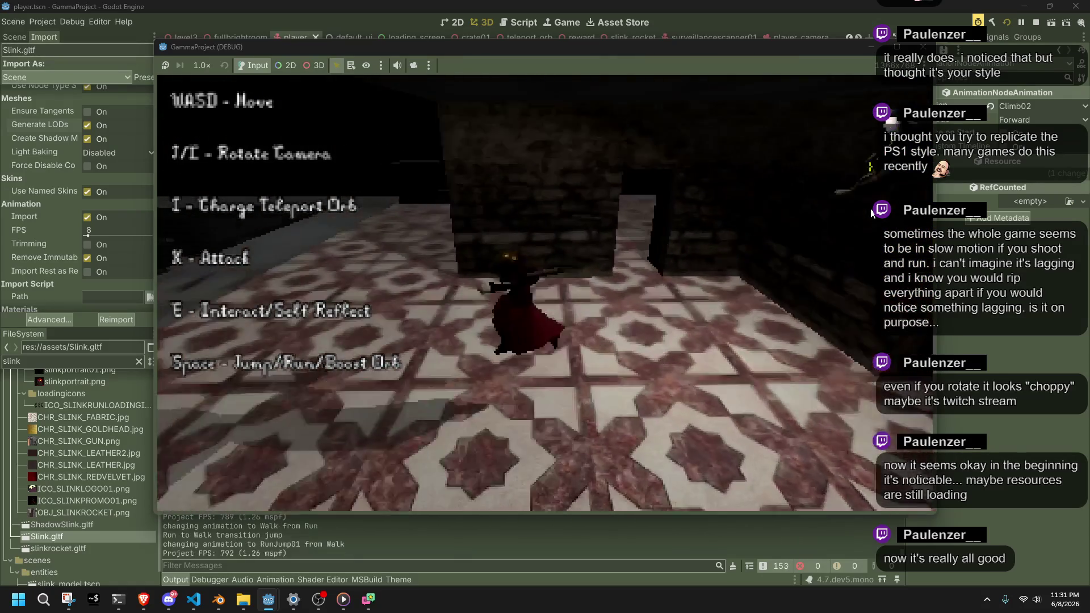
Jump onto the table, roll, grab the corridor wall and run into the tiled room
key(j)
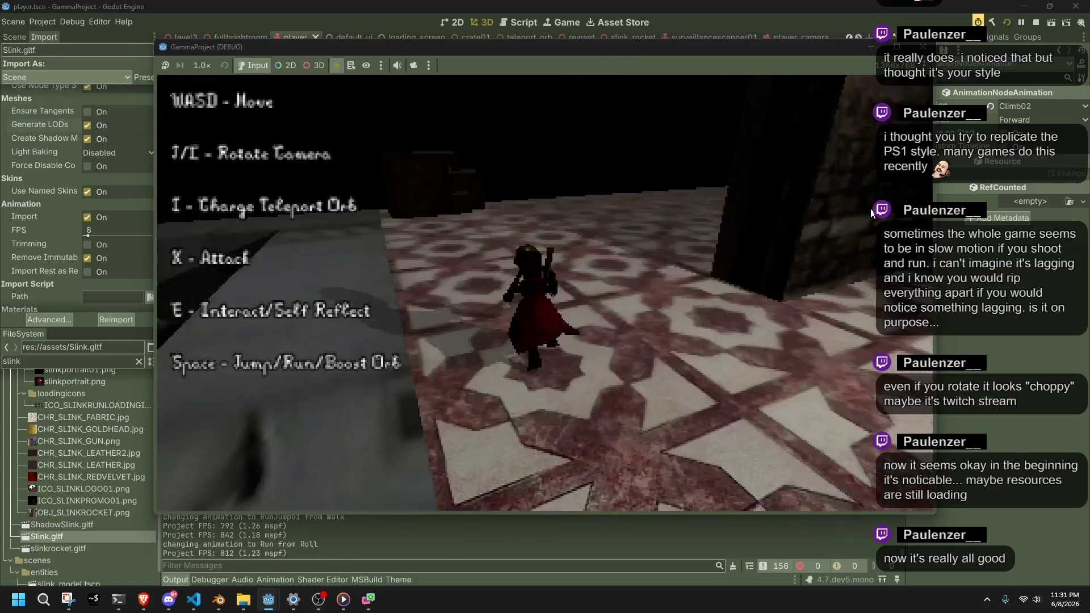
key(j)
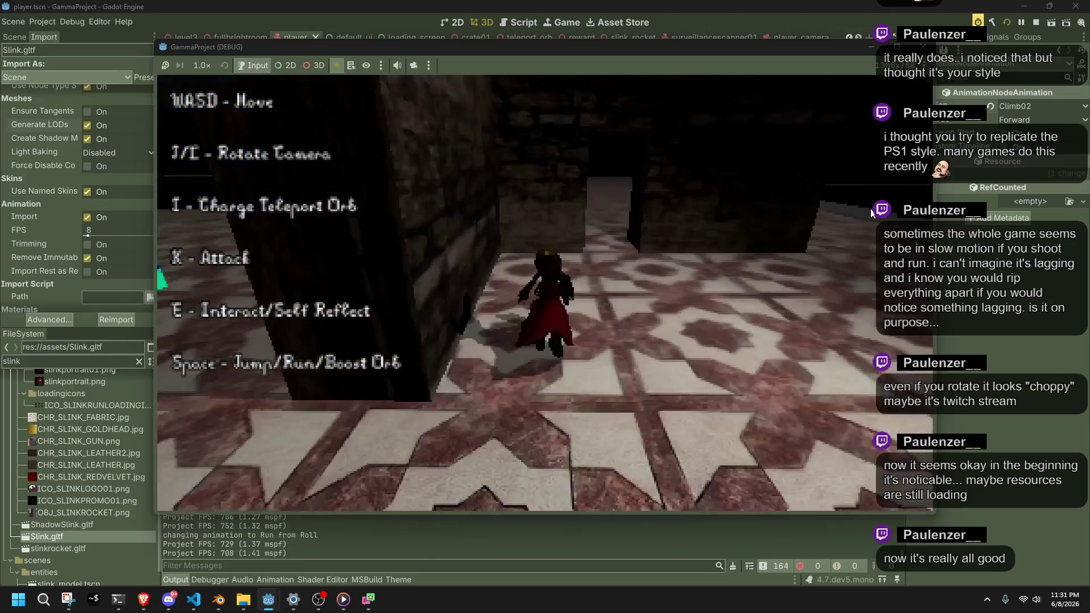
key(space)
key(w)
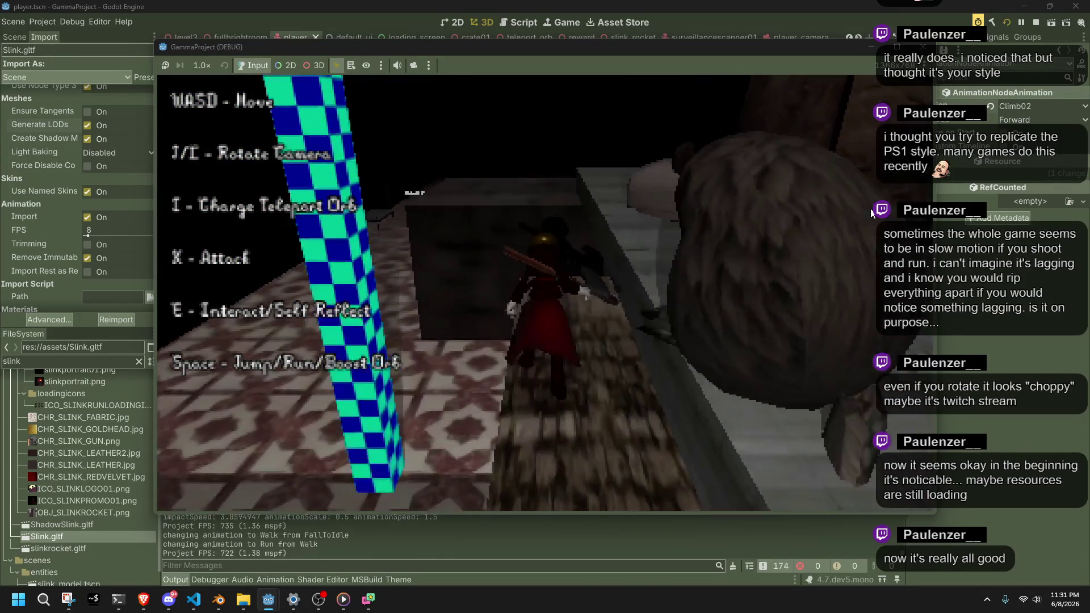
key(space)
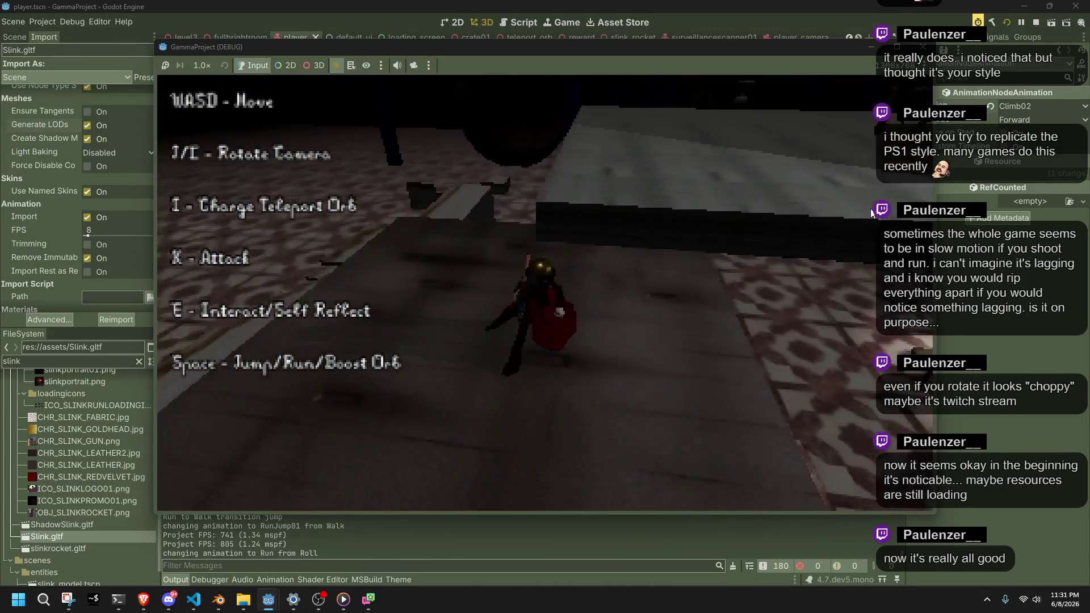
key(space)
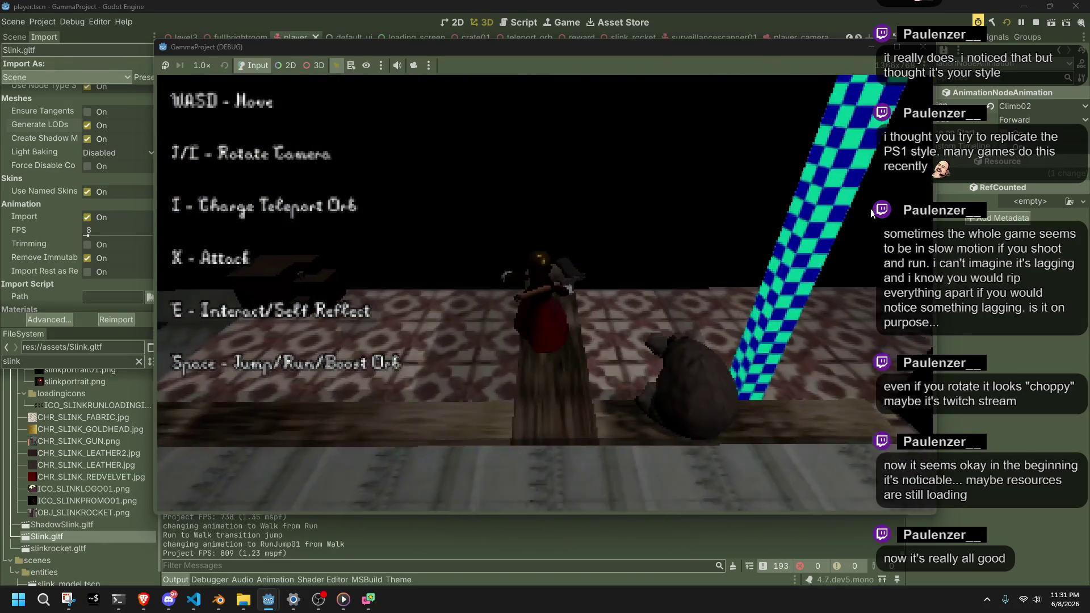
key(w)
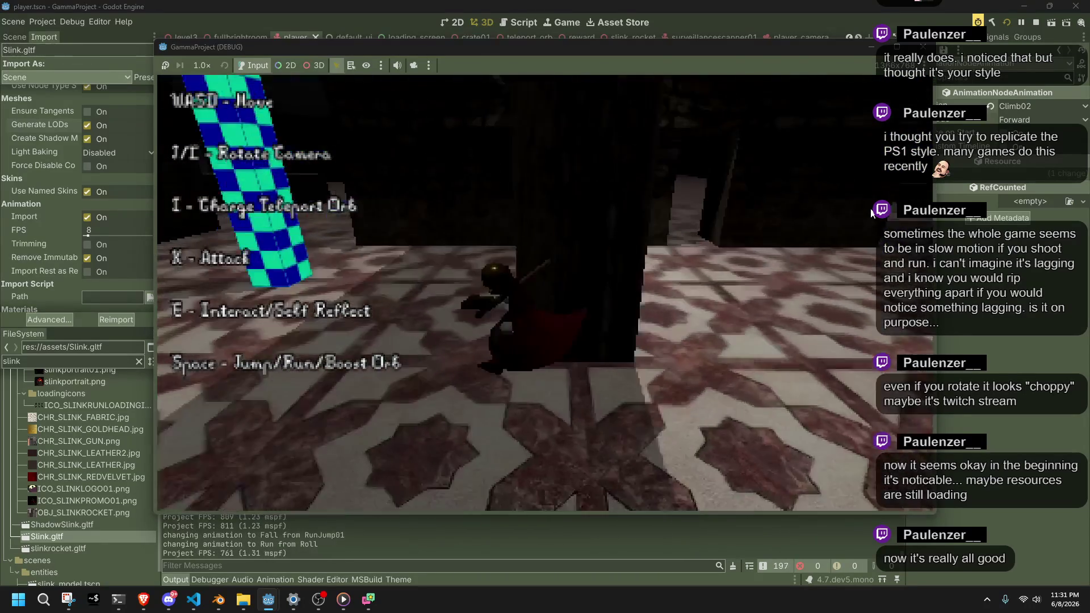
key(space)
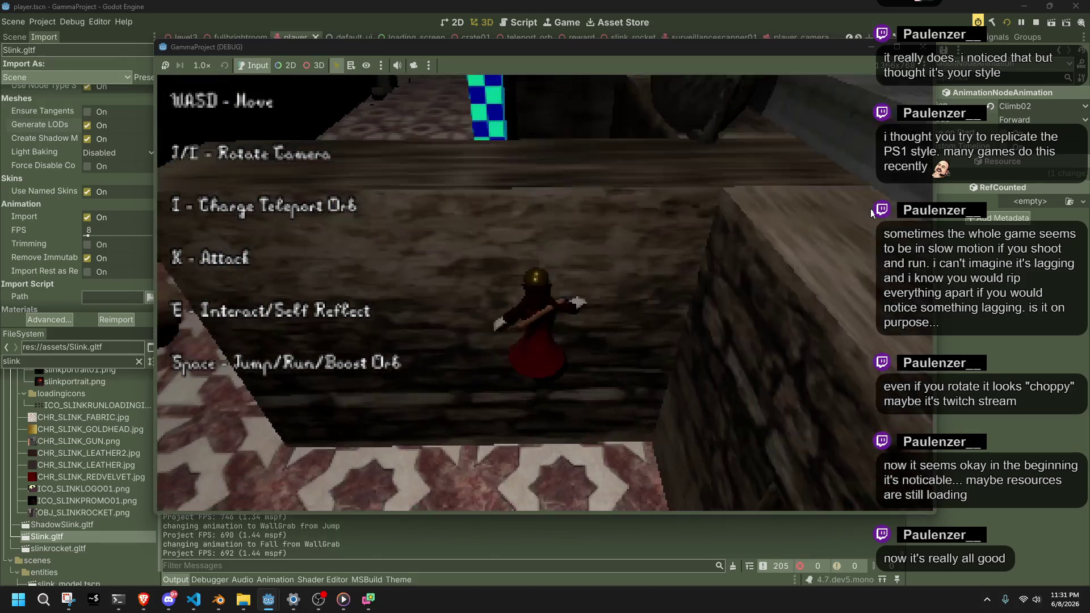
key(w)
key(space)
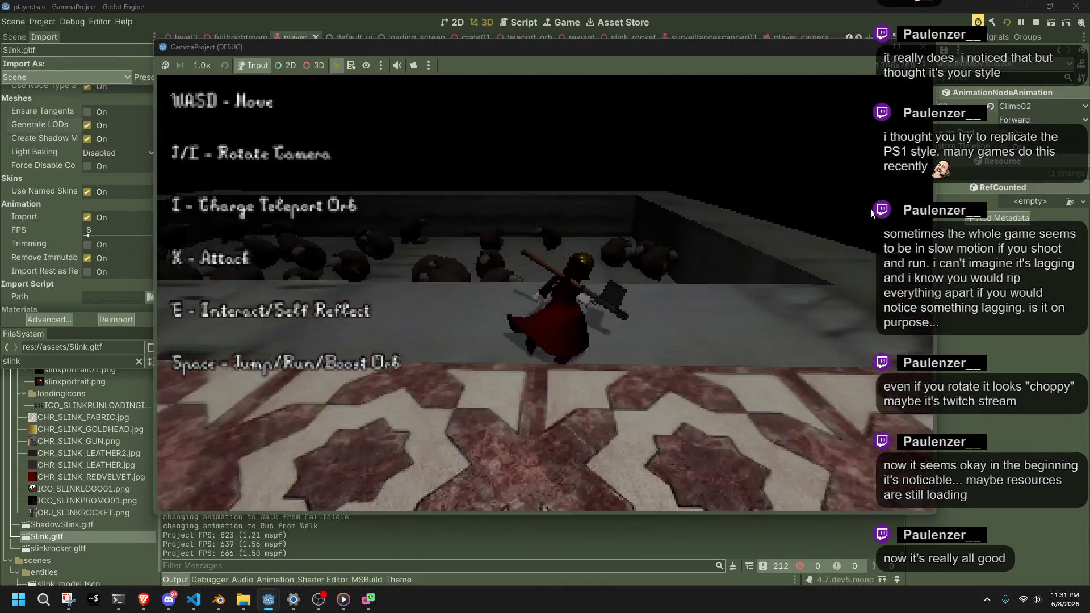
key(space)
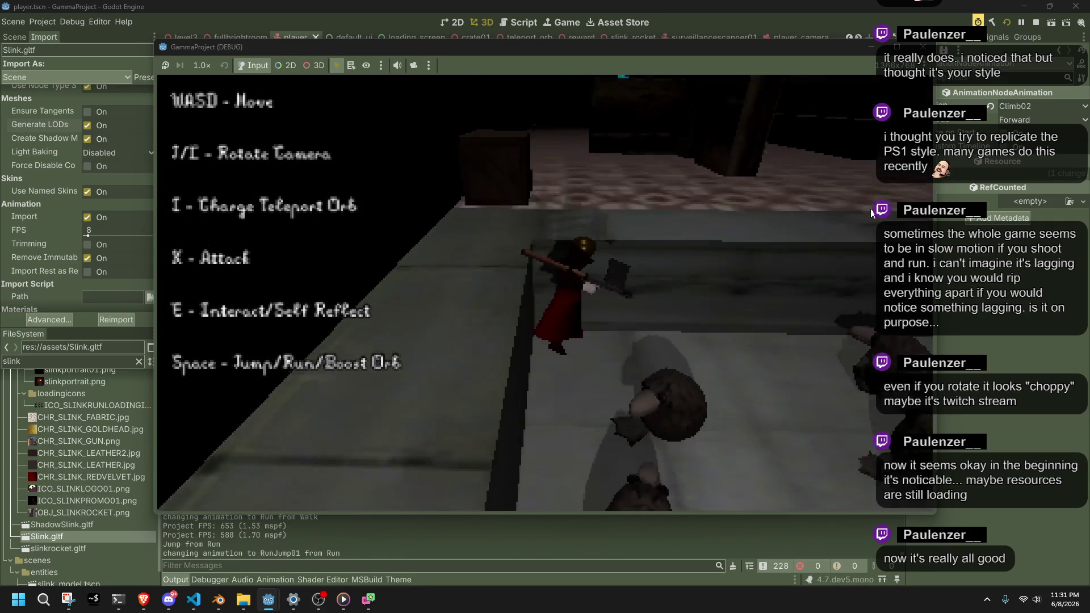
Jump-roll forward, run past the creatures, then wall-jump off the left wall and roll on landing
key(space)
key(d)
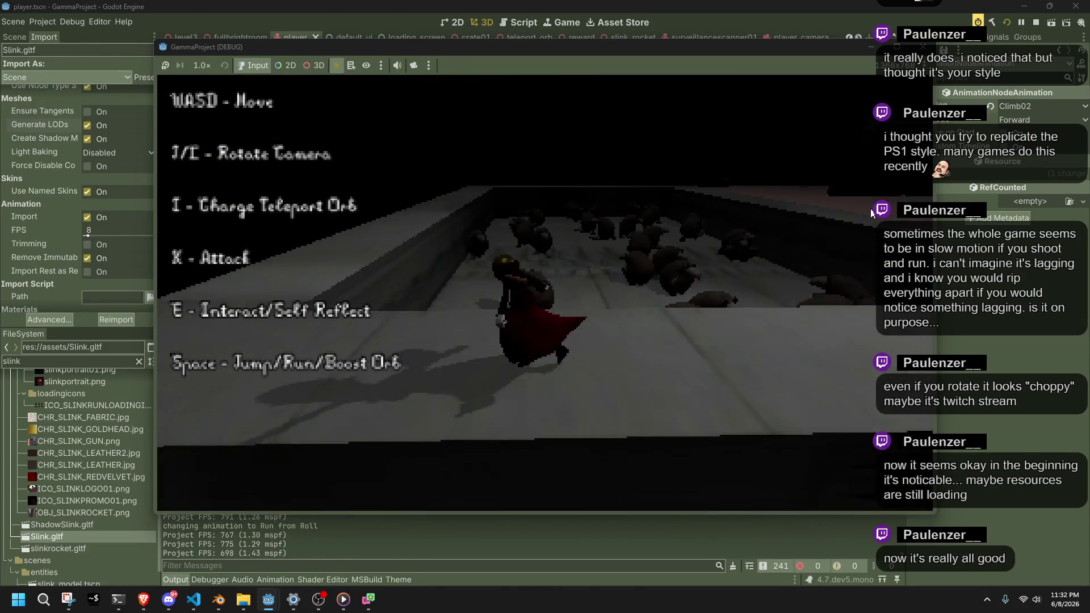
key(a)
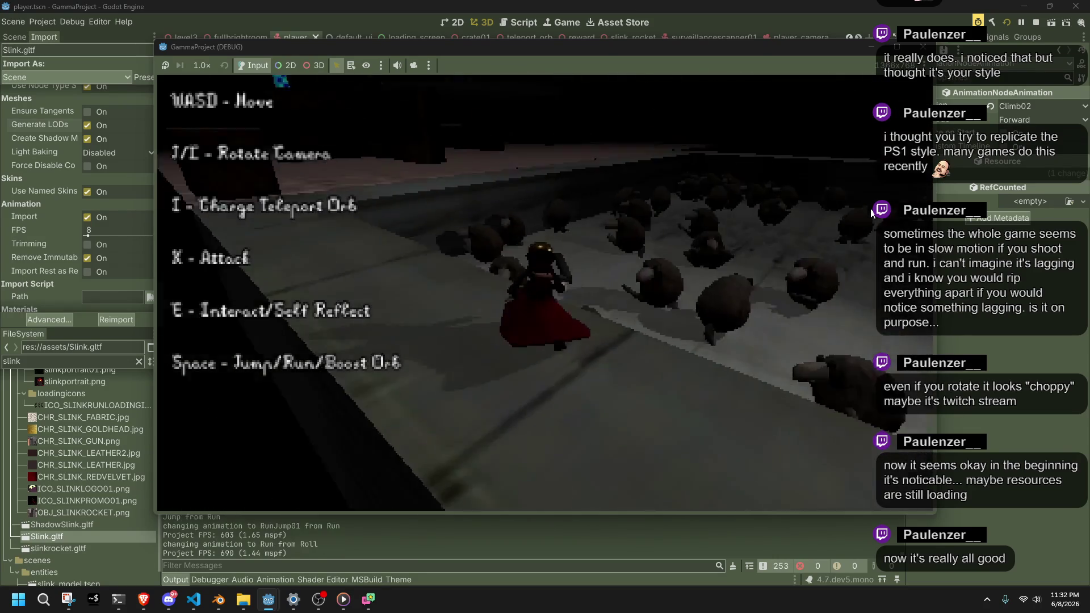
key(space)
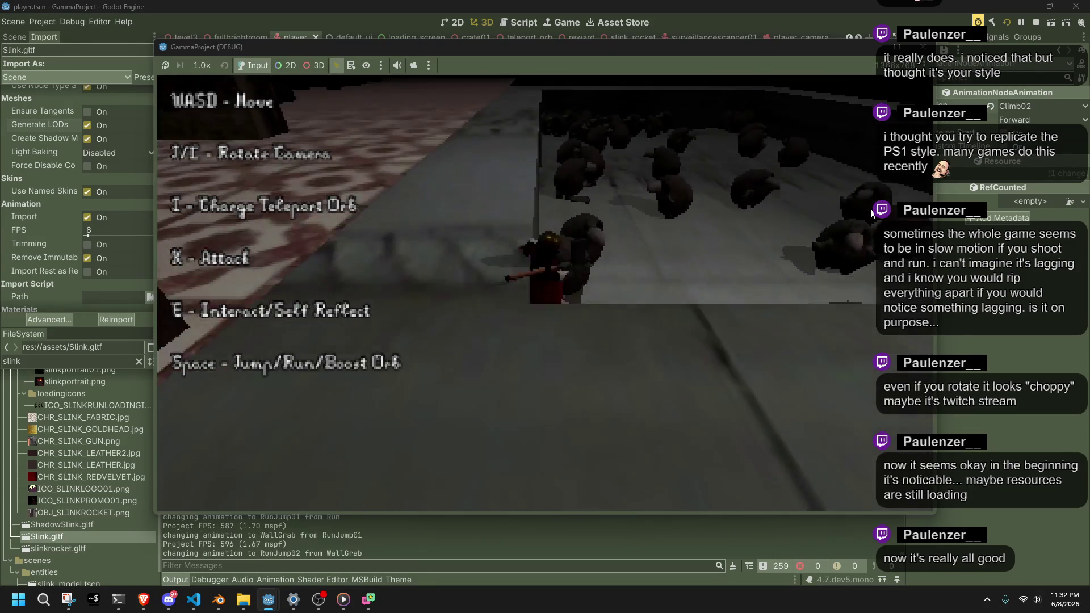
key(w)
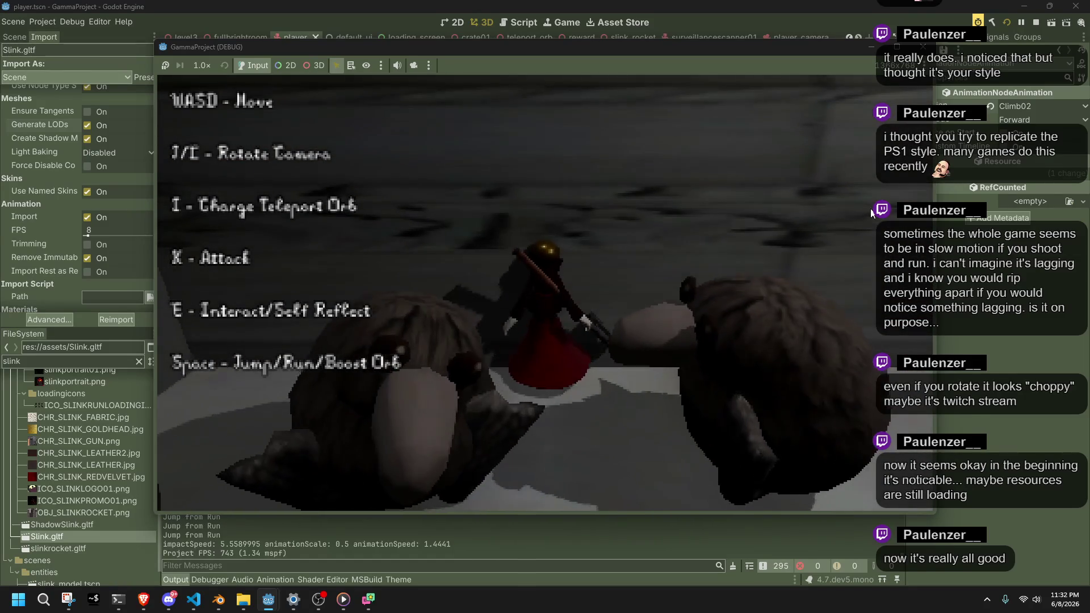
Slow to a walk, jump once more, then stop the game with F8
key(w)
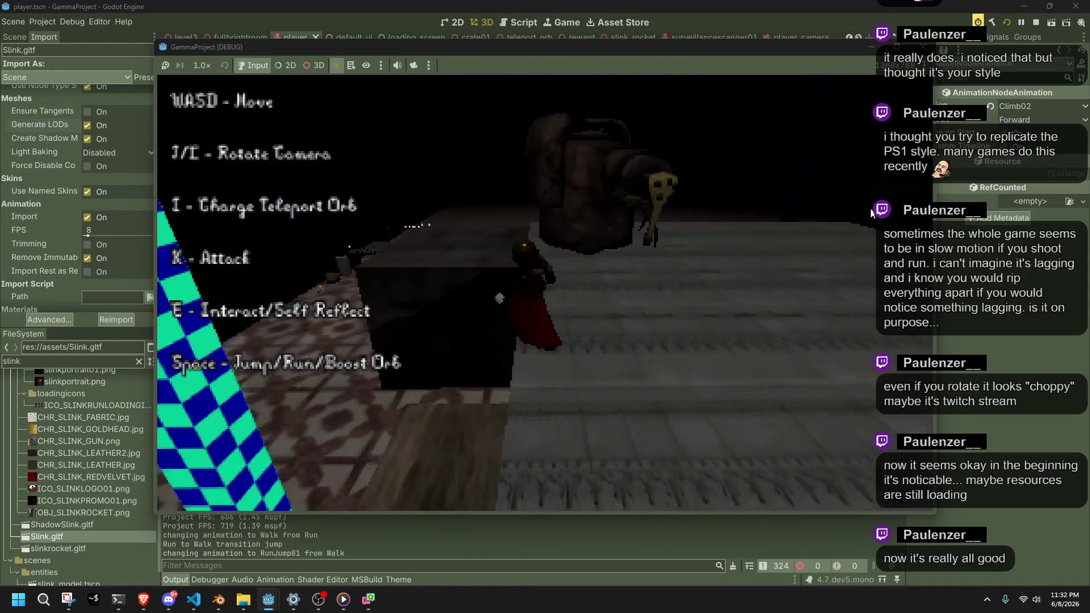
key(space)
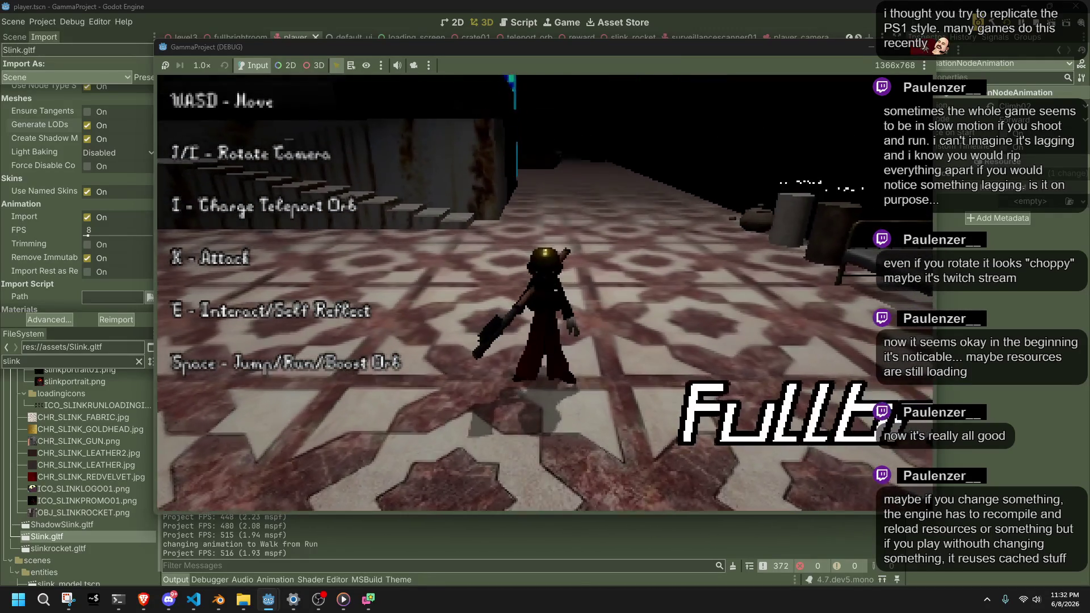
key(F8)
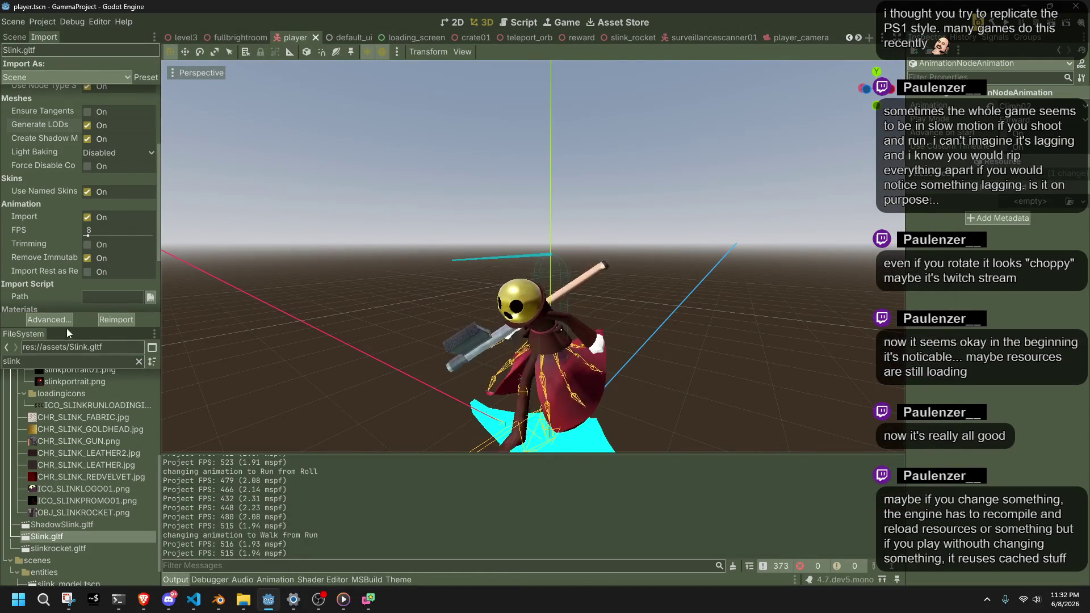
Reimport Slink.gltf, set its import settings as the default 'Scene' preset, and bring up File Explorer
click(101, 319)
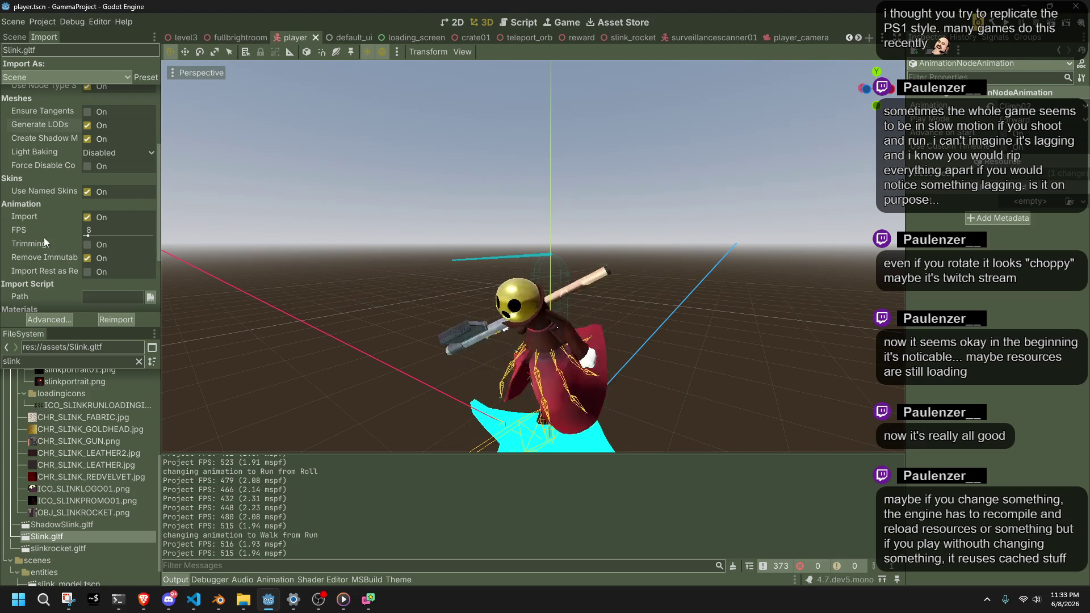
scroll(30, 232, up, 3)
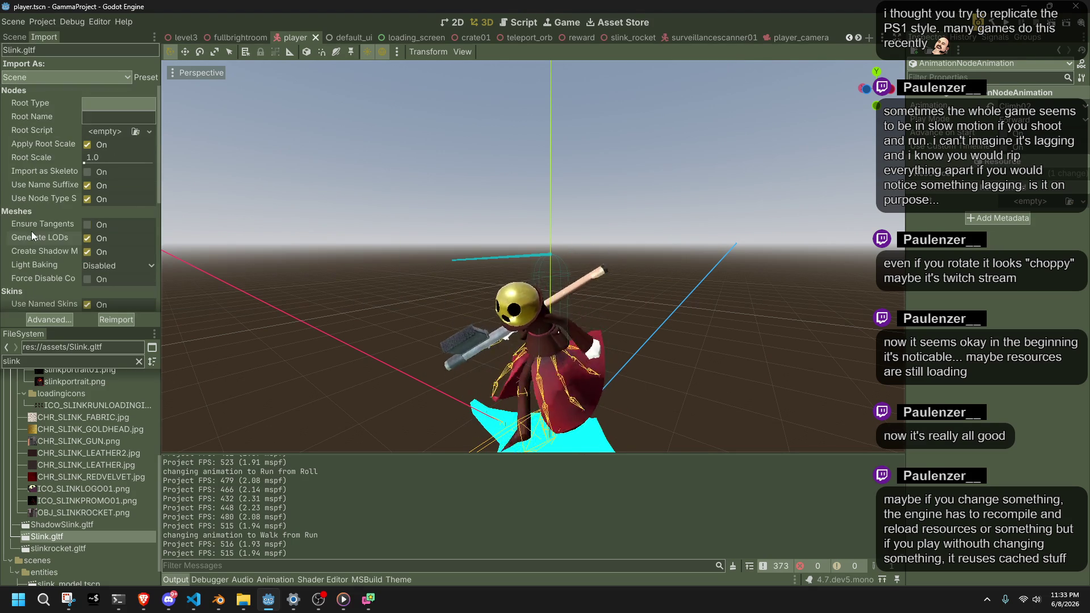
click(146, 78)
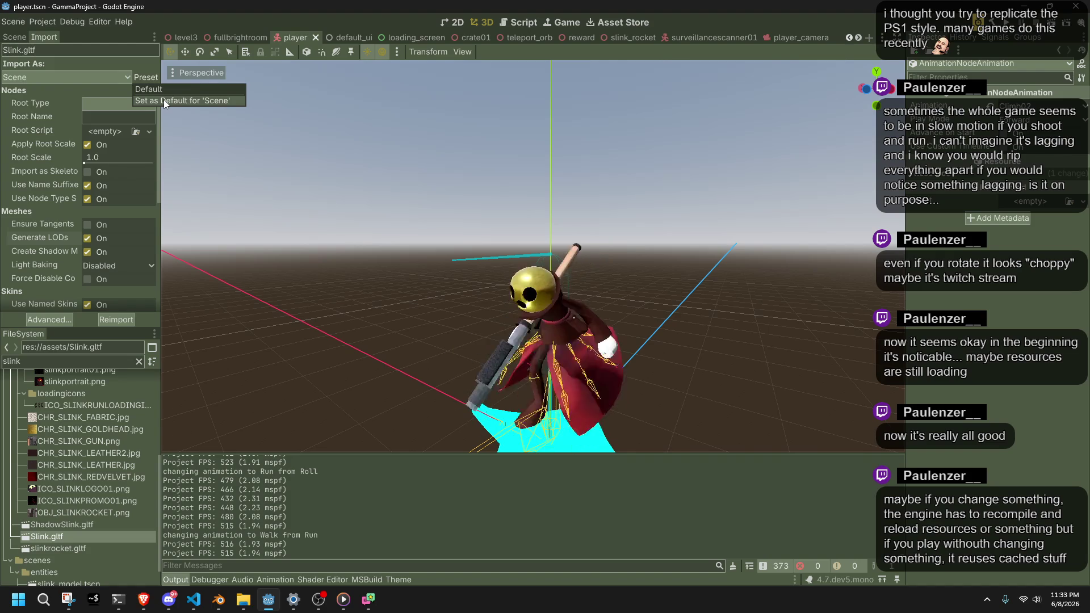
click(164, 100)
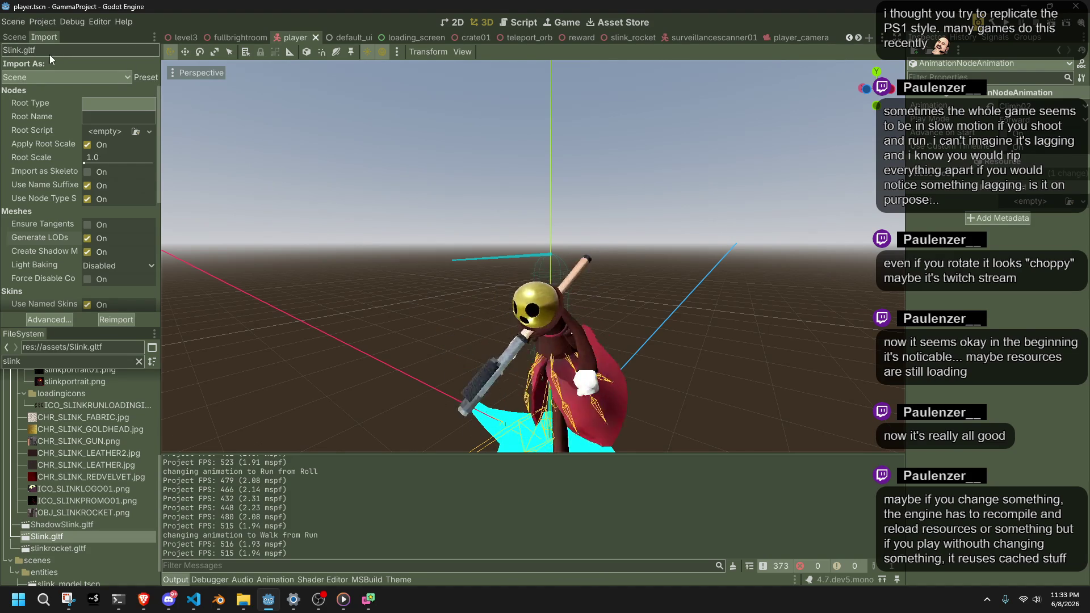
click(144, 78)
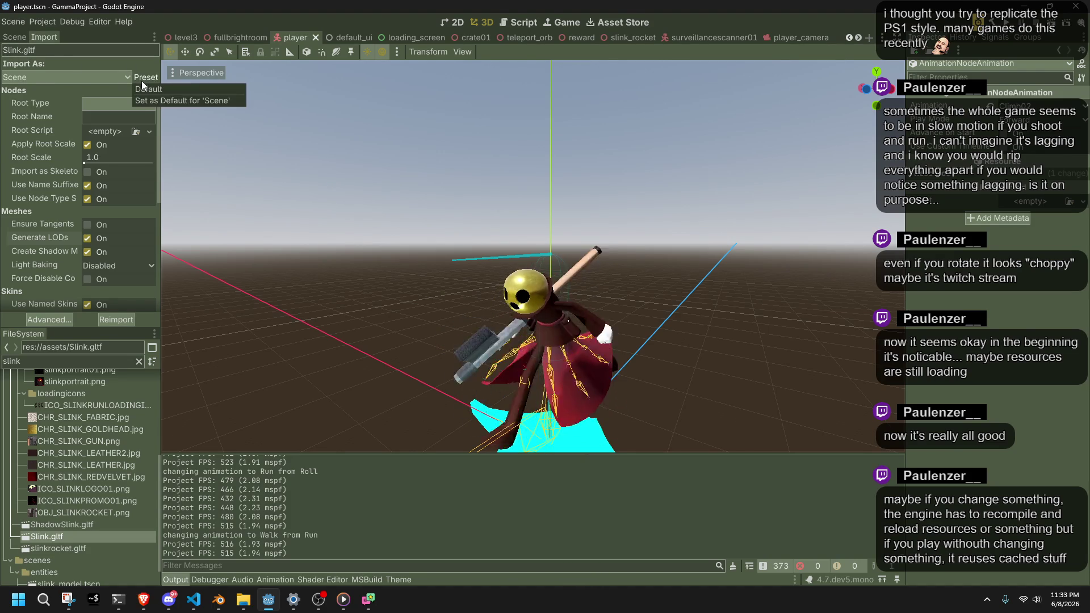
click(165, 101)
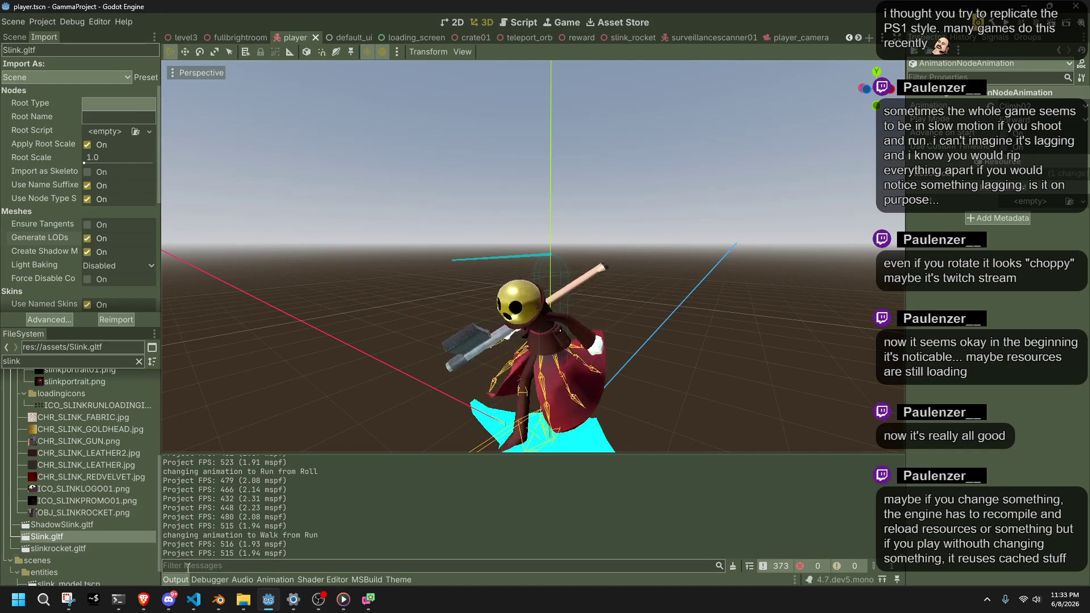
click(243, 600)
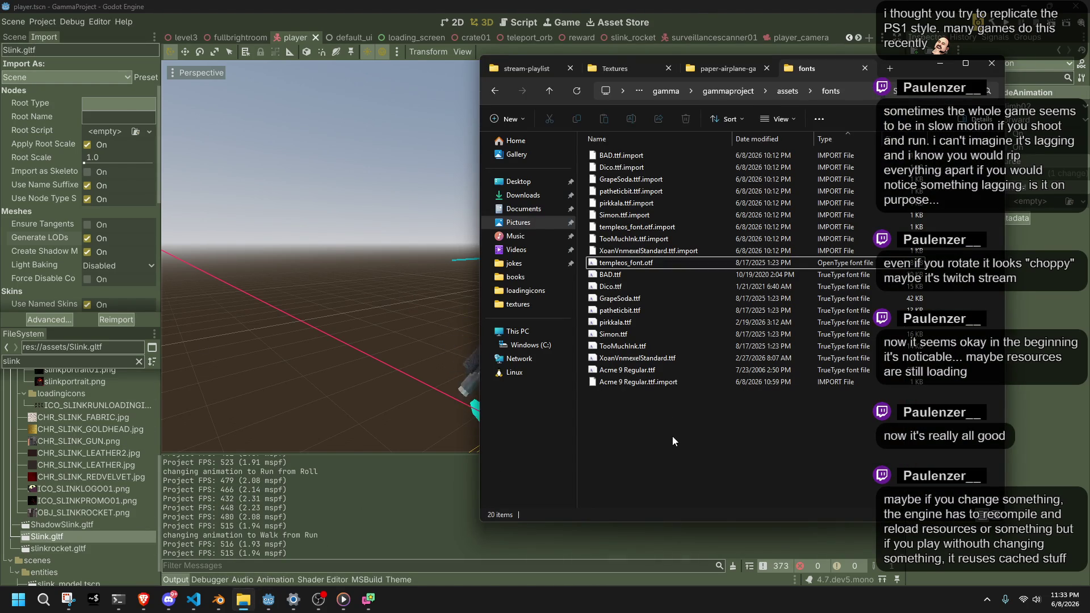
In the assets folder, sort by Type and delete the .gltf.import files
click(782, 91)
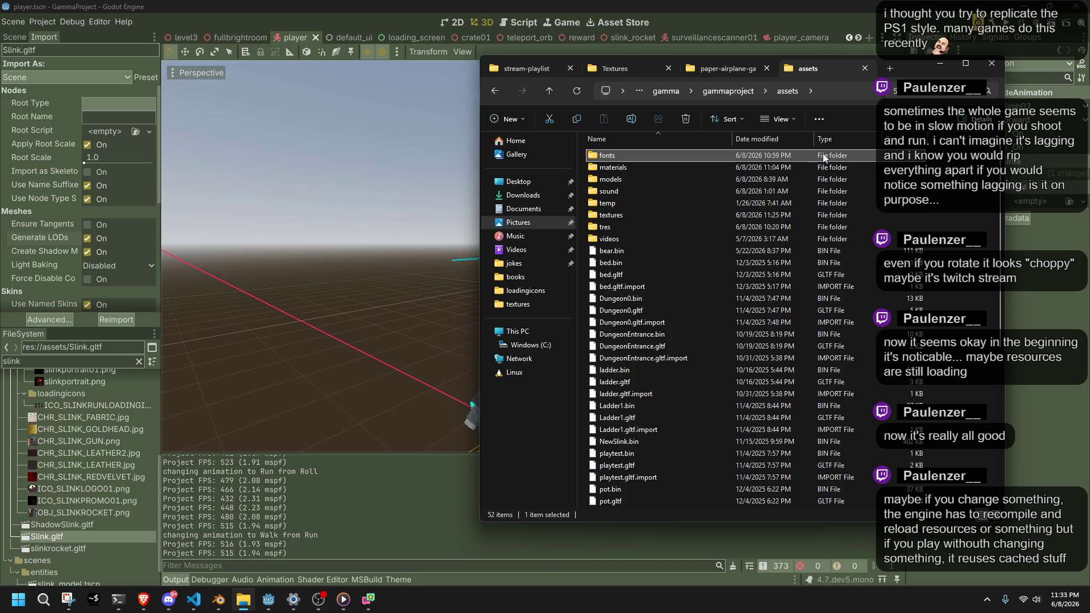
click(830, 139)
scroll(866, 407, down, 6)
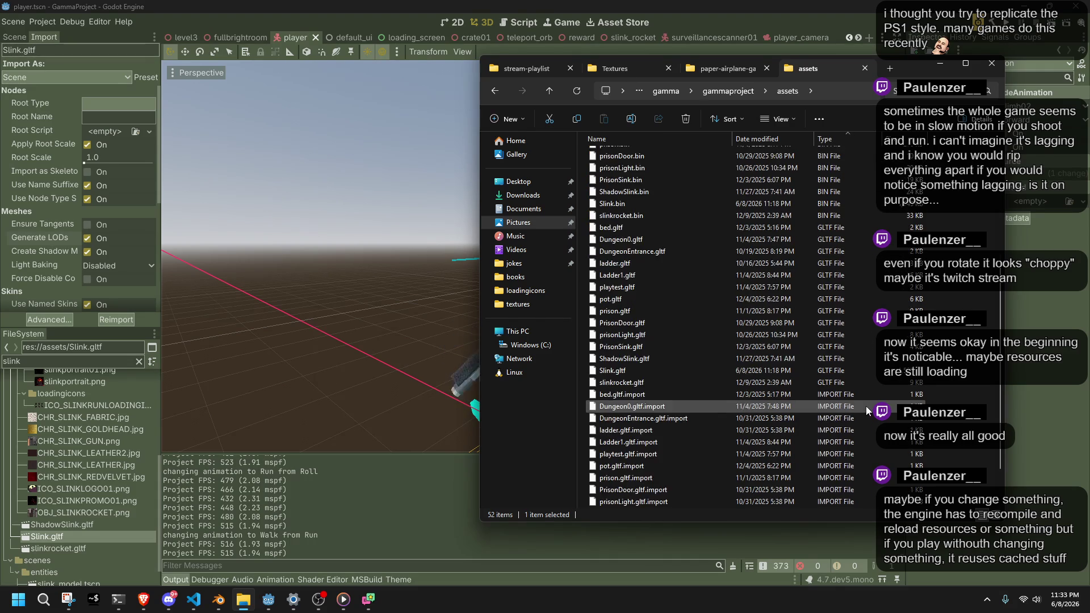
scroll(866, 406, down, 2)
mouse_move(939, 507)
mouse_down()
mouse_move(681, 426)
mouse_move(614, 384)
mouse_move(590, 354)
mouse_up()
key(Delete)
scroll(630, 229, up, 3)
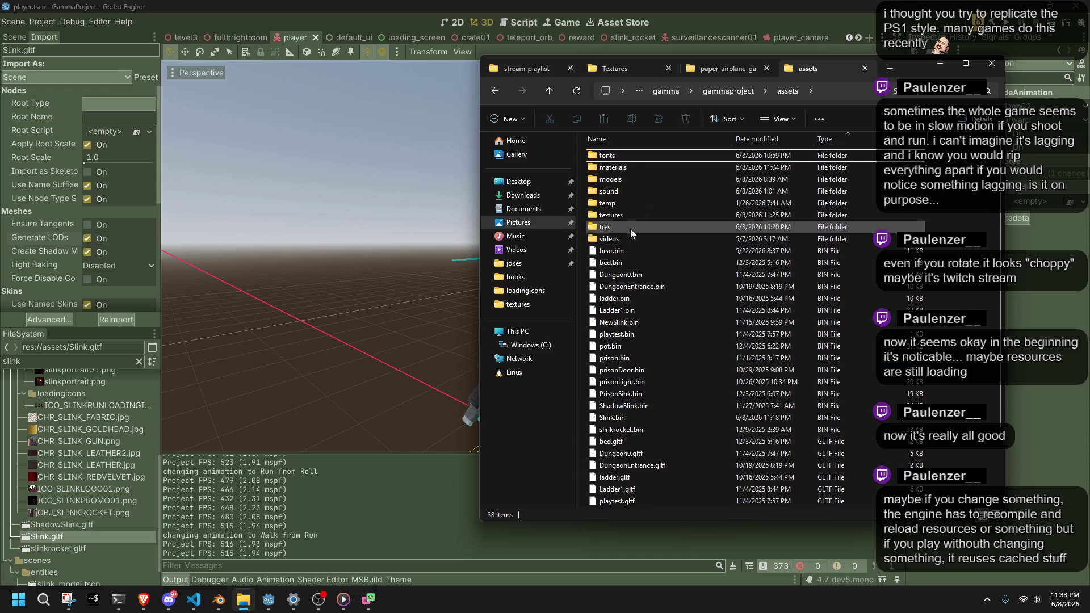
In assets\models, sort by Type, delete all .import files, and return to Godot
double_click(625, 180)
click(842, 140)
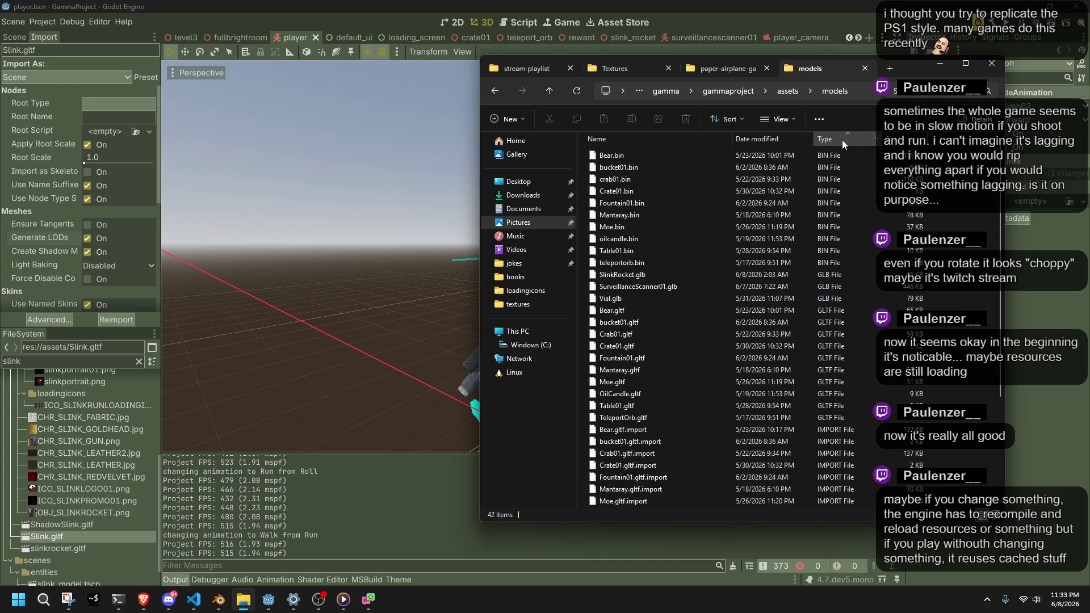
mouse_move(942, 467)
mouse_down()
mouse_move(659, 372)
mouse_move(638, 292)
mouse_up()
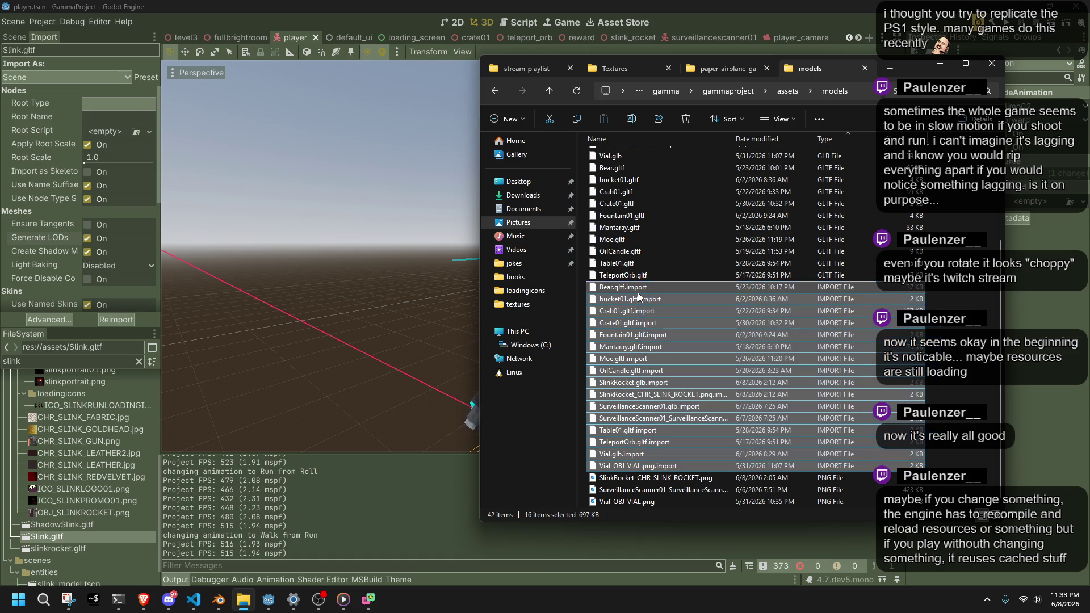
key(Delete)
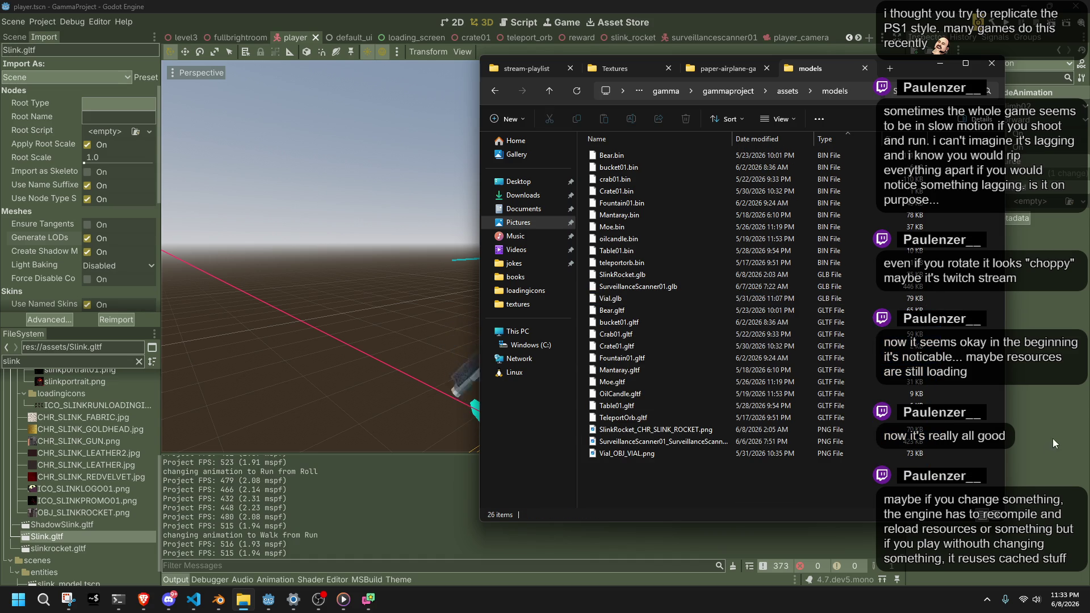
click(1052, 438)
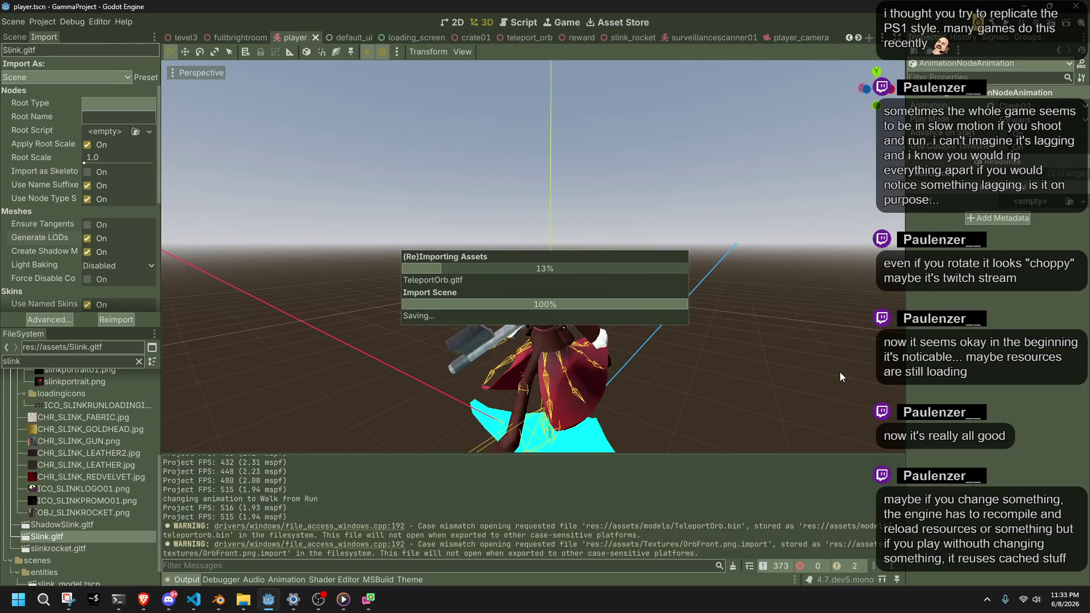
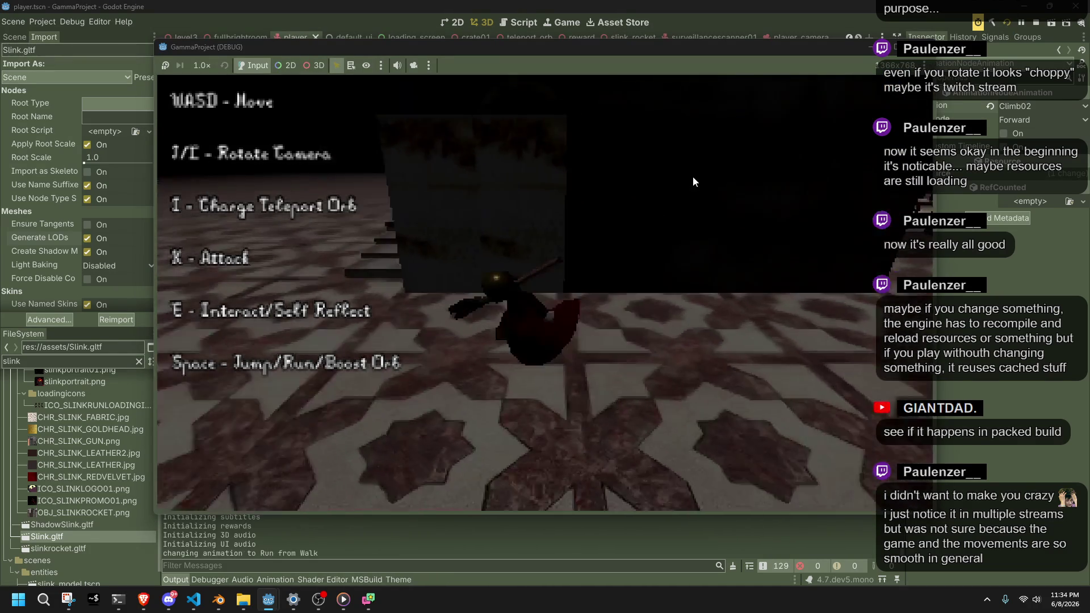
Run onto the stairs to test Vault, RunJump01, Fall and roll, then jump onto the ledge
key(w)
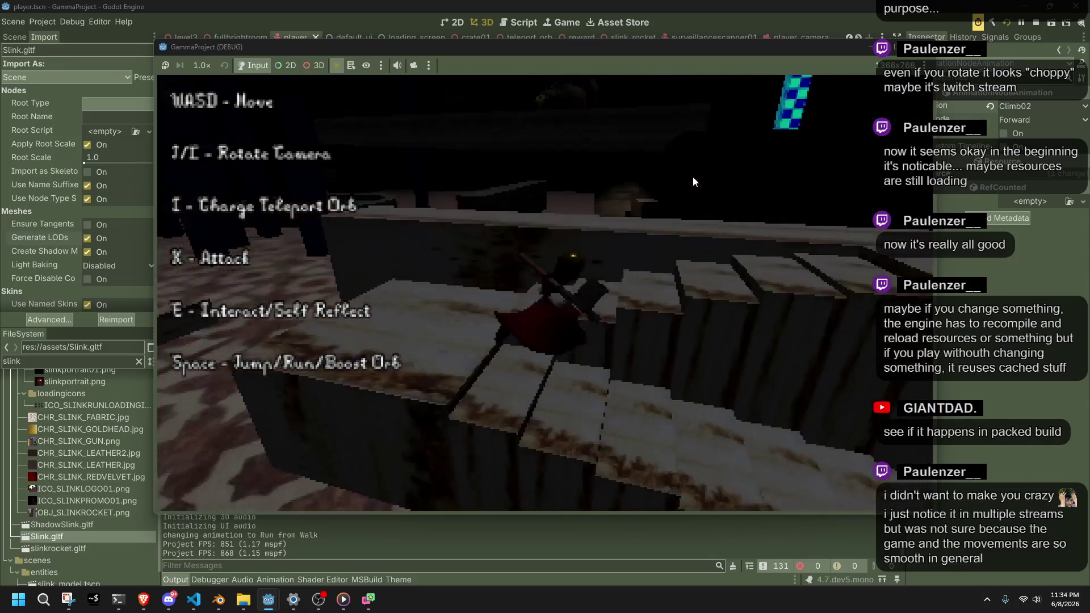
key(space)
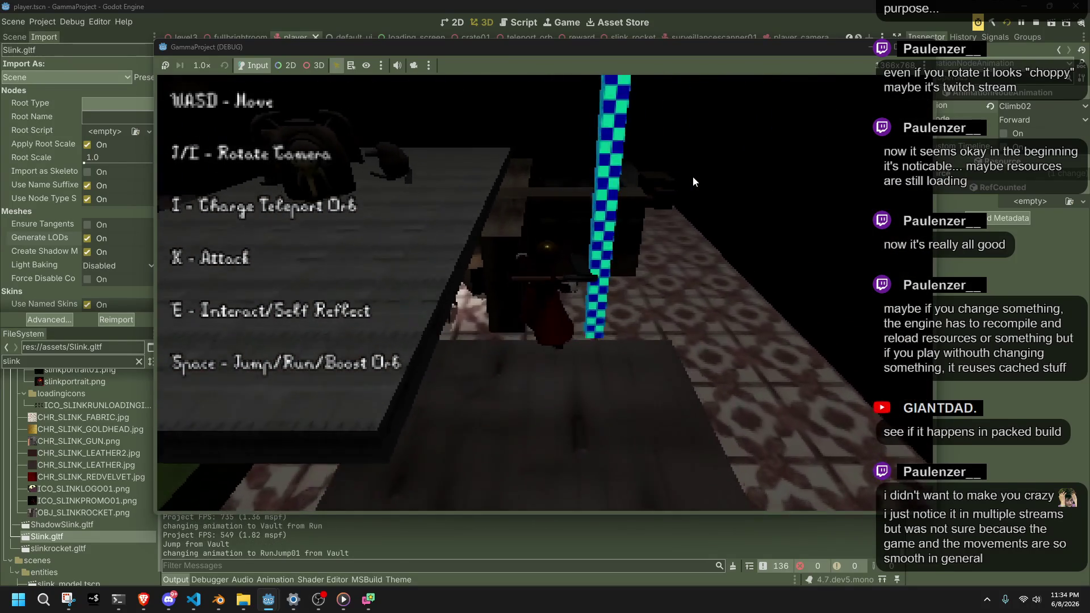
key(w)
key(w)
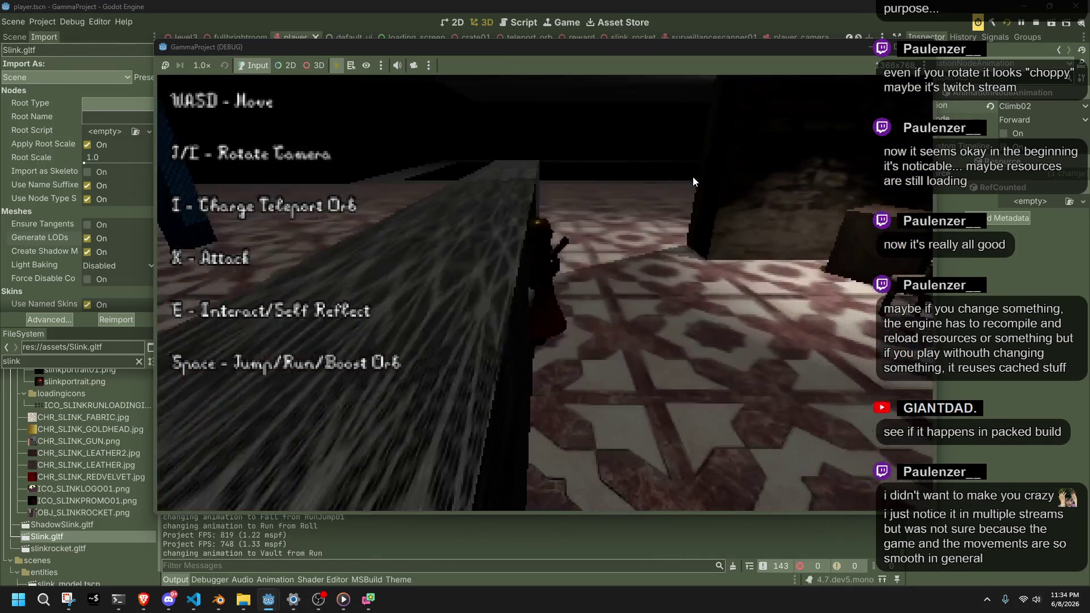
key(space)
key(w)
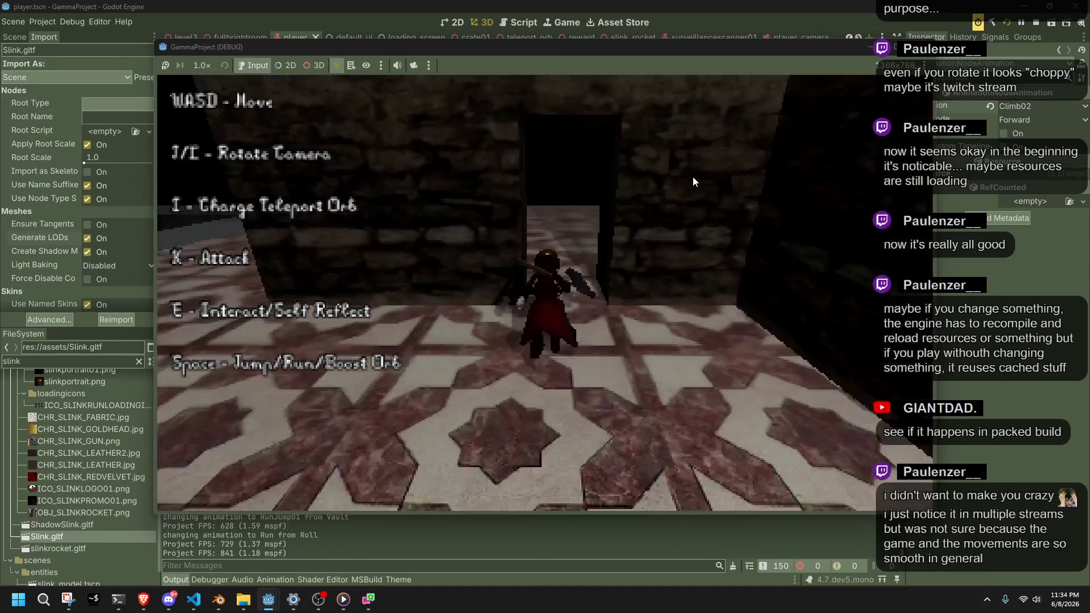
key(space)
key(w)
key(w)
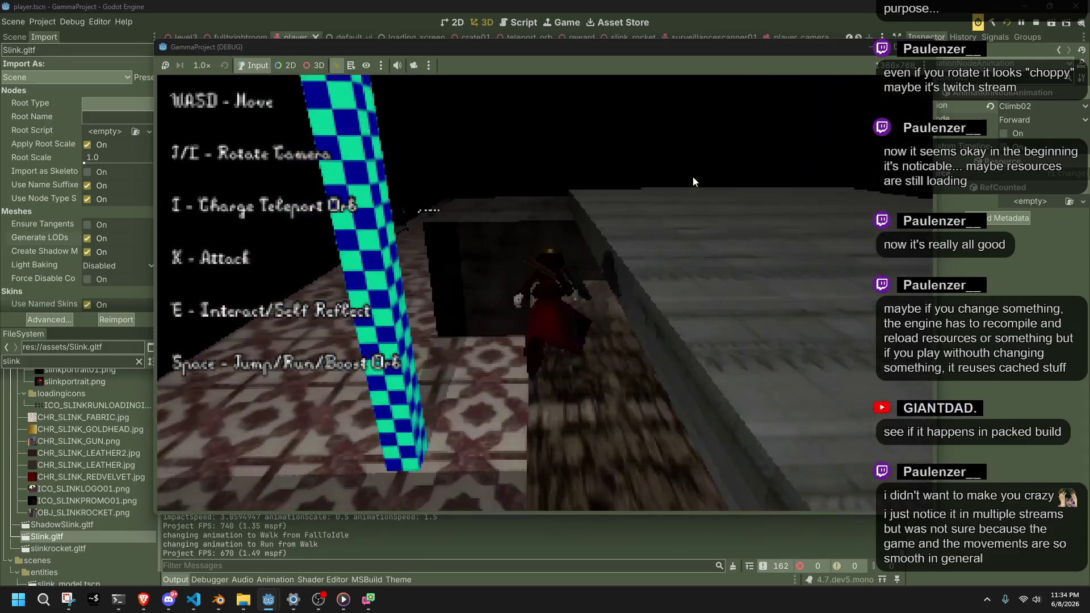
key(space)
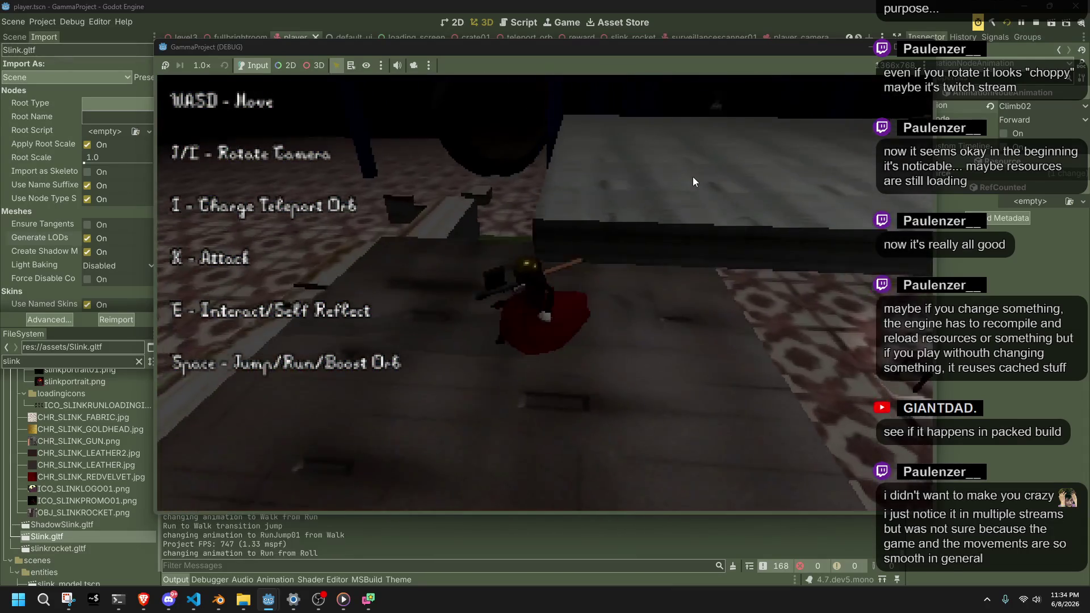
Jump over the fountain, vault onto the ledge, roll, drop off and run into the tiled room
key(w)
key(w)
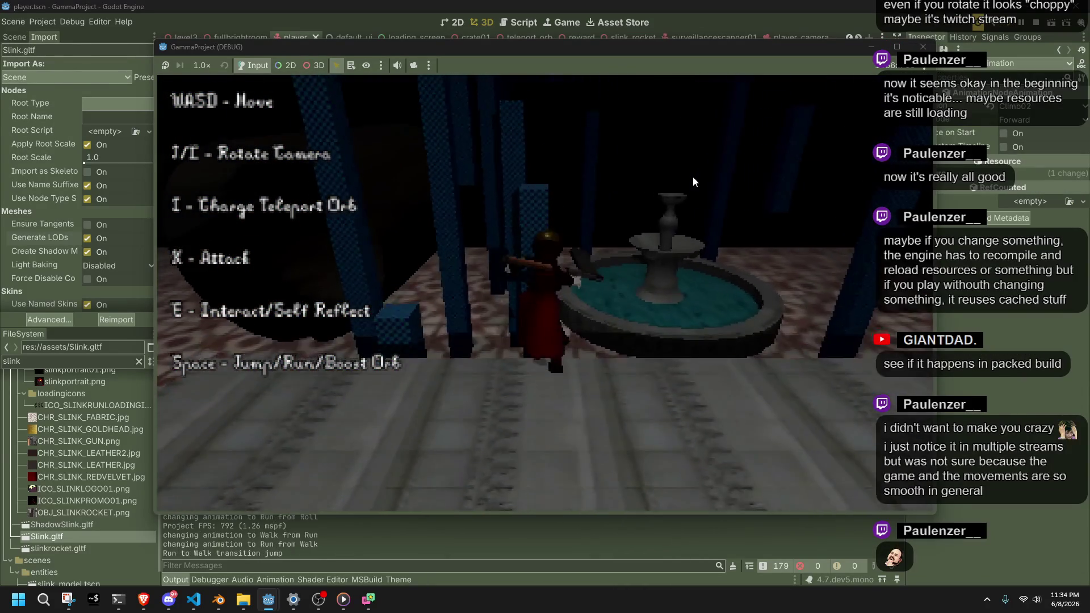
key(space)
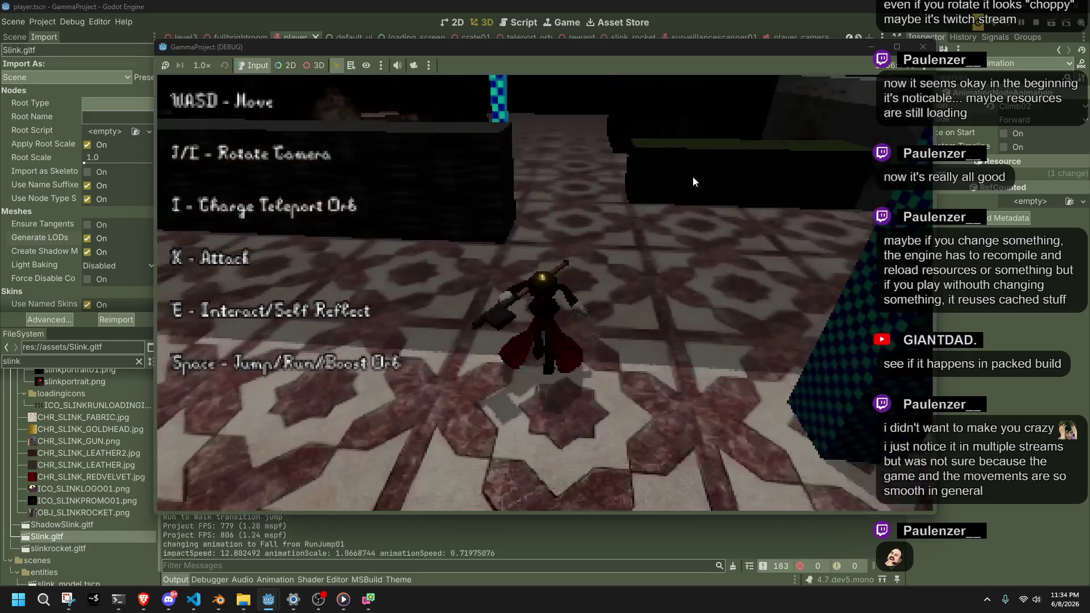
key(w)
key(d)
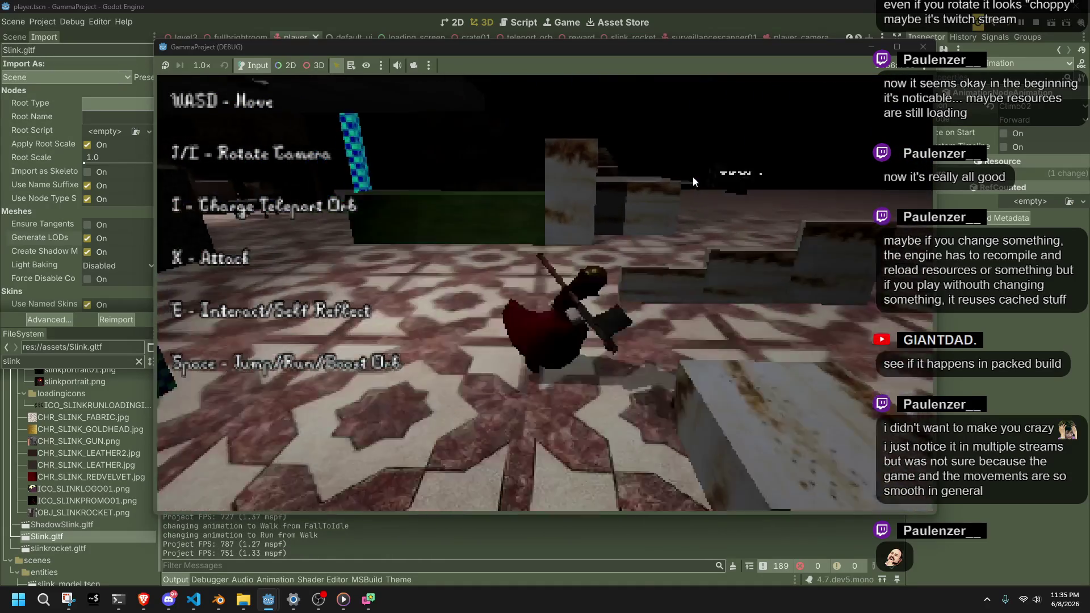
key(space)
key(w)
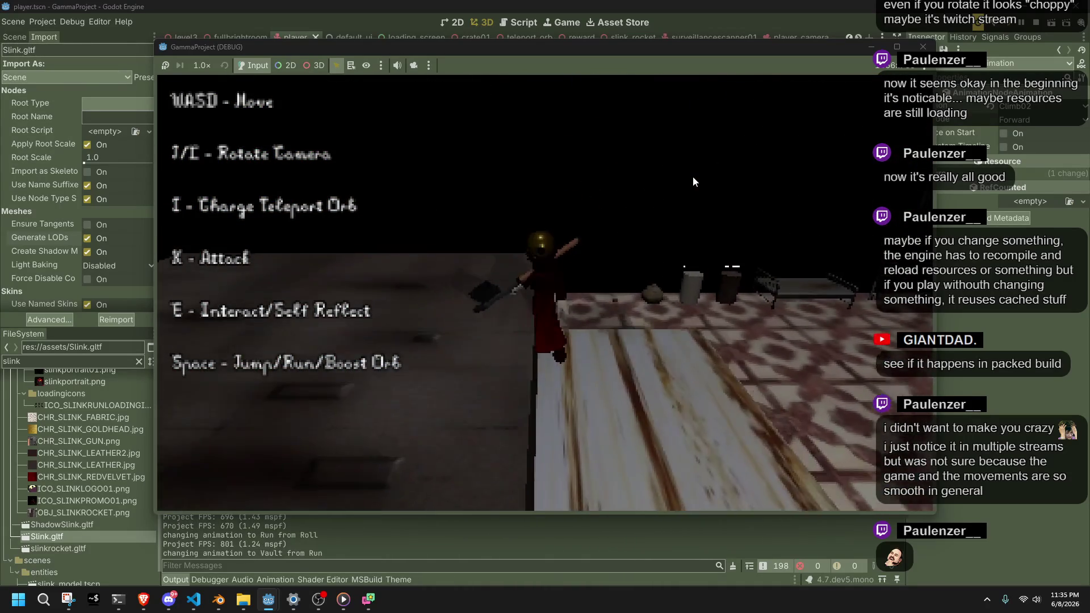
key(w)
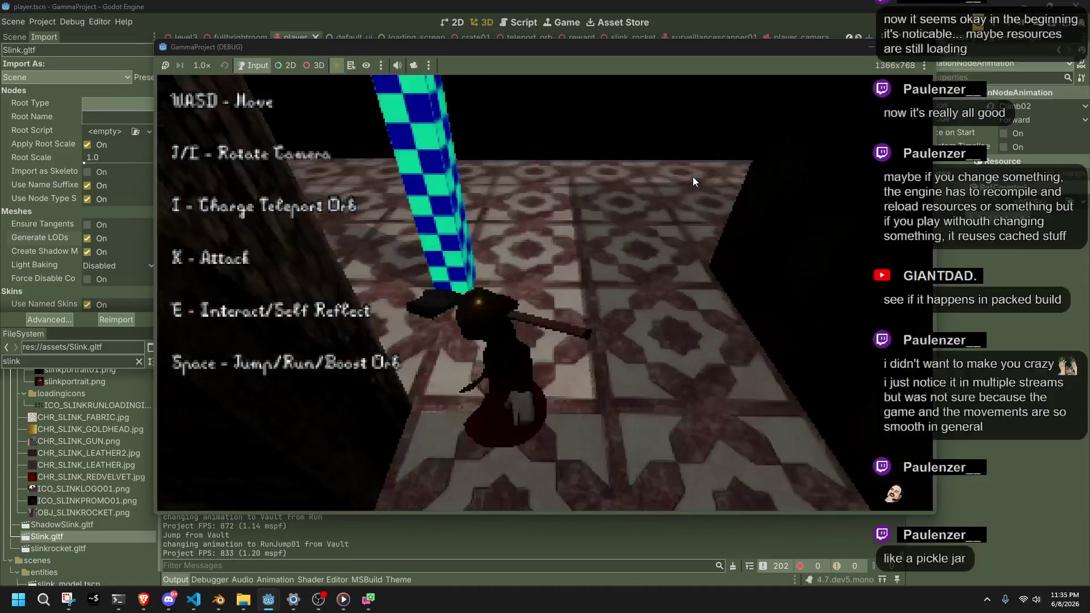
key(w)
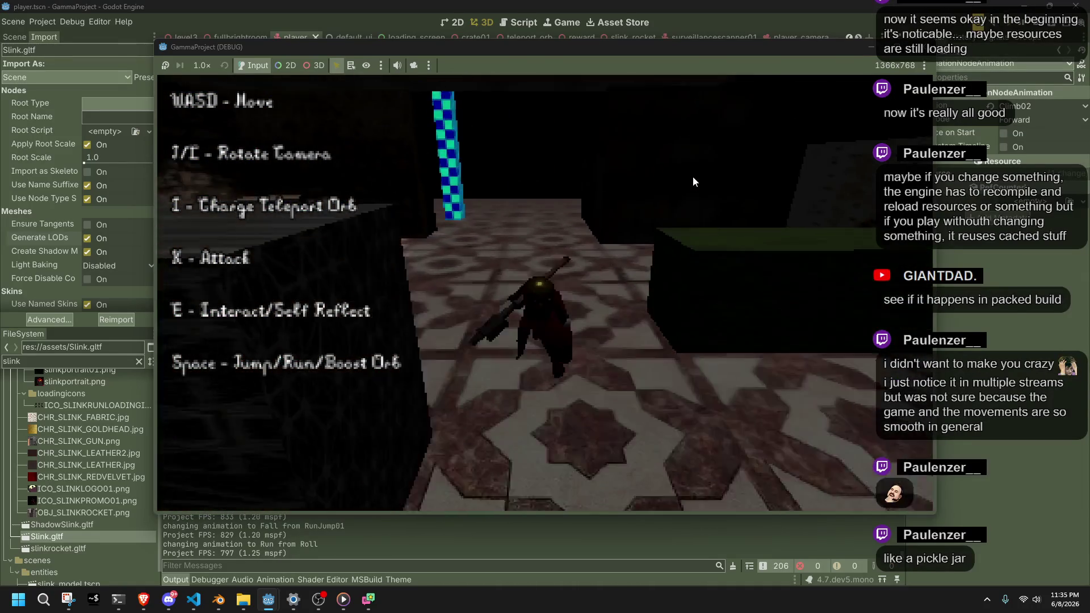
key(w)
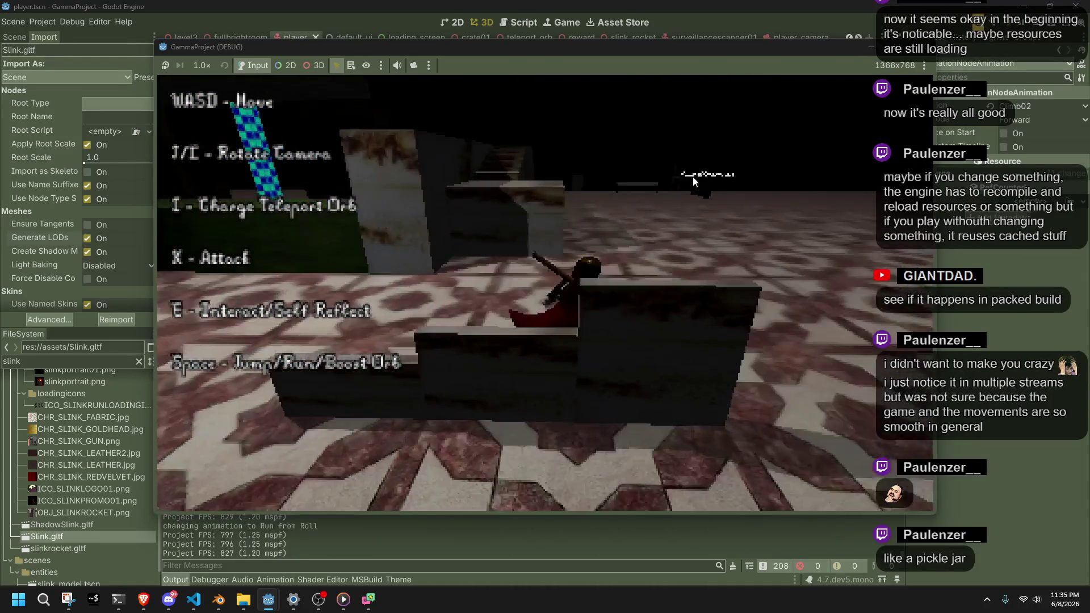
key(w)
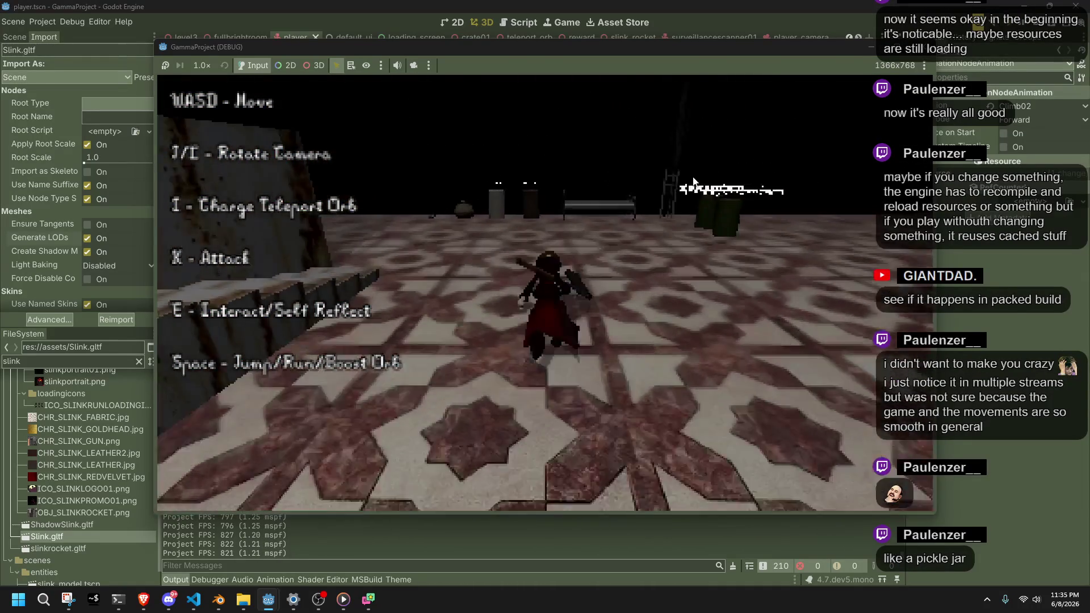
key(w)
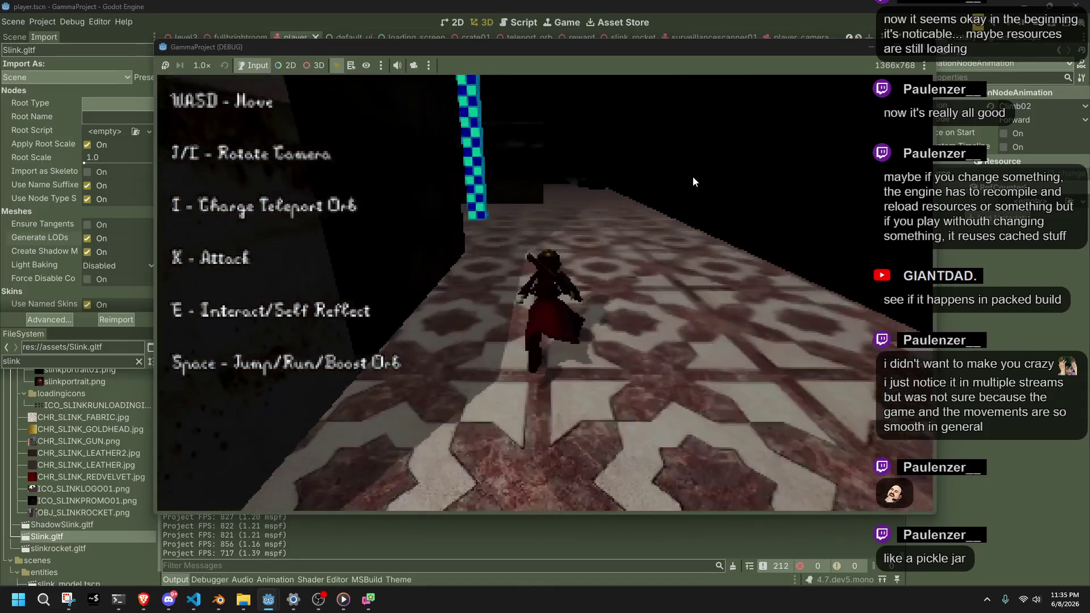
key(w)
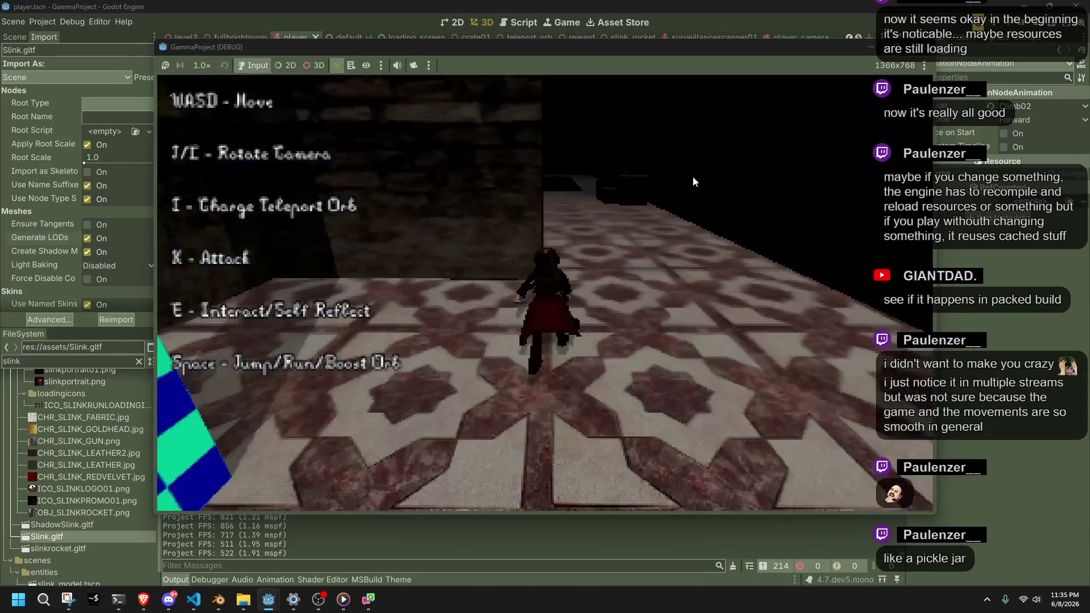
Walk along the raised ledge, run across the tiles, jump onto the crate, then vault again
key(w)
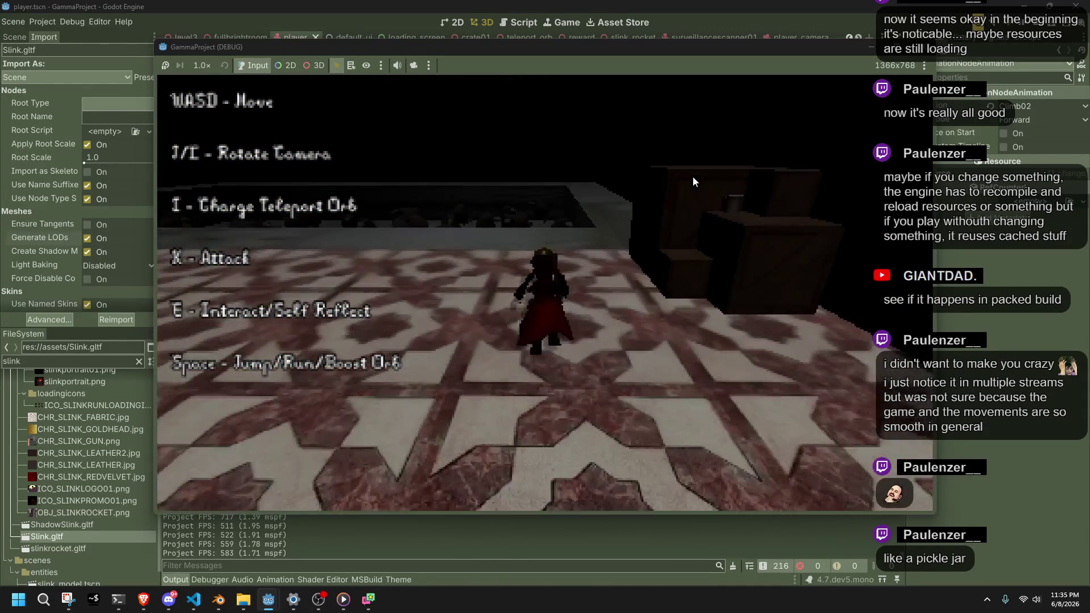
key(w)
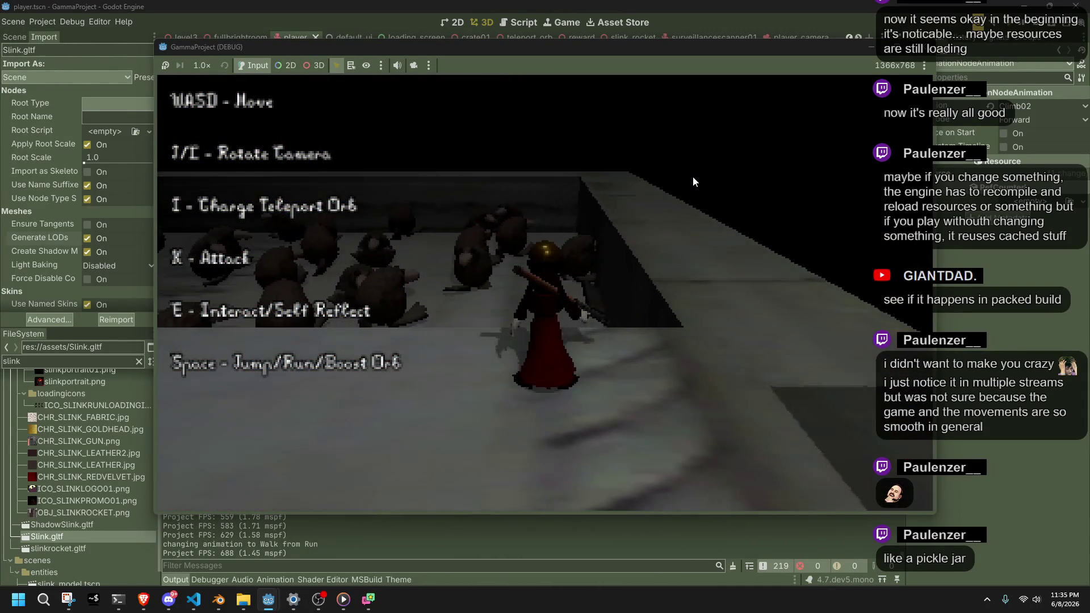
key(w)
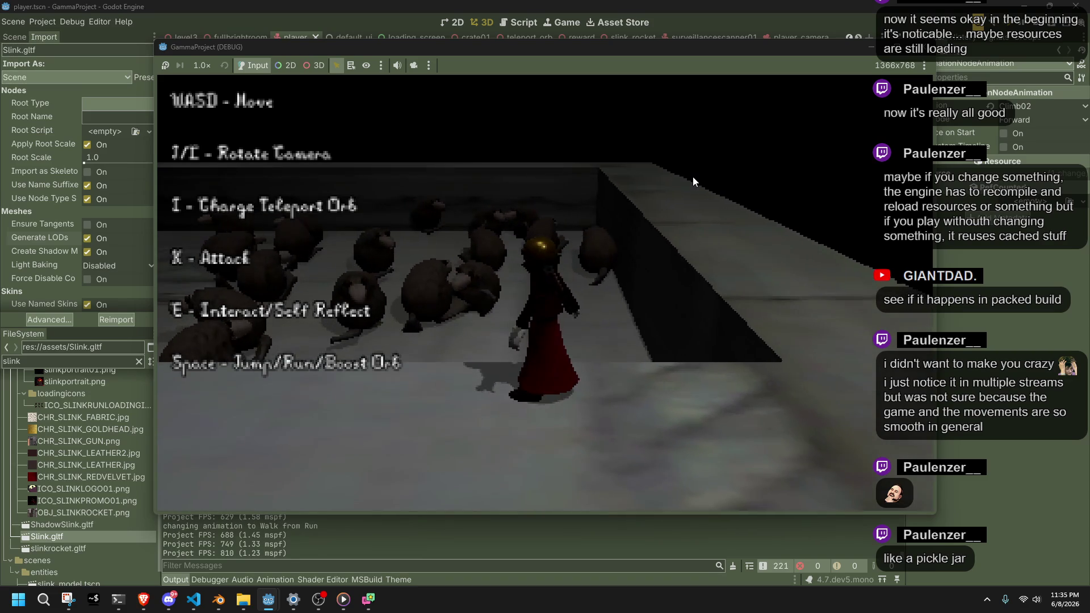
key(w)
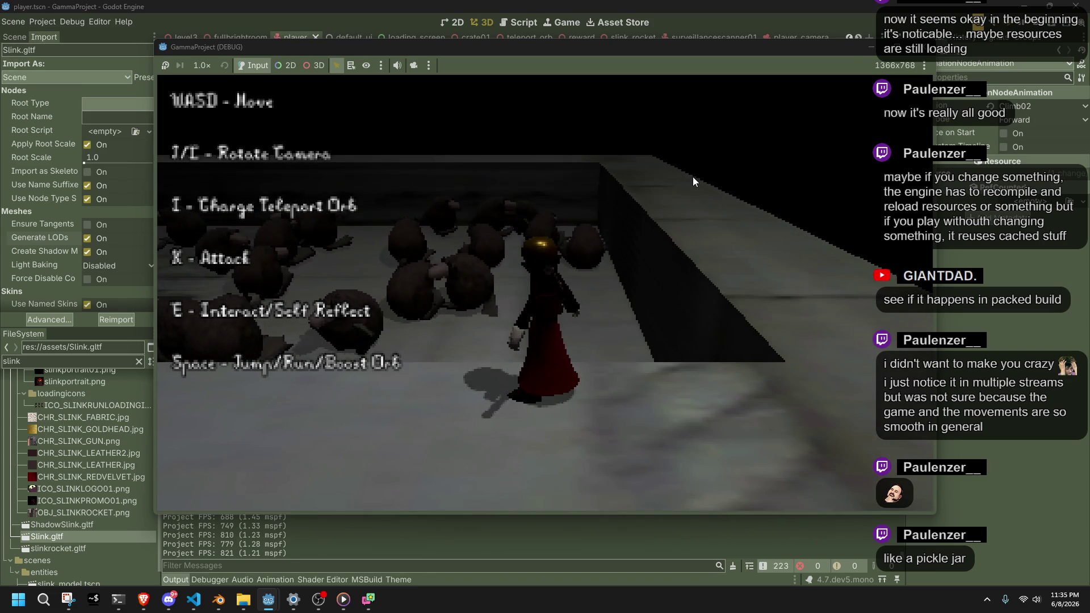
key(w)
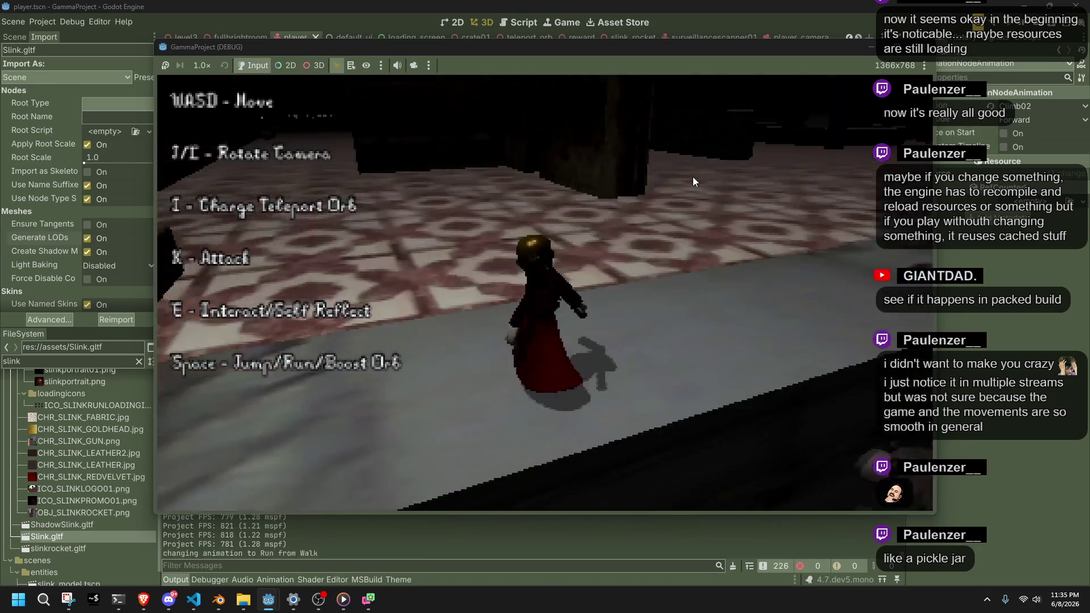
key(w)
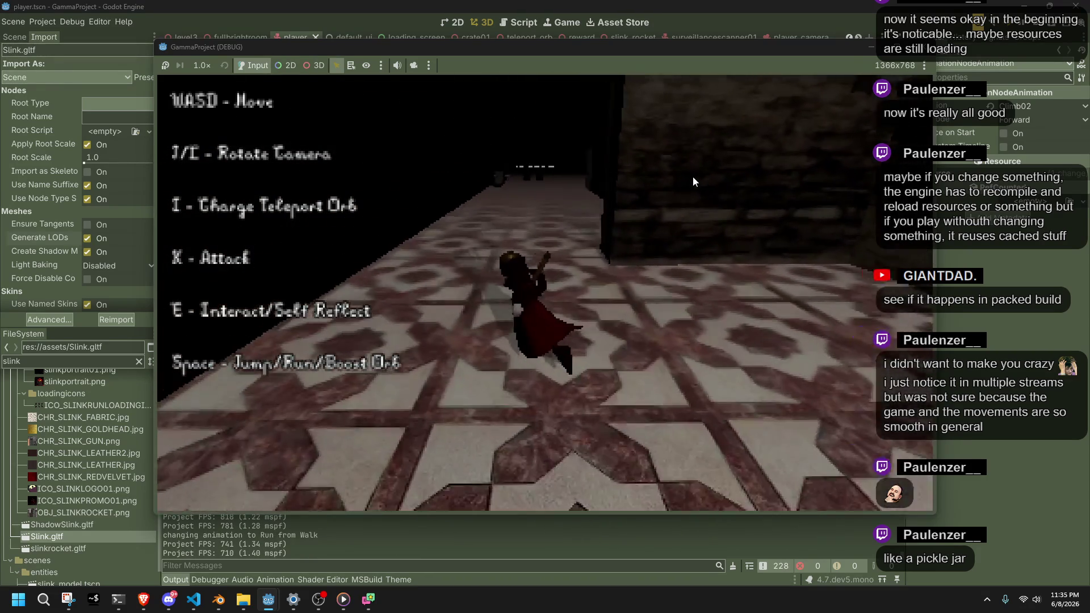
key(w)
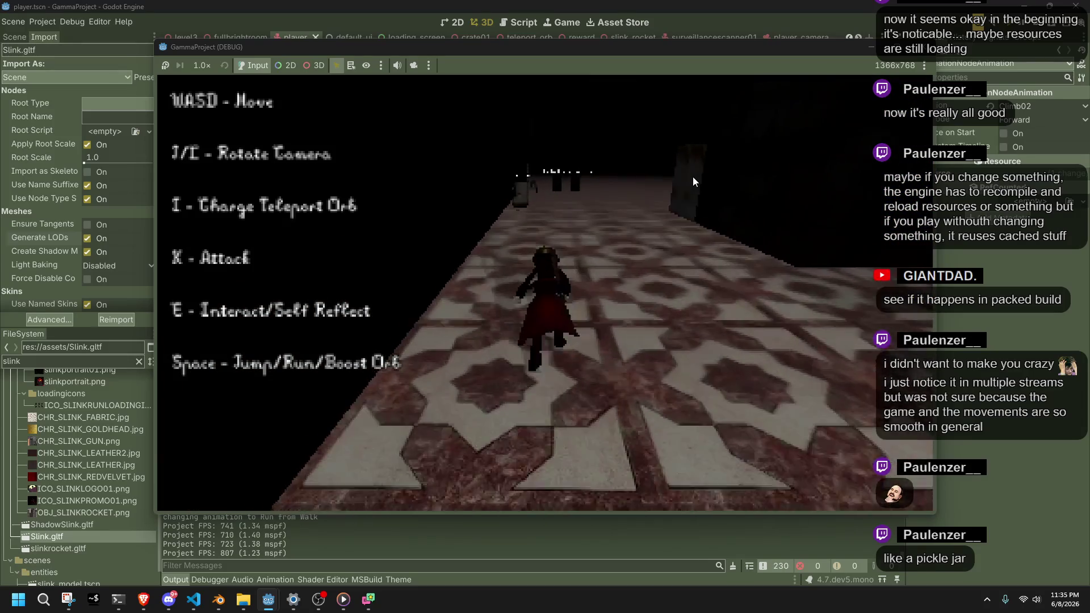
key(w)
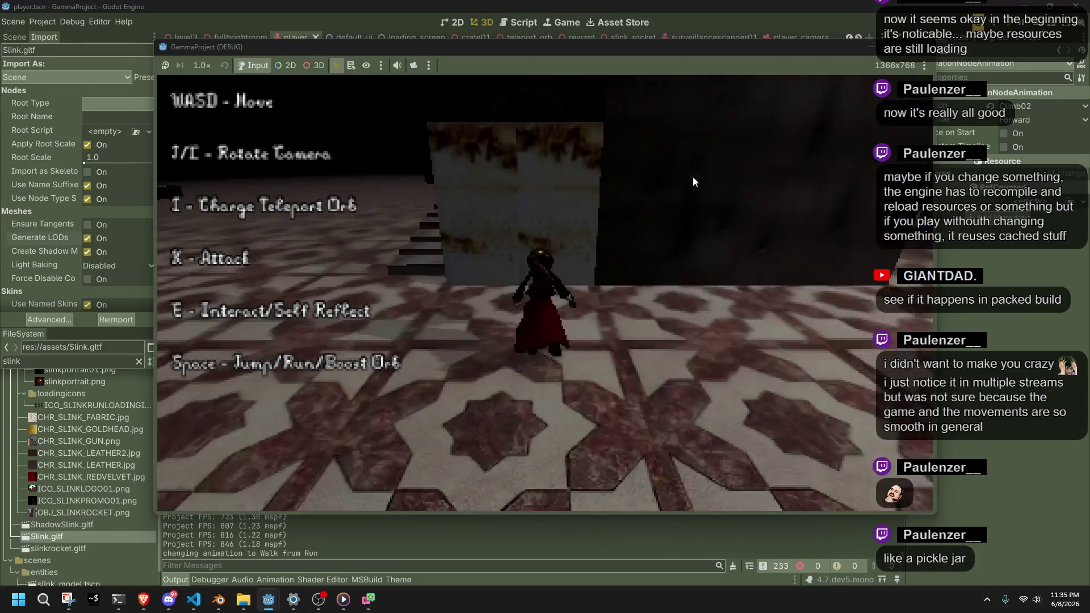
key(space)
key(w)
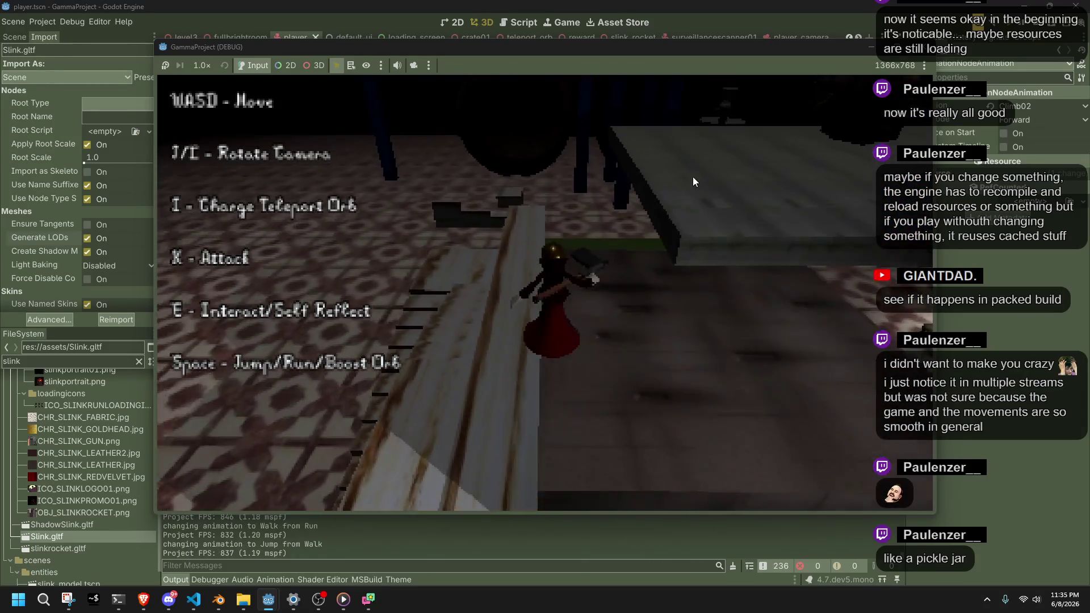
key(w)
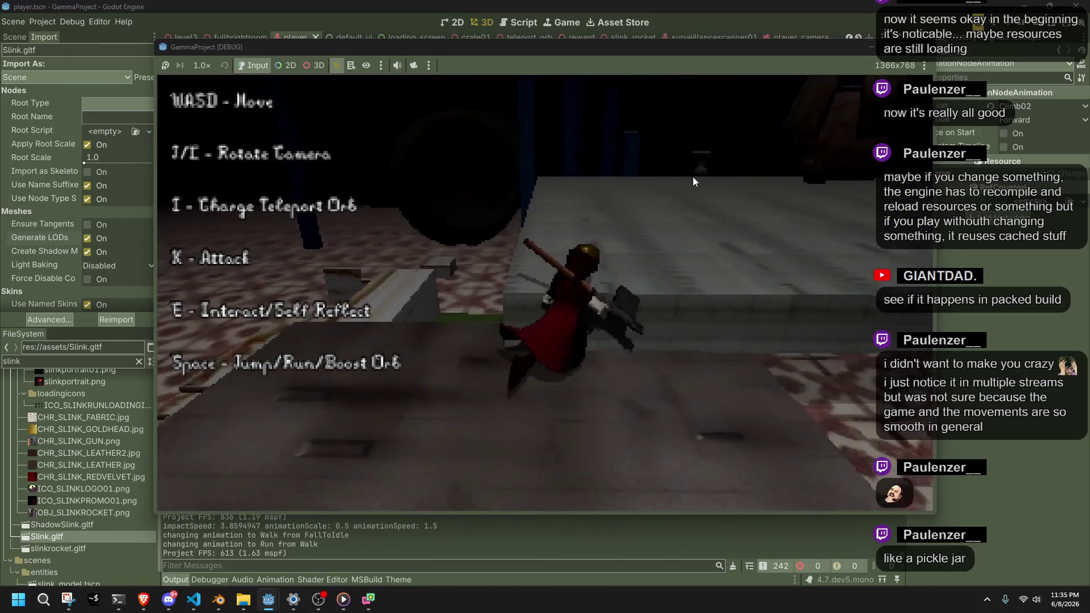
key(space)
Walk past the rock to the fountain, jump onto the ledge, roll off, and stop the game
key(w)
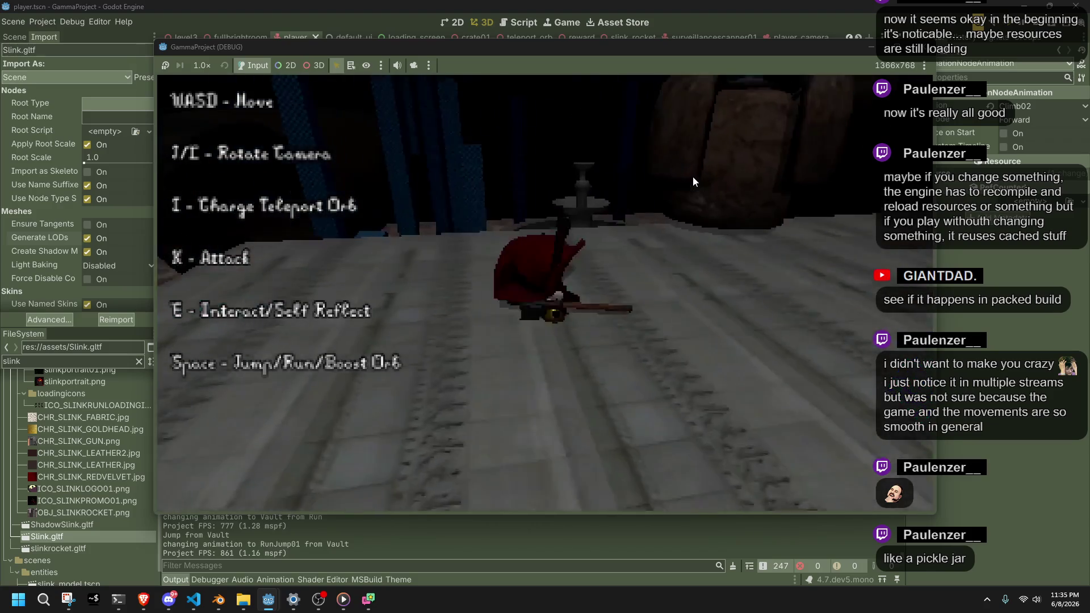
key(w)
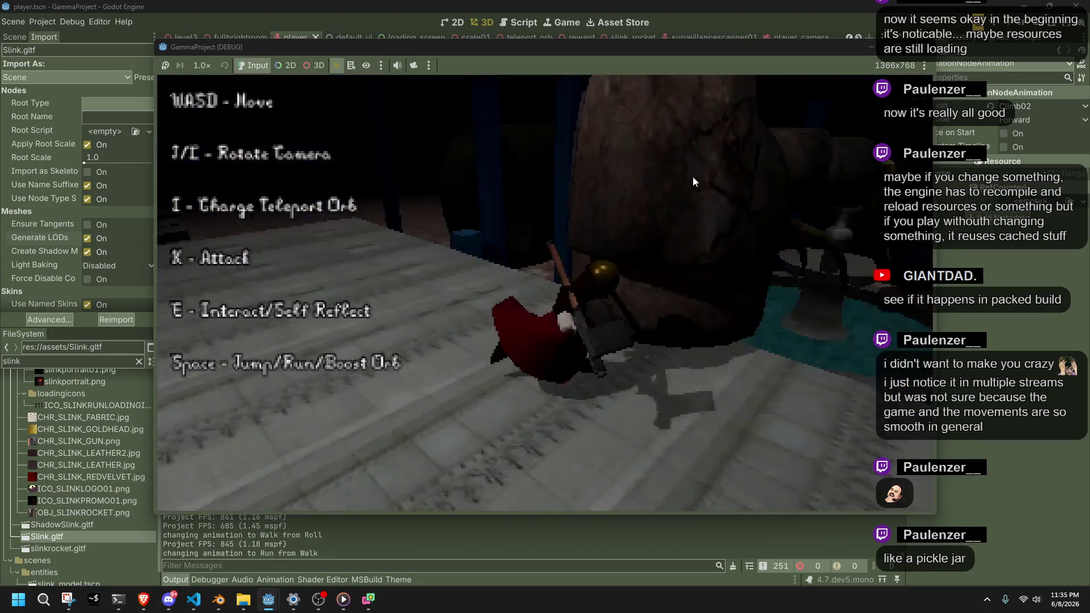
key(w)
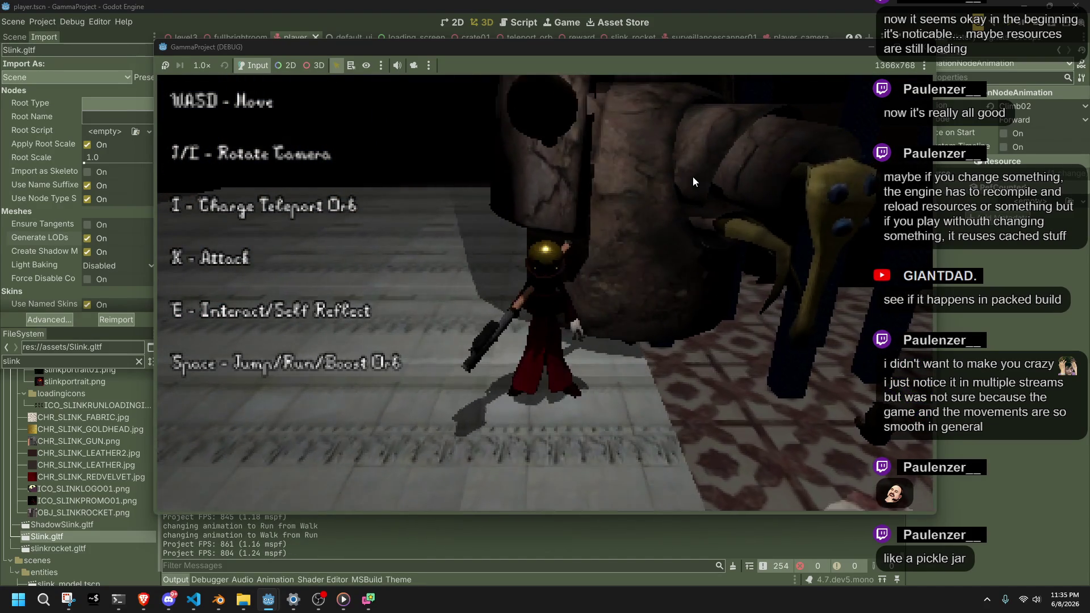
key(w)
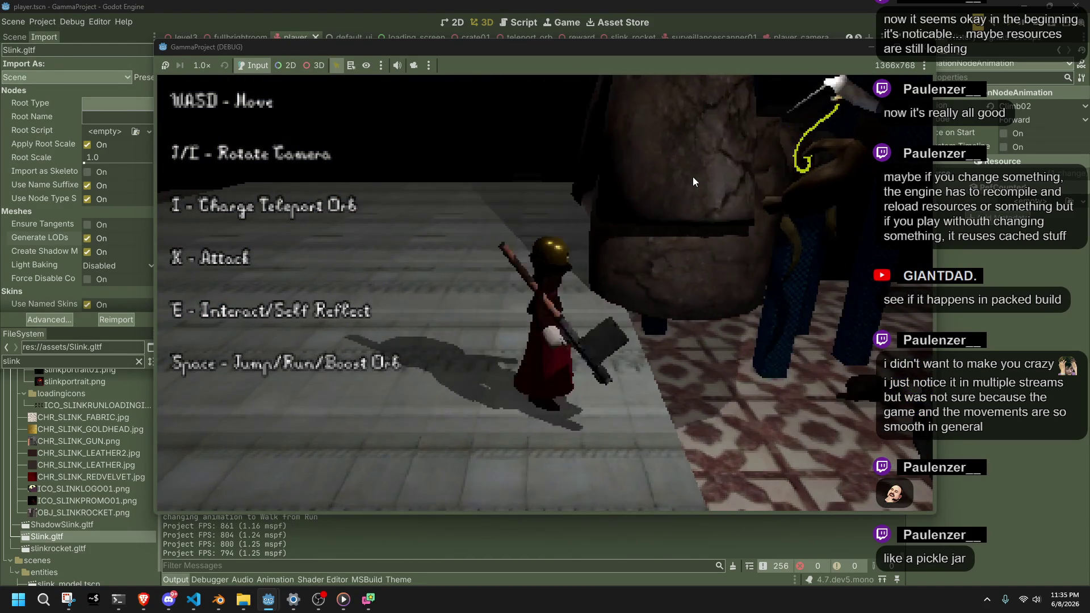
key(w)
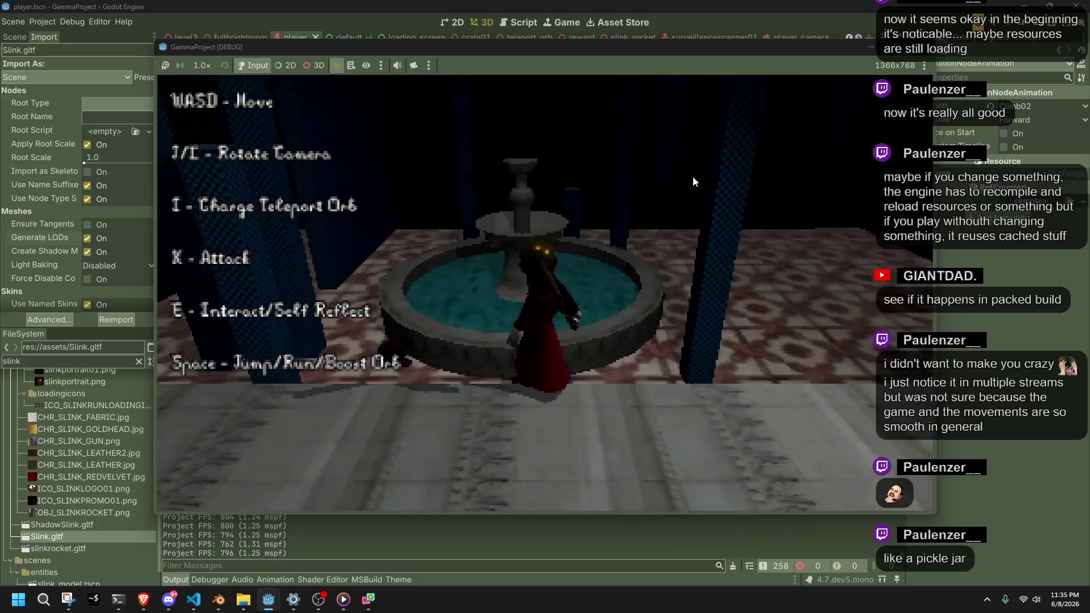
key(w)
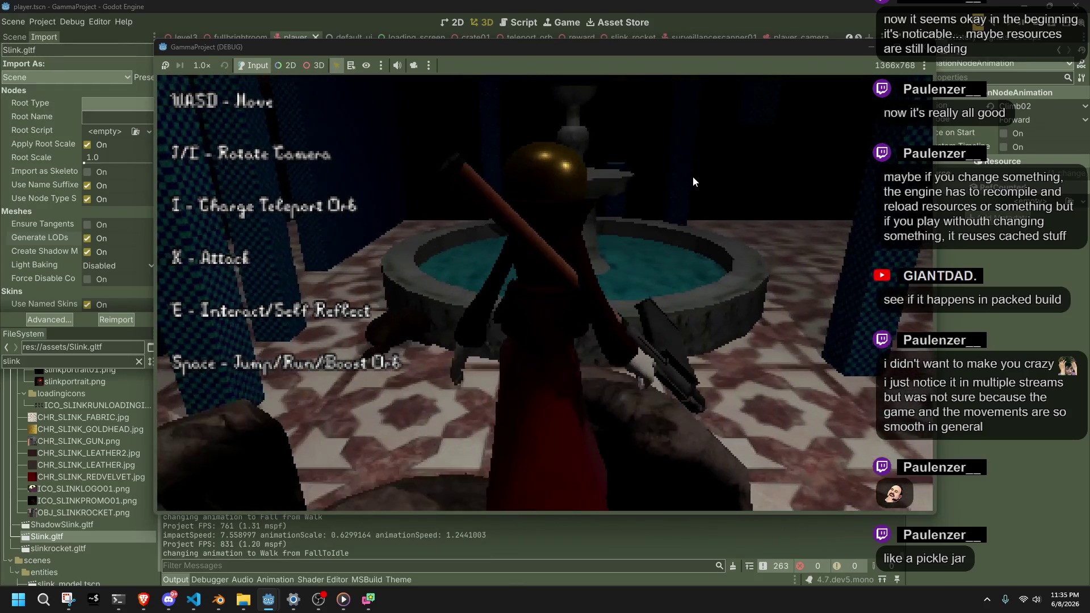
key(w)
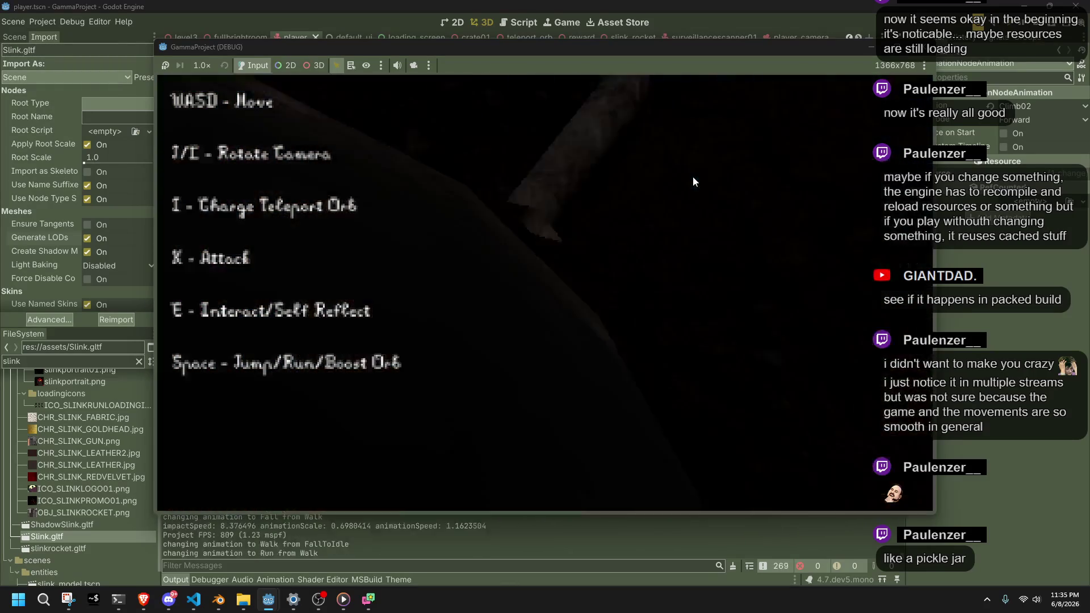
key(w)
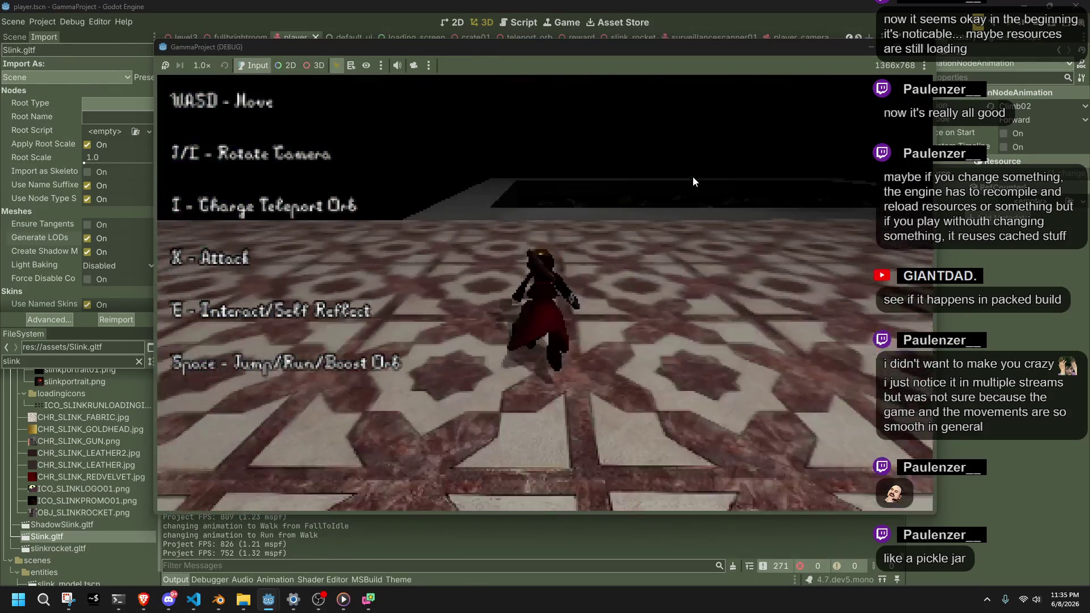
key(space)
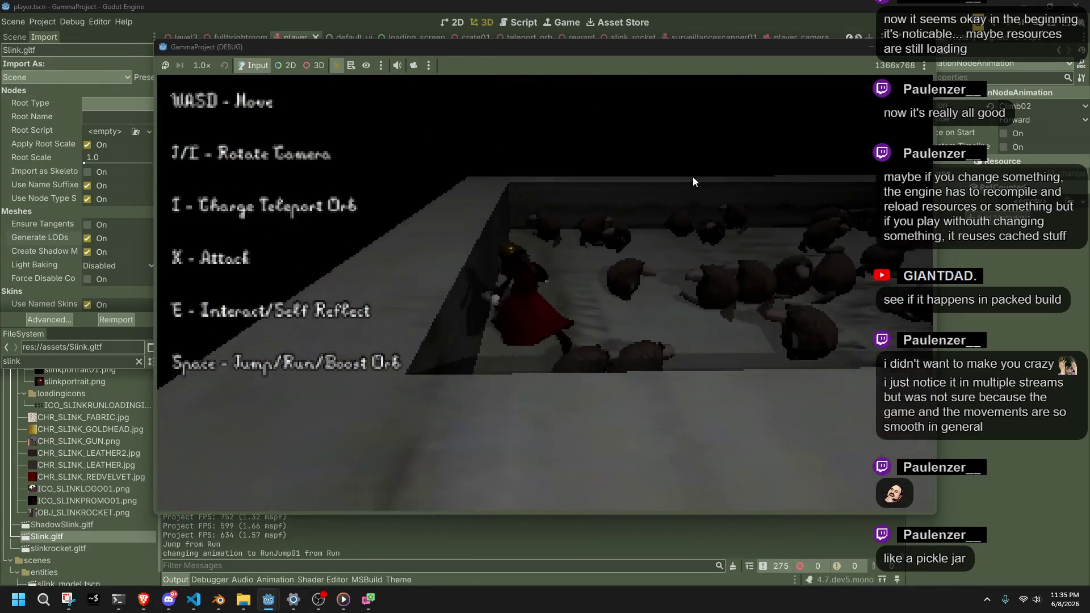
key(space)
key(F8)
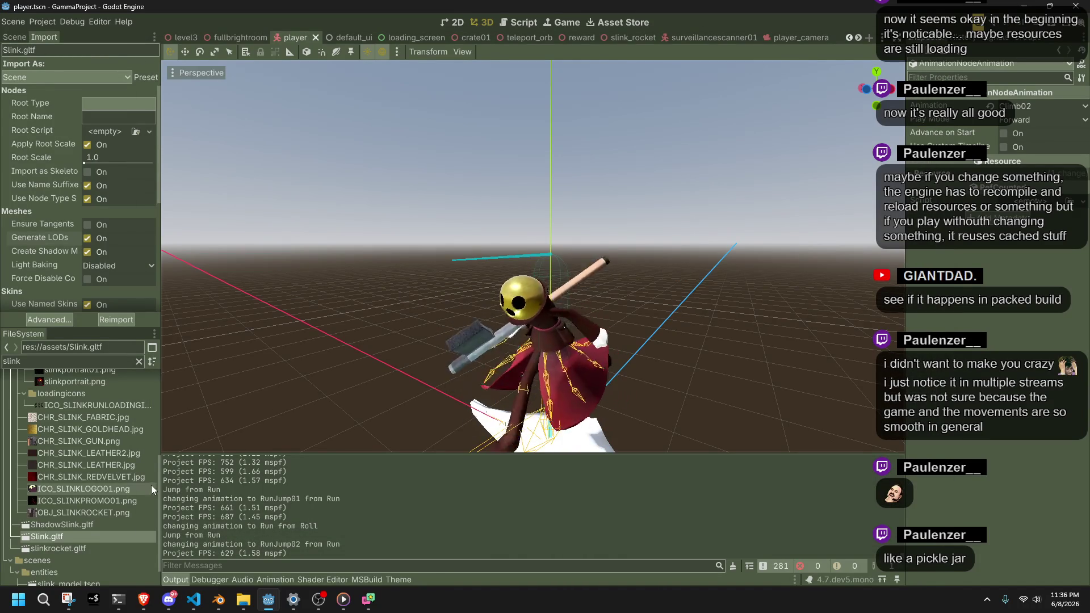
Collapse the textures, models and materials folders in the FileSystem dock
scroll(131, 520, up, 5)
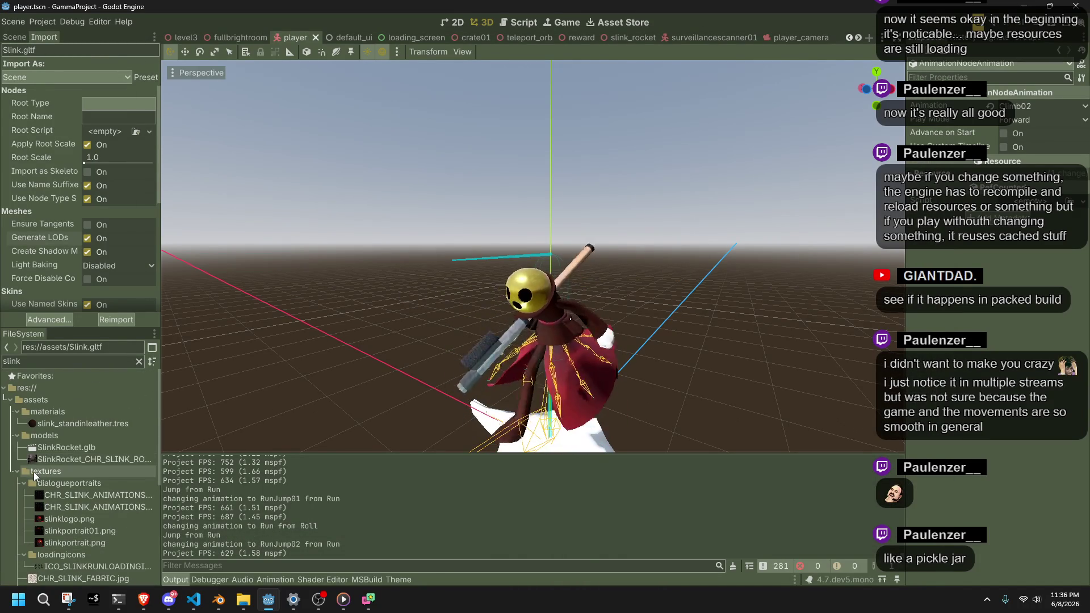
click(17, 471)
click(17, 435)
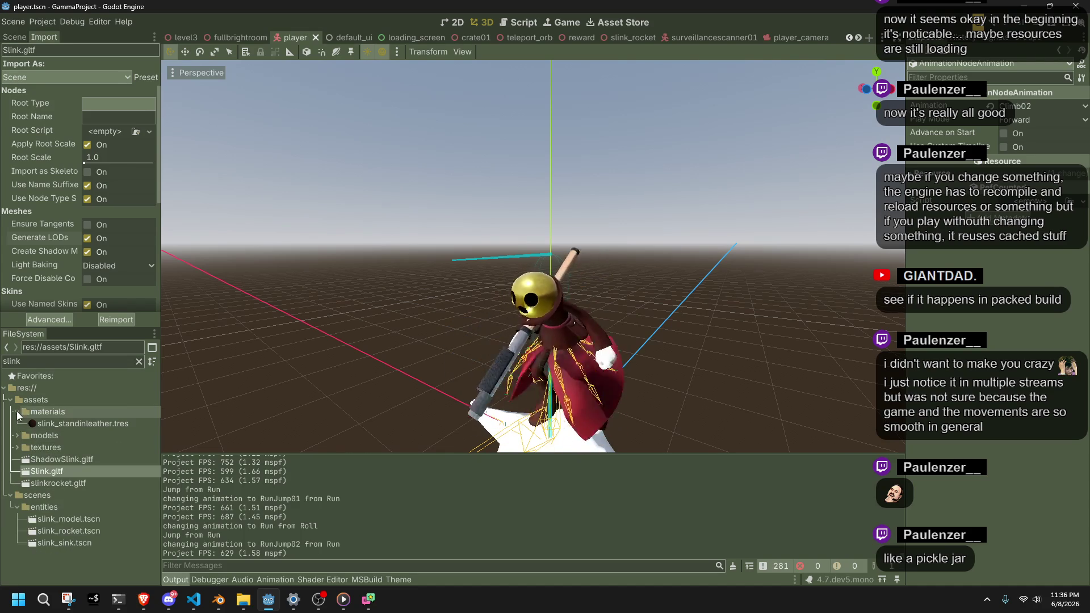
click(18, 413)
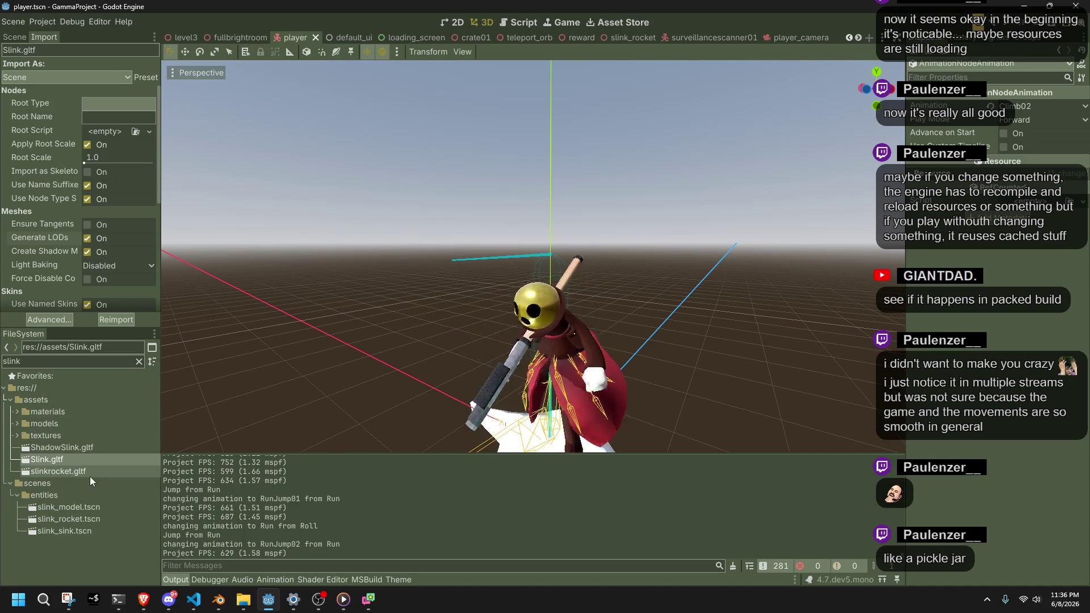
Show the Scene node tree and open the player's AnimationTree for editing
mouse_move(39, 183)
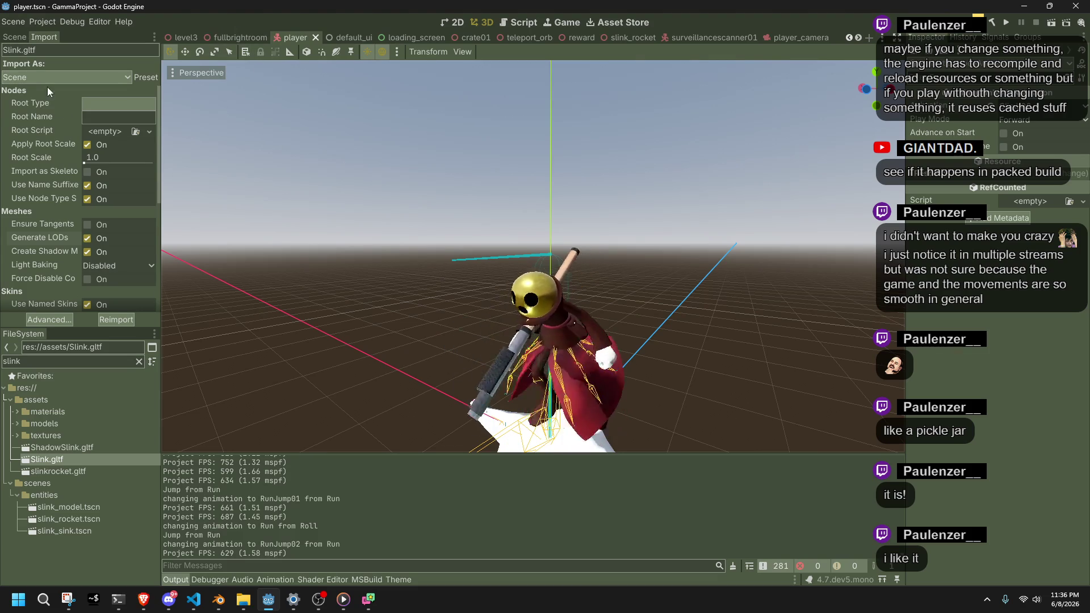
click(16, 38)
click(74, 321)
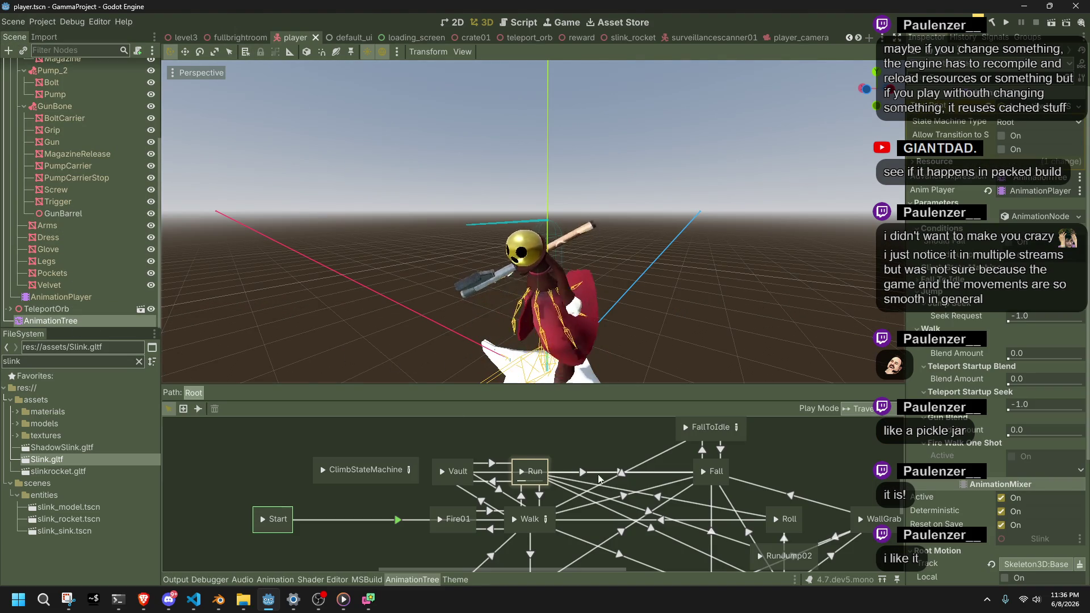
Rearrange ClimbStateMachine and Vault in the root graph to make room
click(322, 461)
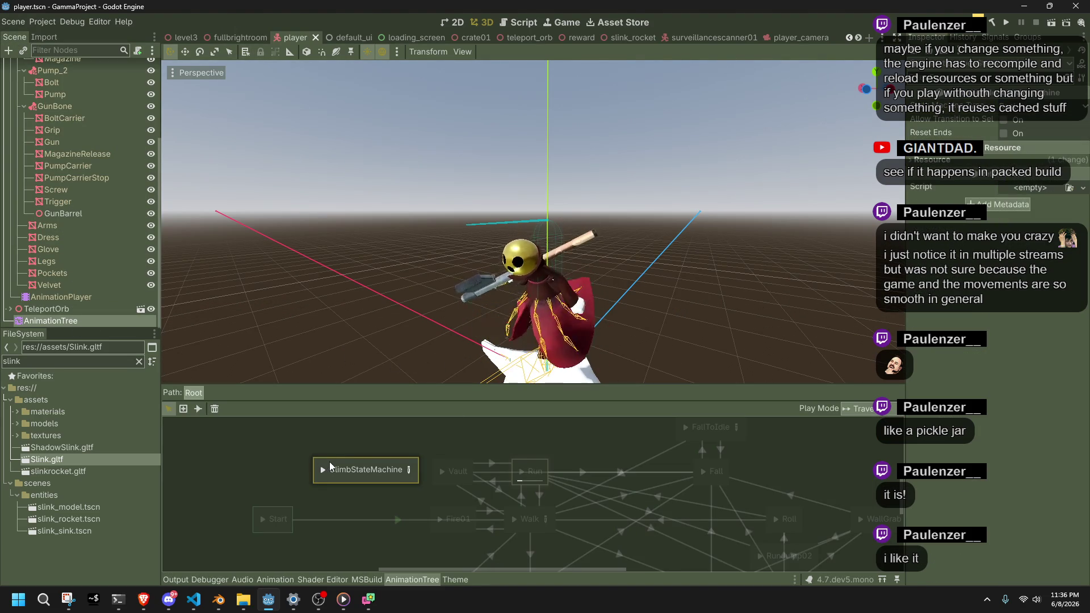
drag(328, 461, 292, 404)
click(326, 434)
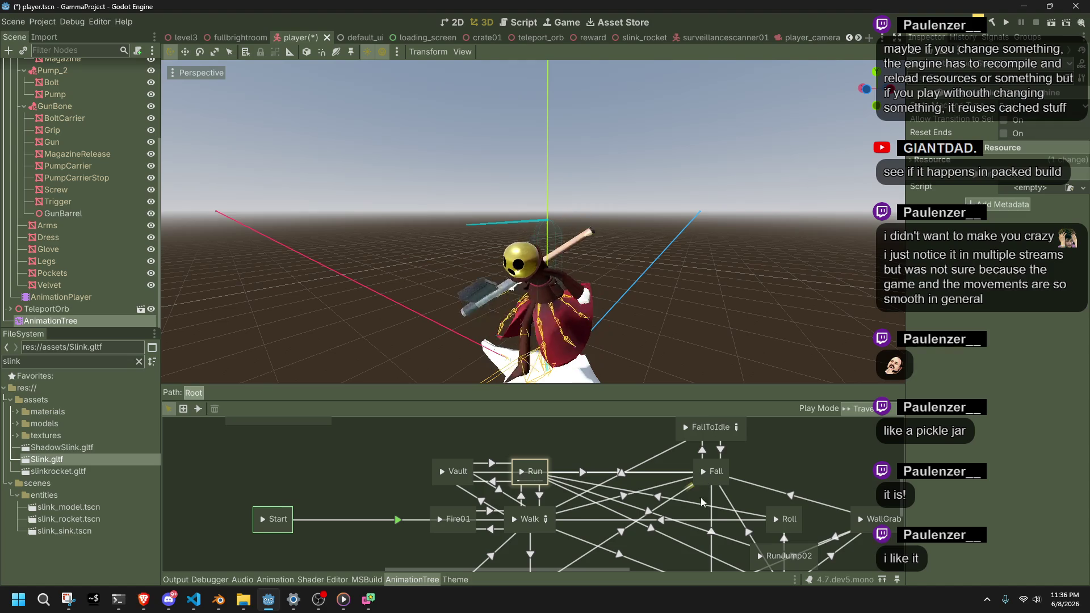
mouse_move(699, 547)
mouse_down()
mouse_move(658, 544)
mouse_move(512, 424)
mouse_move(440, 493)
mouse_move(492, 537)
mouse_move(533, 553)
mouse_move(720, 577)
mouse_move(705, 611)
mouse_up()
drag(481, 516, 491, 463)
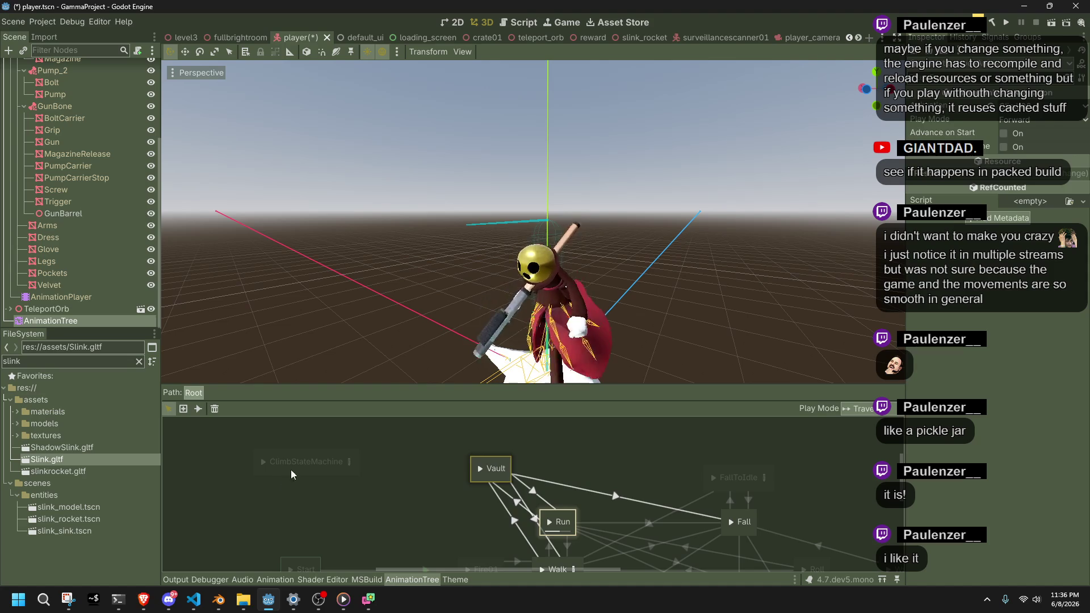
click(314, 473)
right_click(432, 481)
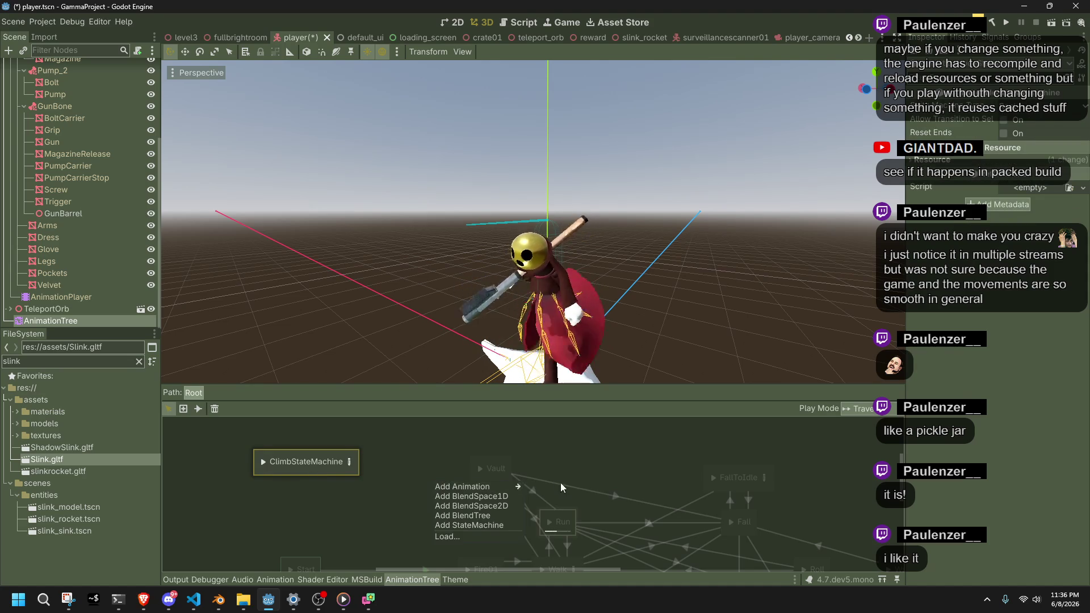
mouse_move(513, 487)
click(421, 461)
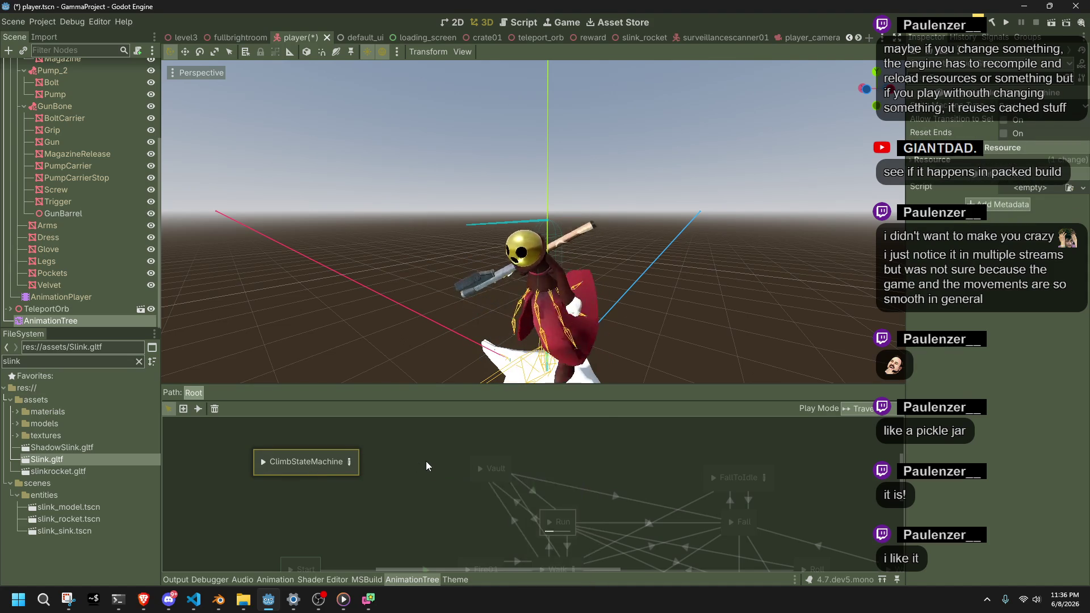
click(426, 461)
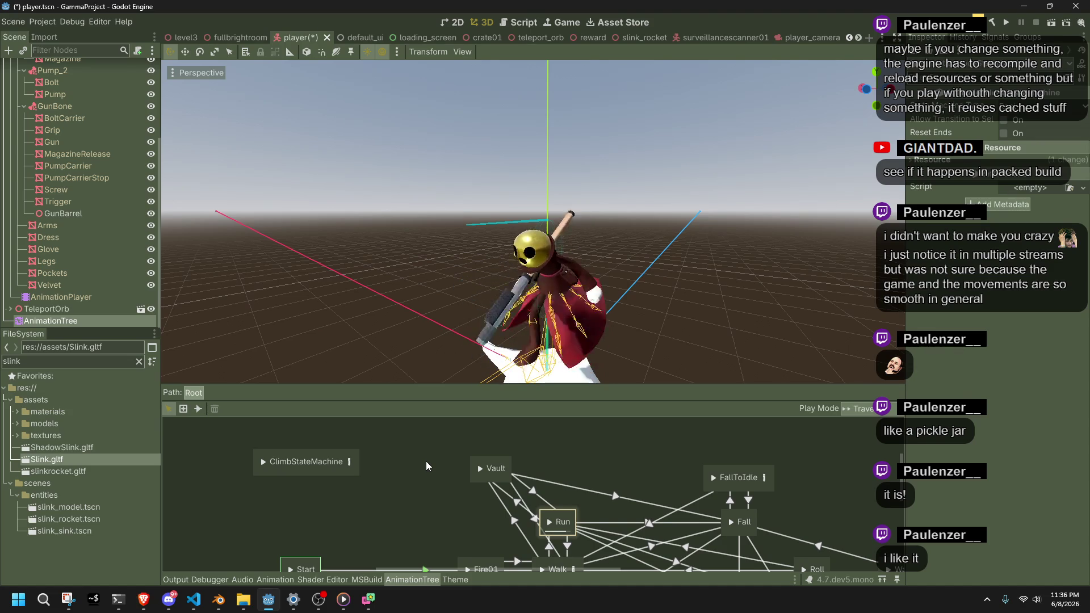
Inside ClimbStateMachine, add and then delete a test nested StateMachine, and return to Root
click(349, 463)
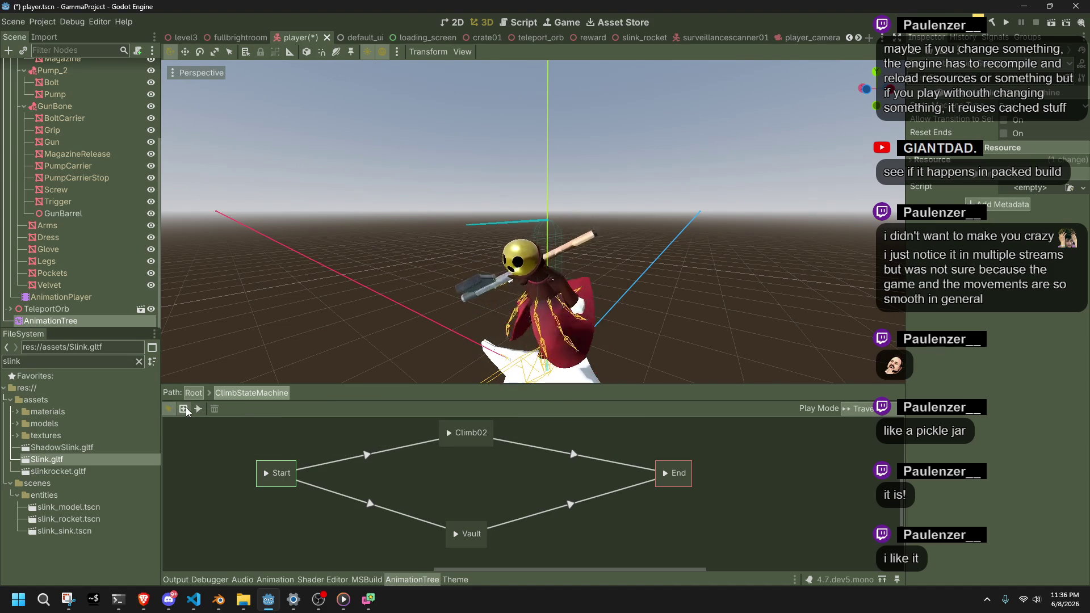
right_click(314, 471)
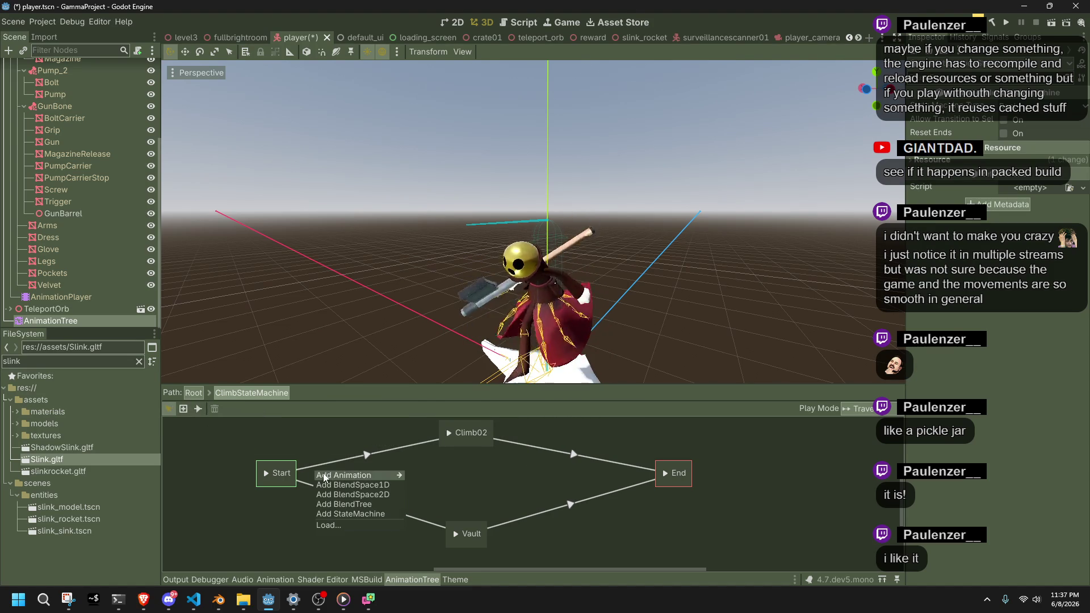
click(336, 511)
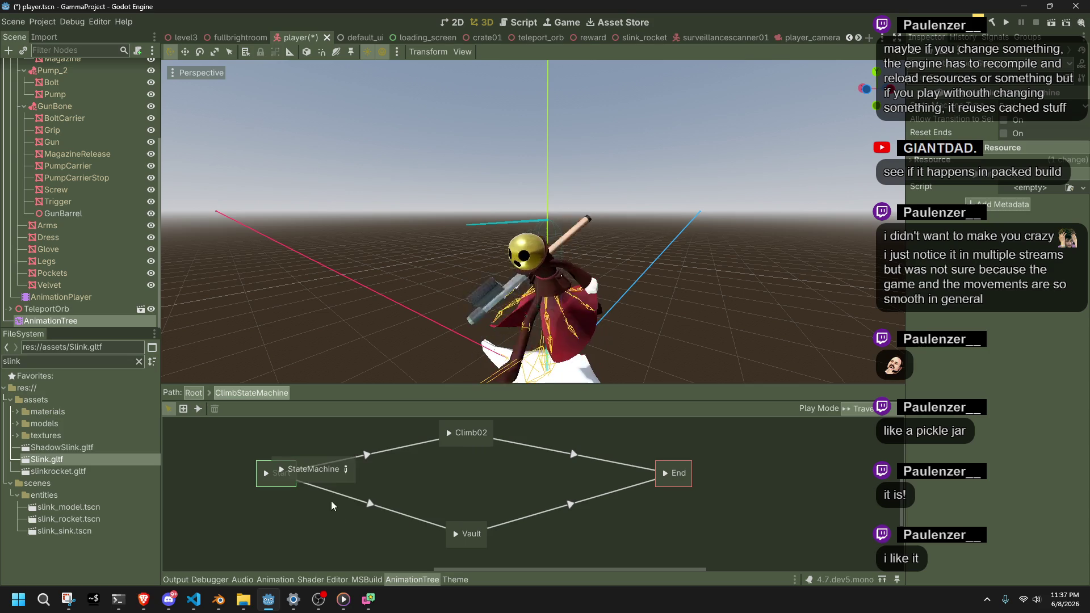
click(301, 465)
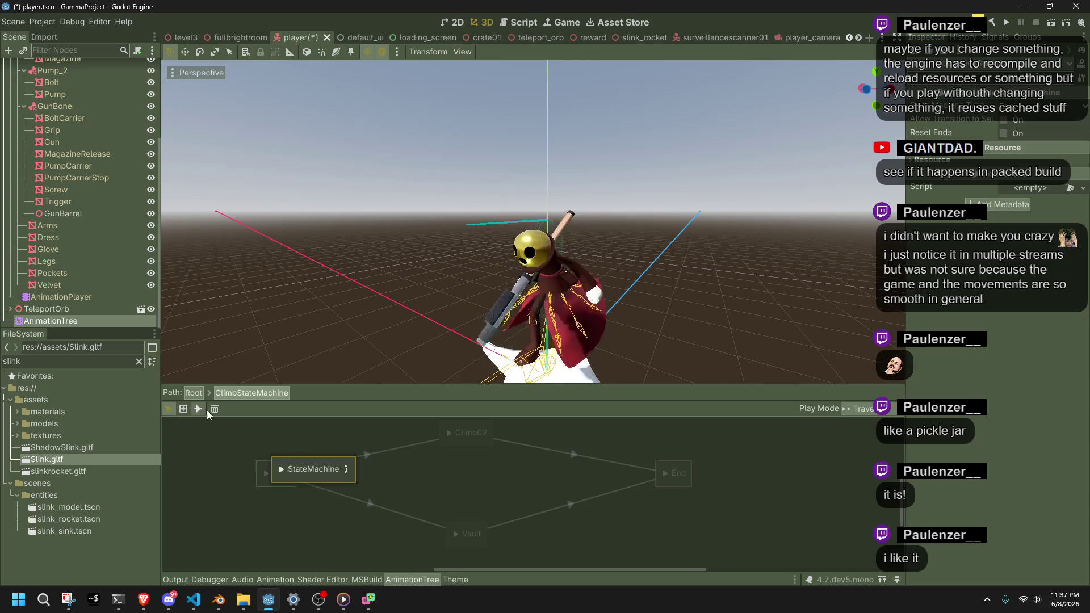
click(215, 409)
right_click(320, 445)
mouse_move(339, 454)
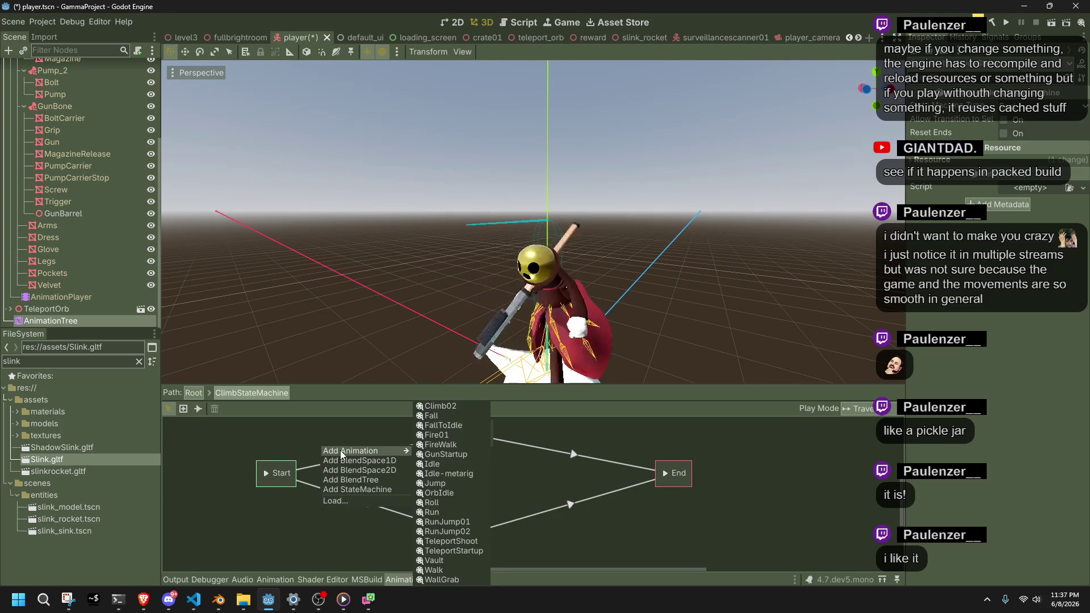
key(Escape)
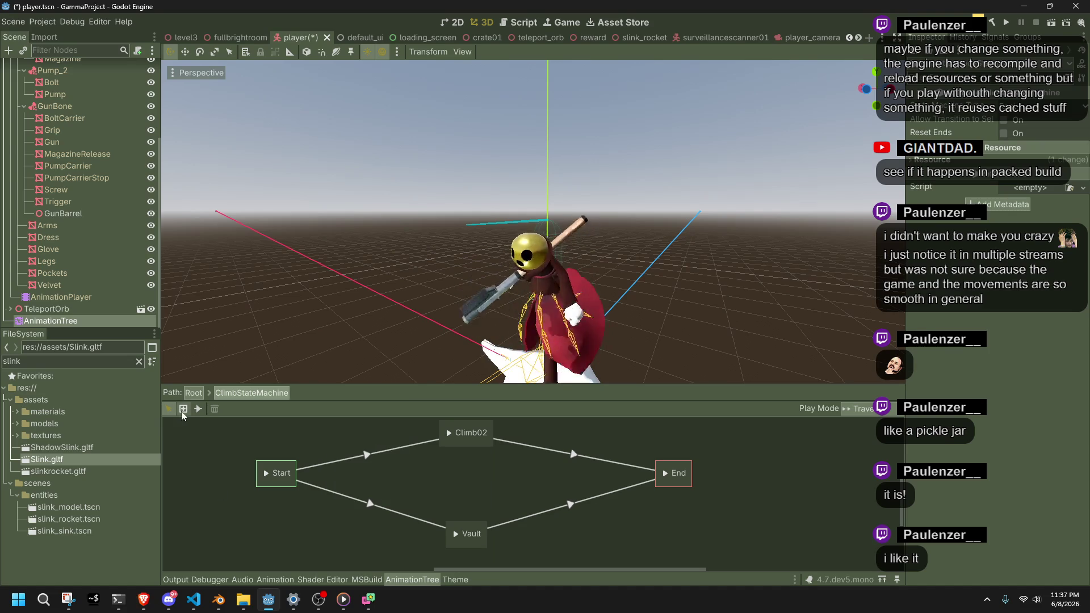
click(193, 392)
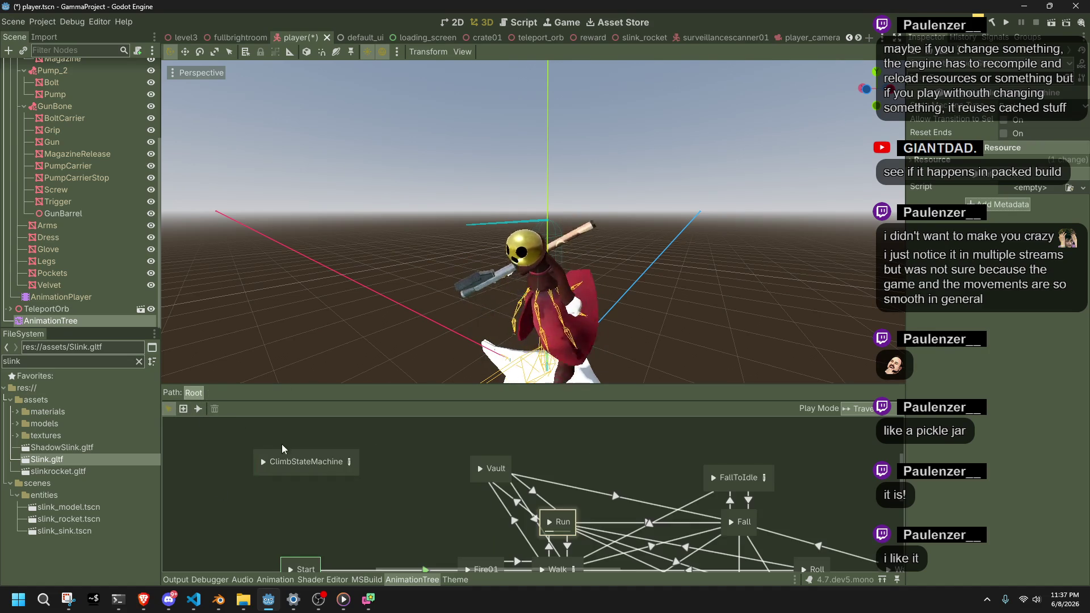
Drag ClimbStateMachine down toward Vault, keeping its name unchanged
right_click(396, 490)
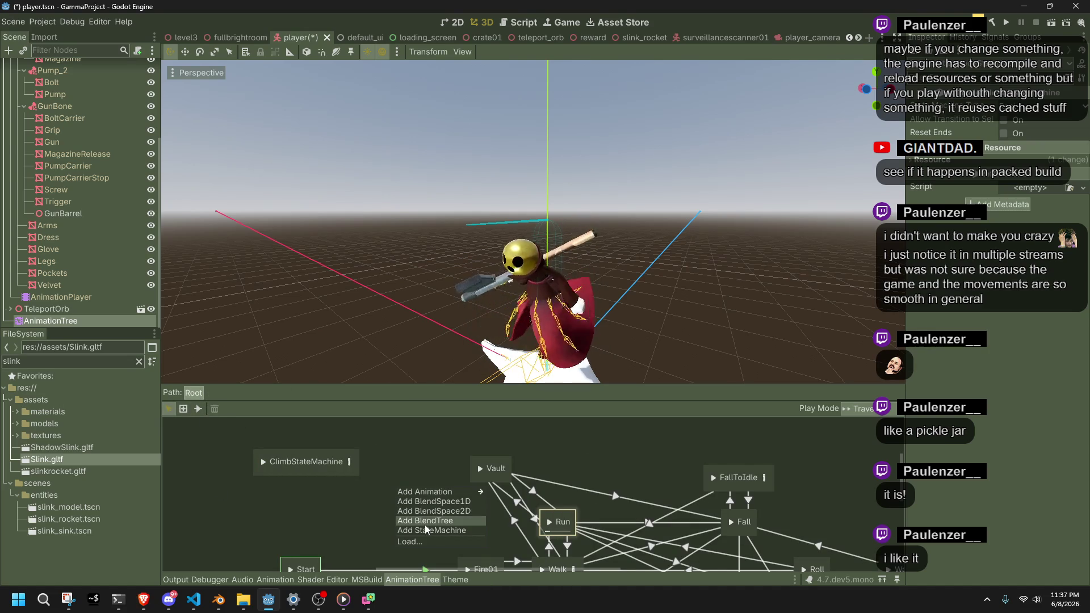
click(358, 503)
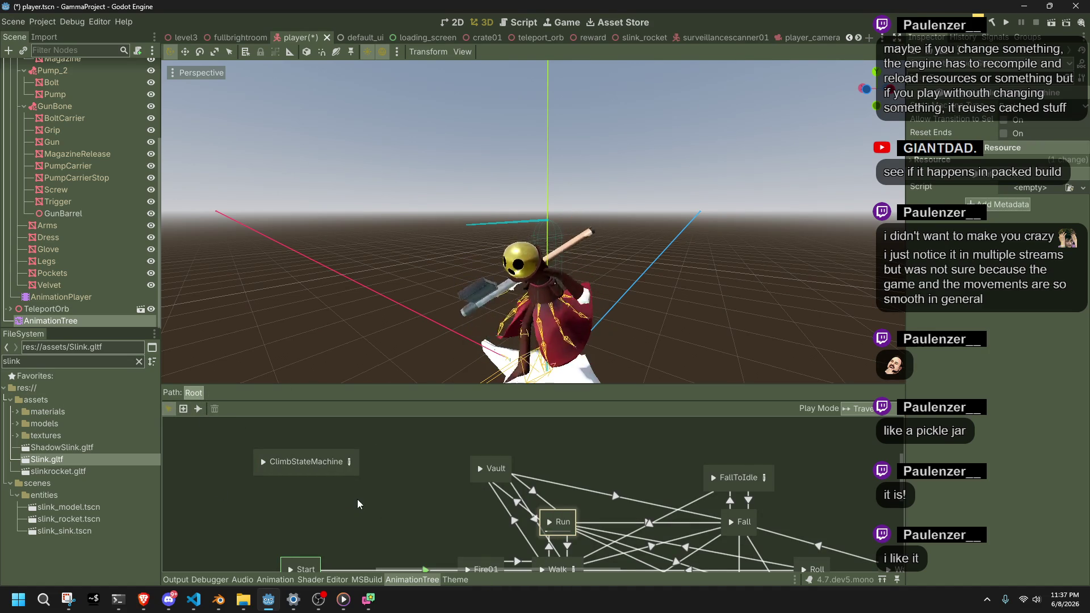
drag(336, 473, 447, 513)
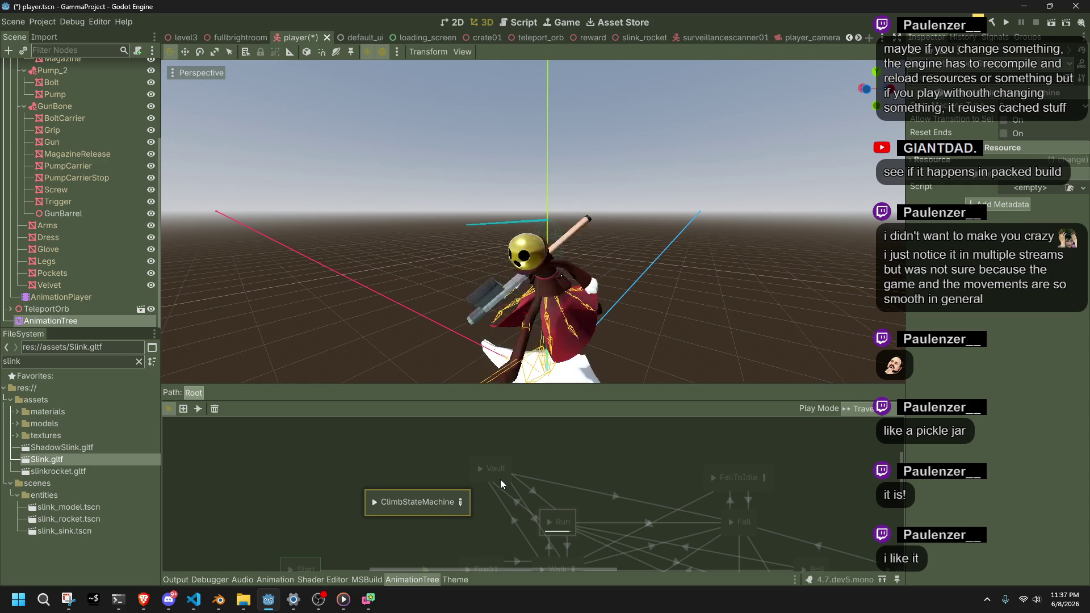
click(501, 465)
double_click(426, 500)
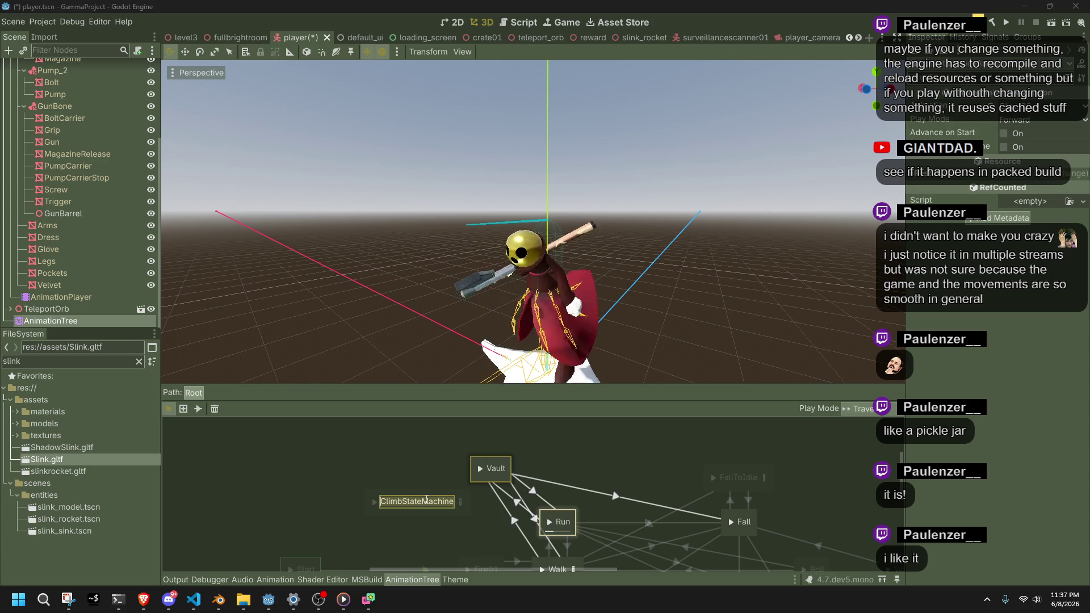
click(420, 463)
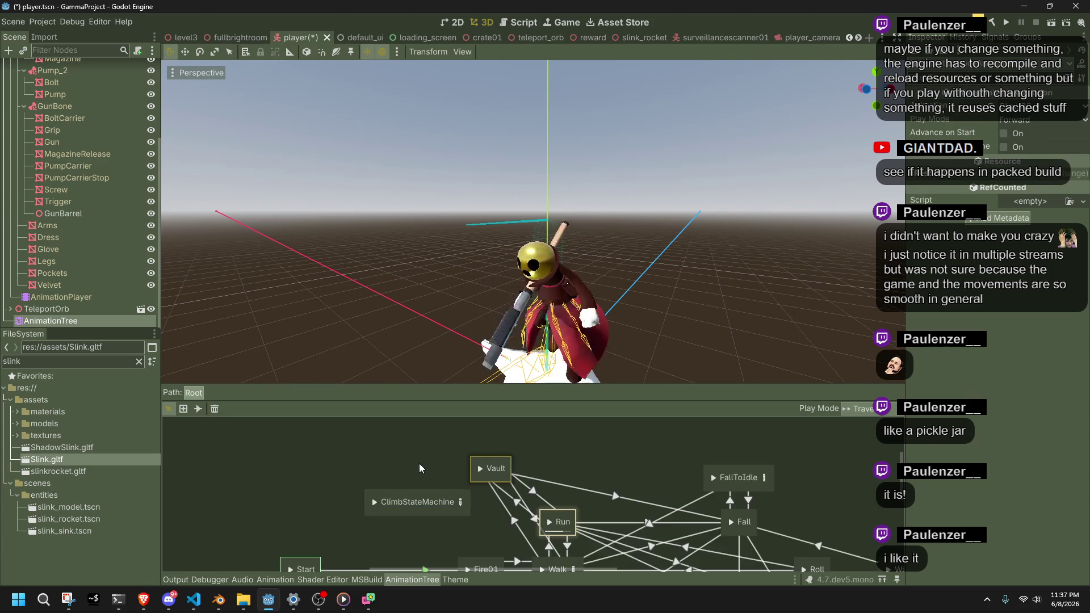
Delete the Vault state with its transitions and move ClimbStateMachine up beside Run
click(505, 463)
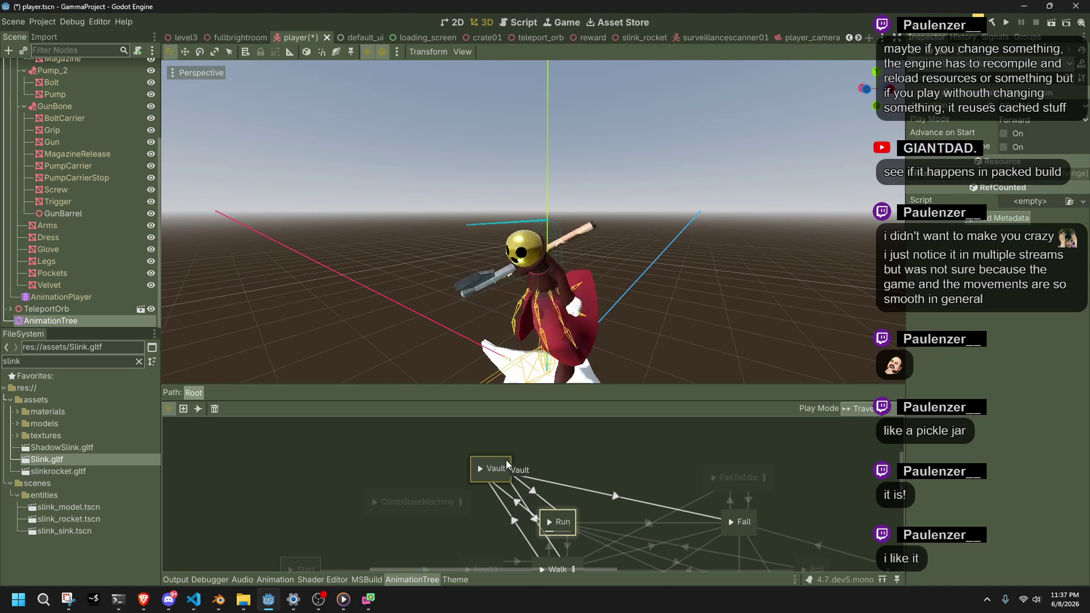
drag(529, 469, 490, 460)
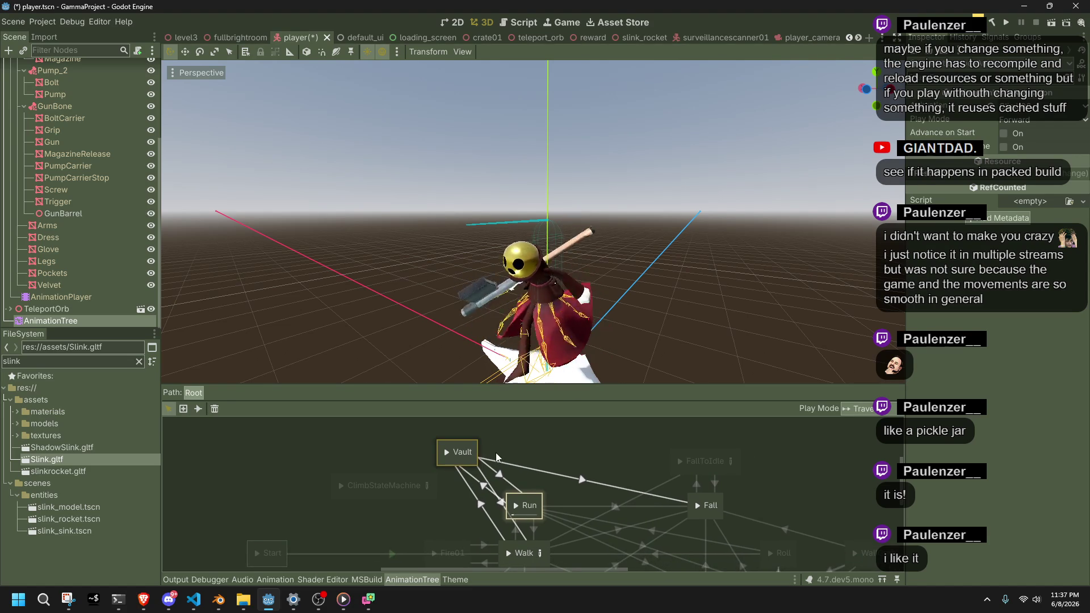
key(Delete)
mouse_move(420, 475)
mouse_down()
mouse_move(495, 450)
mouse_move(480, 454)
mouse_move(482, 494)
mouse_up()
scroll(494, 460, down, 3)
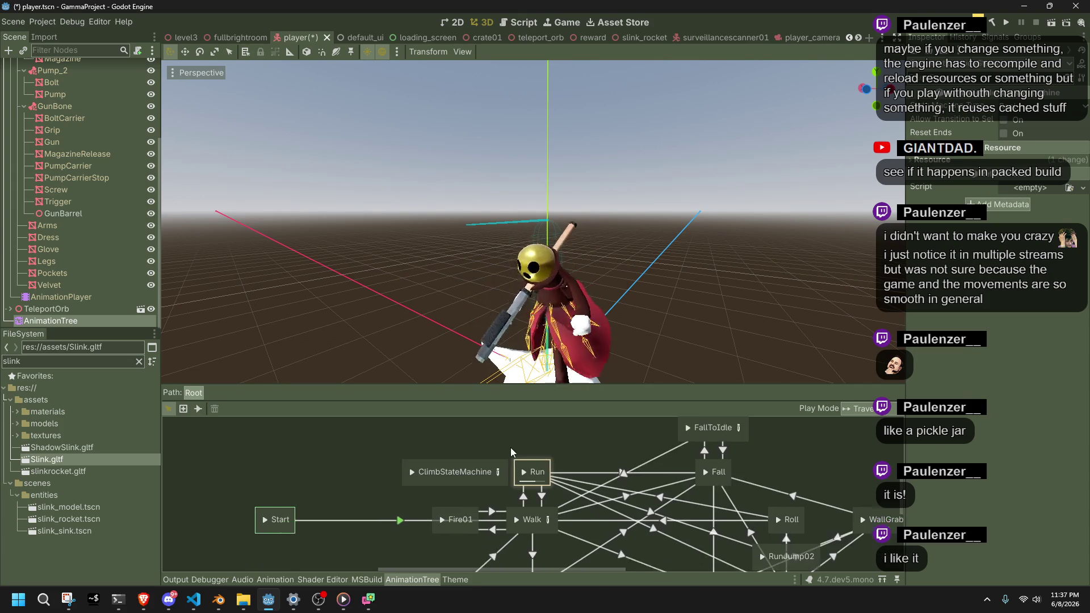
Draw transitions between Run and ClimbStateMachine and from ClimbStateMachine to Fall
click(198, 408)
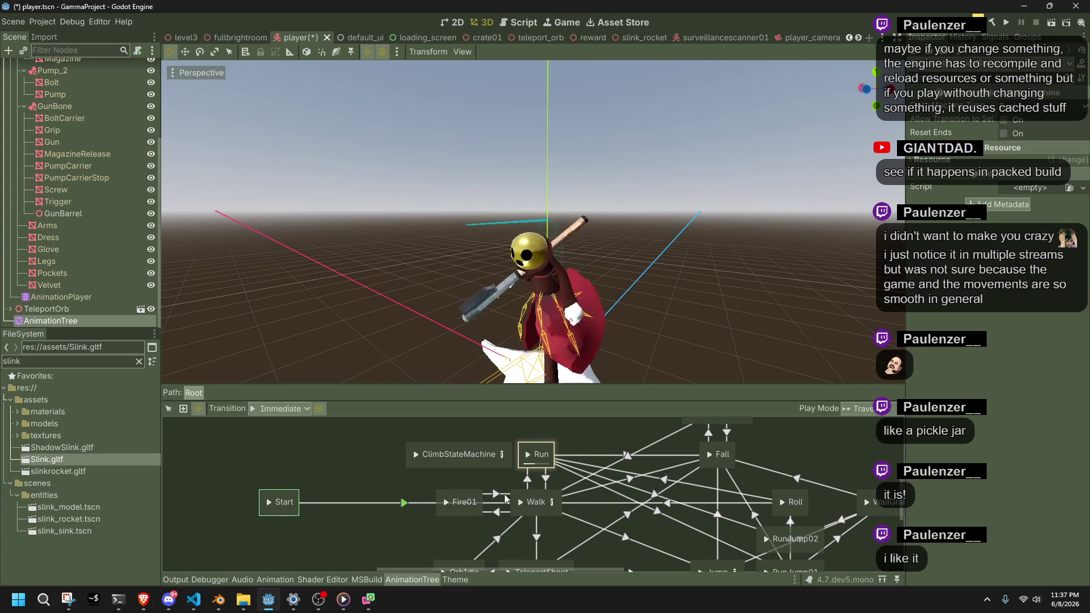
mouse_move(537, 454)
mouse_down()
mouse_move(504, 453)
mouse_move(493, 509)
mouse_move(465, 482)
mouse_move(465, 450)
mouse_up()
click(502, 453)
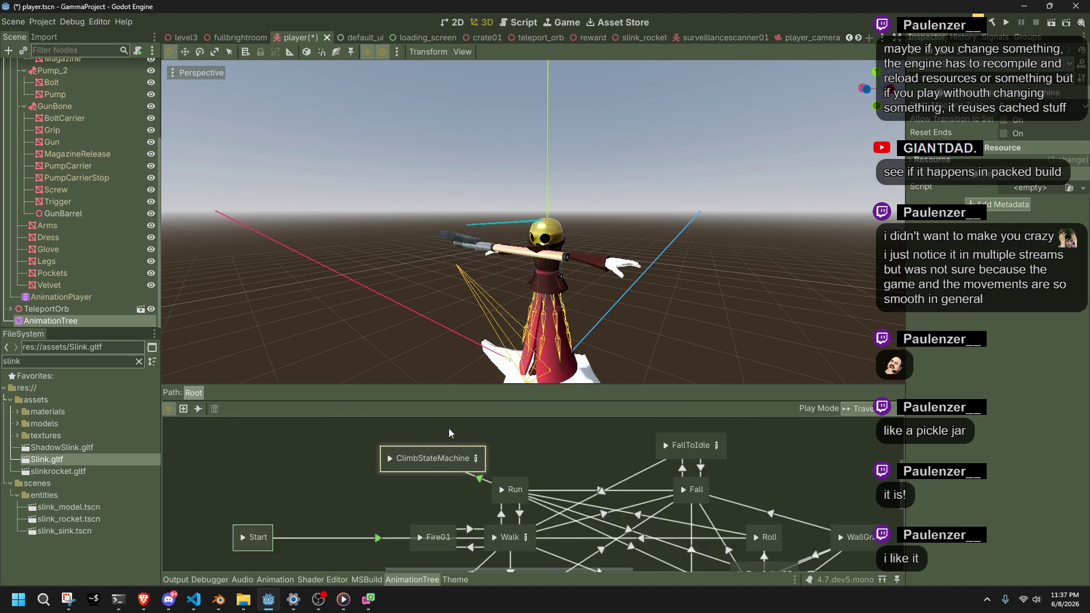
click(198, 409)
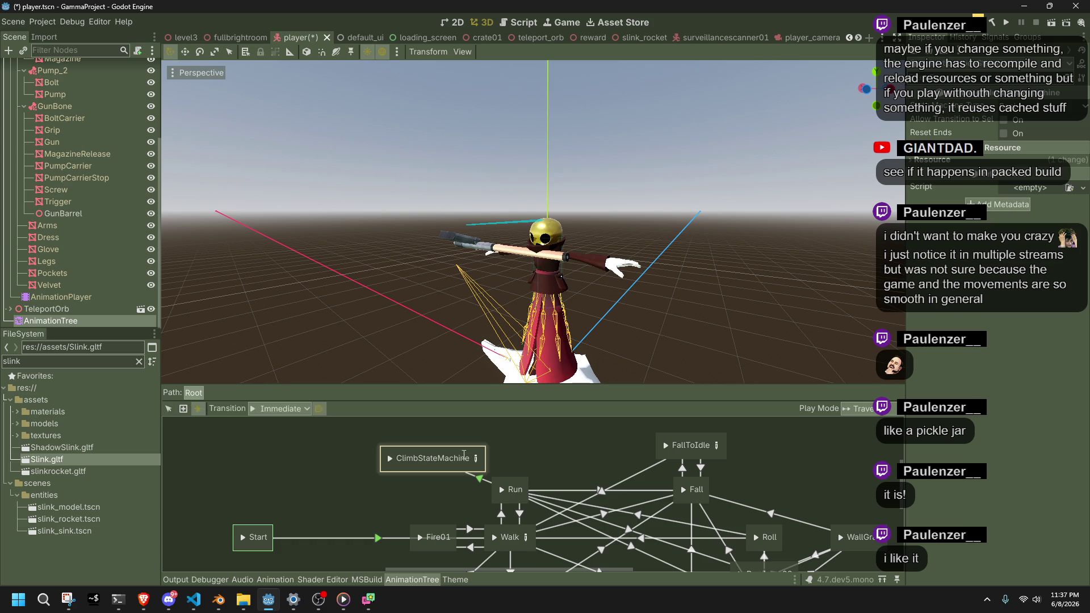
drag(483, 454, 690, 489)
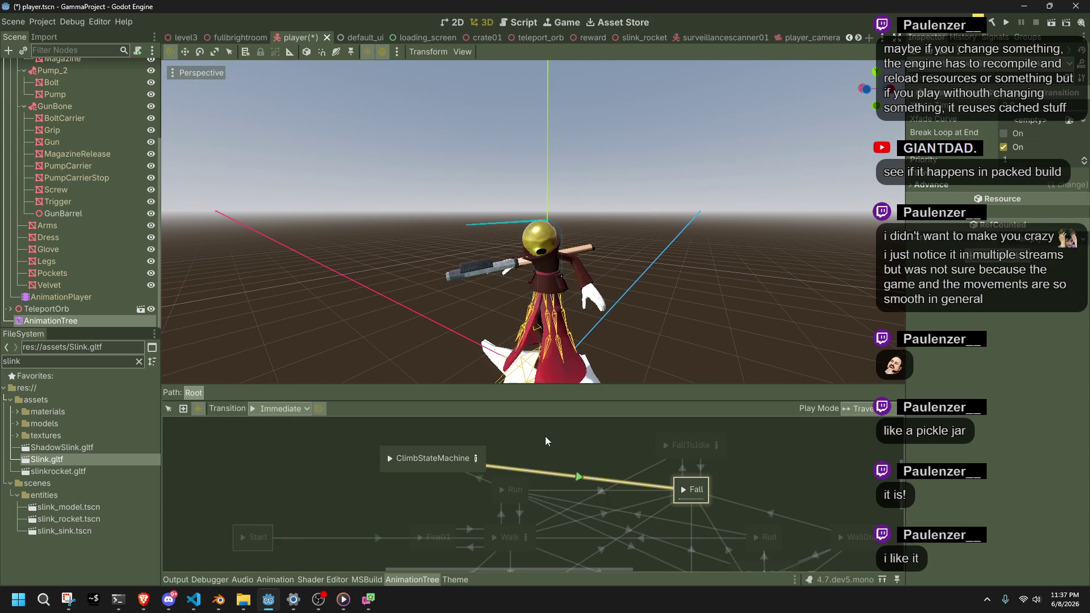
Set Advance Mode to Enabled on both the ClimbStateMachine–Run and ClimbStateMachine–Fall transitions
click(168, 409)
click(483, 476)
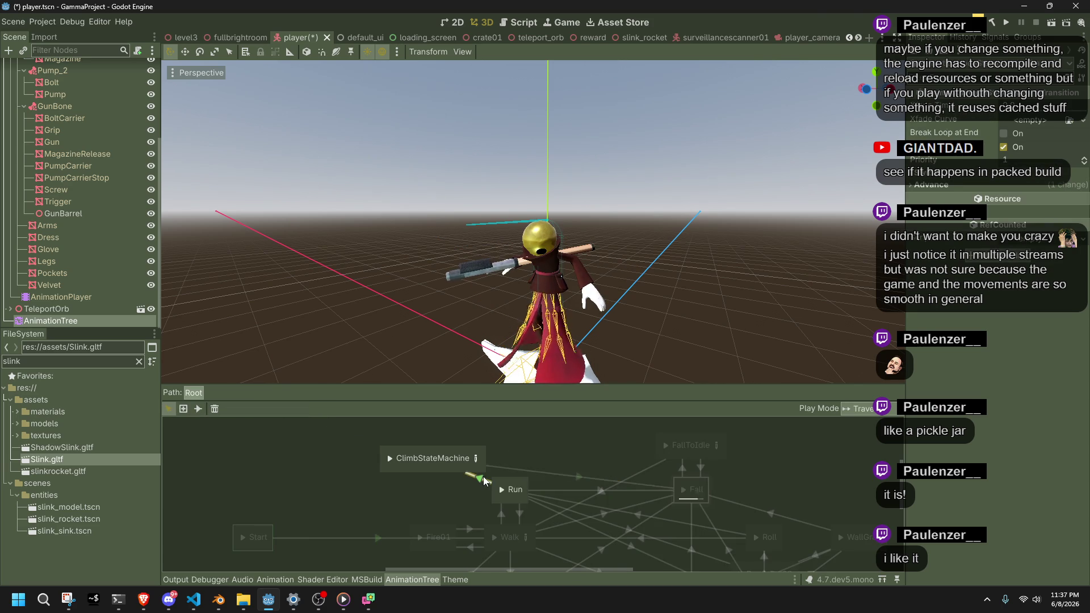
click(928, 186)
click(1015, 197)
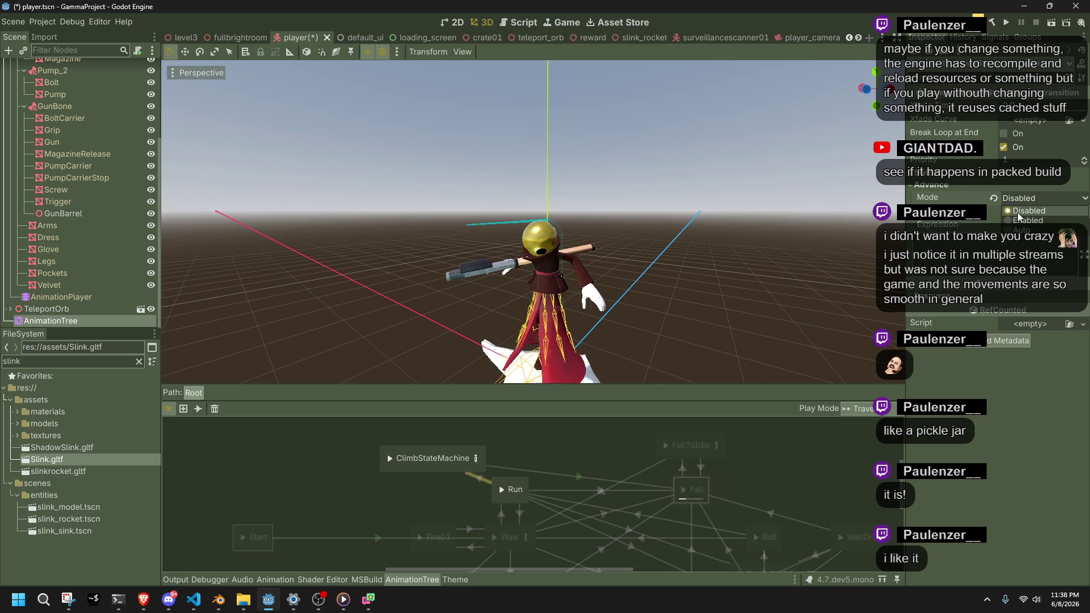
click(1017, 220)
click(591, 475)
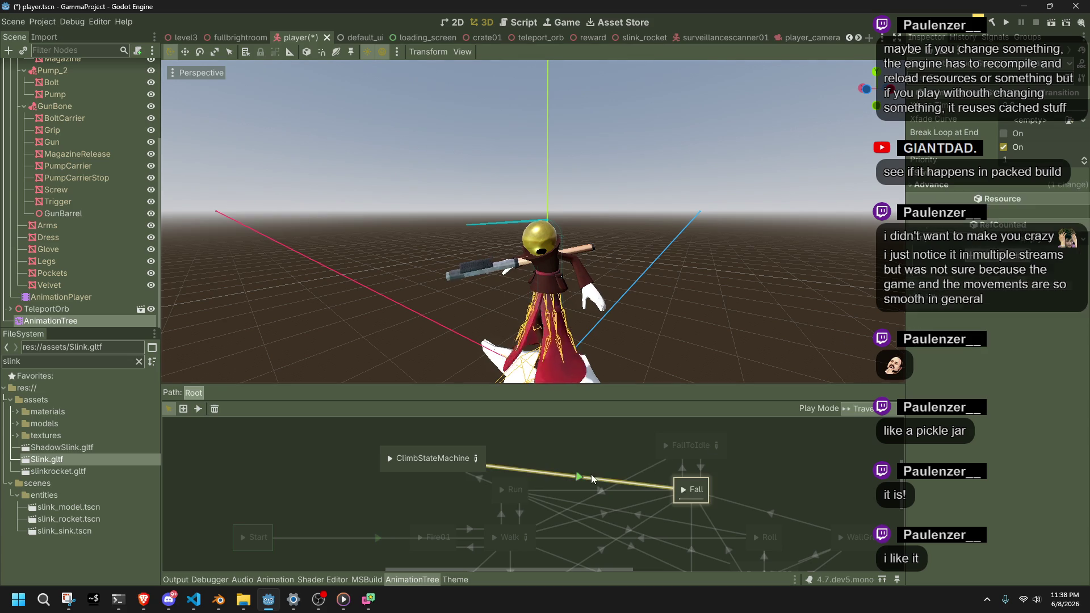
click(1031, 183)
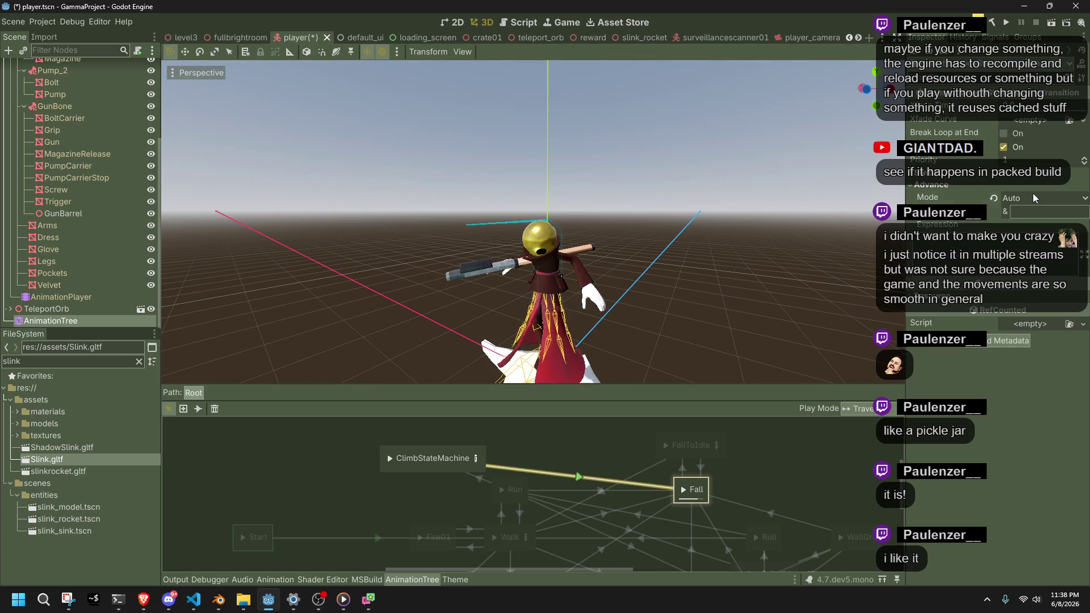
click(1033, 197)
click(1033, 220)
Recheck the Run transition, then open ClimbStateMachine's inner state graph
click(536, 445)
click(479, 482)
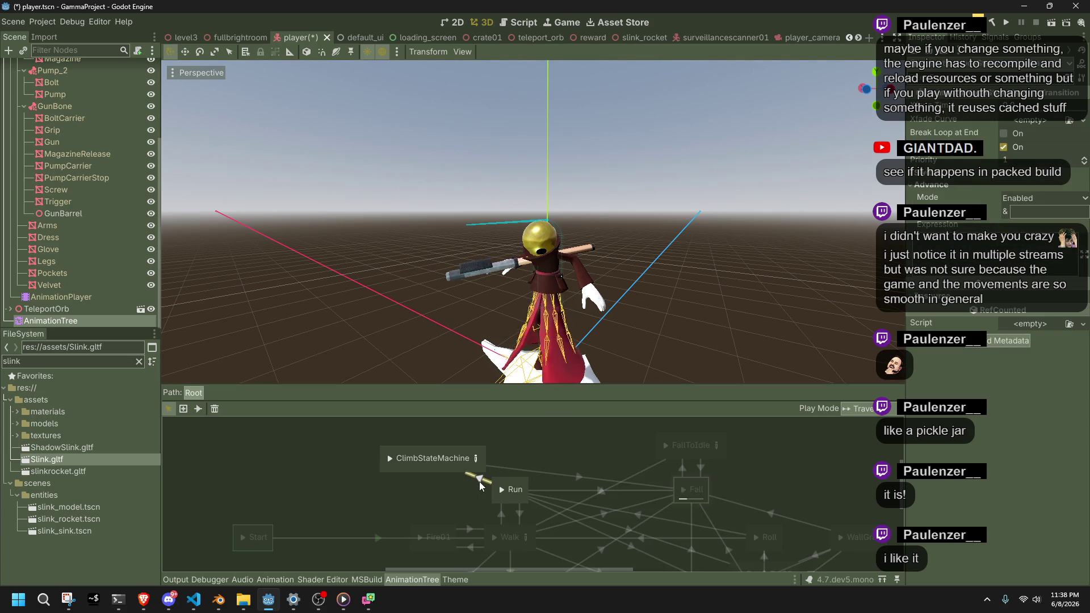
click(527, 439)
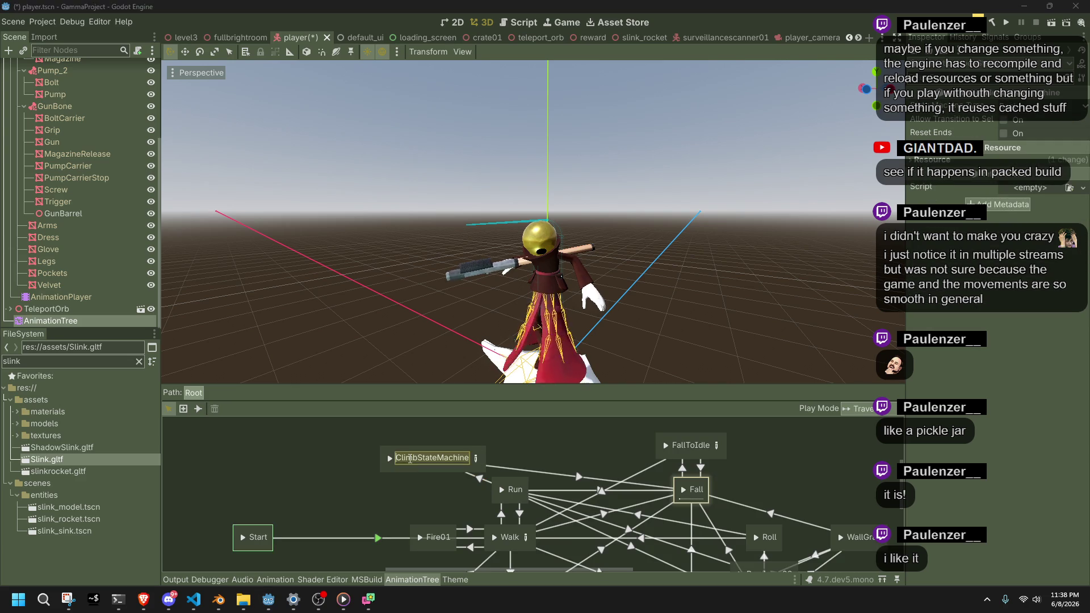
click(479, 464)
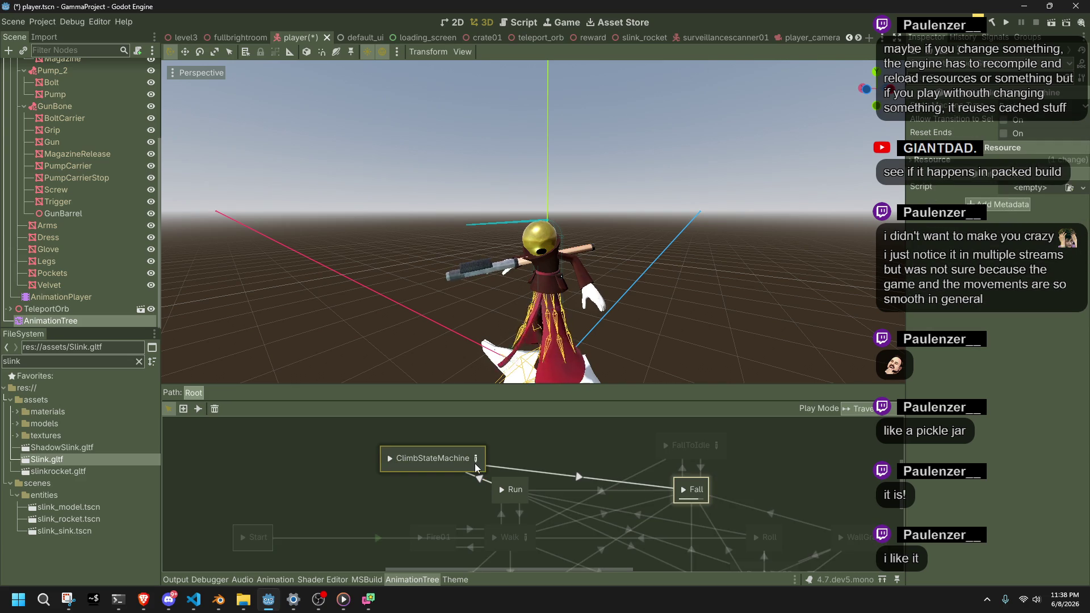
click(475, 461)
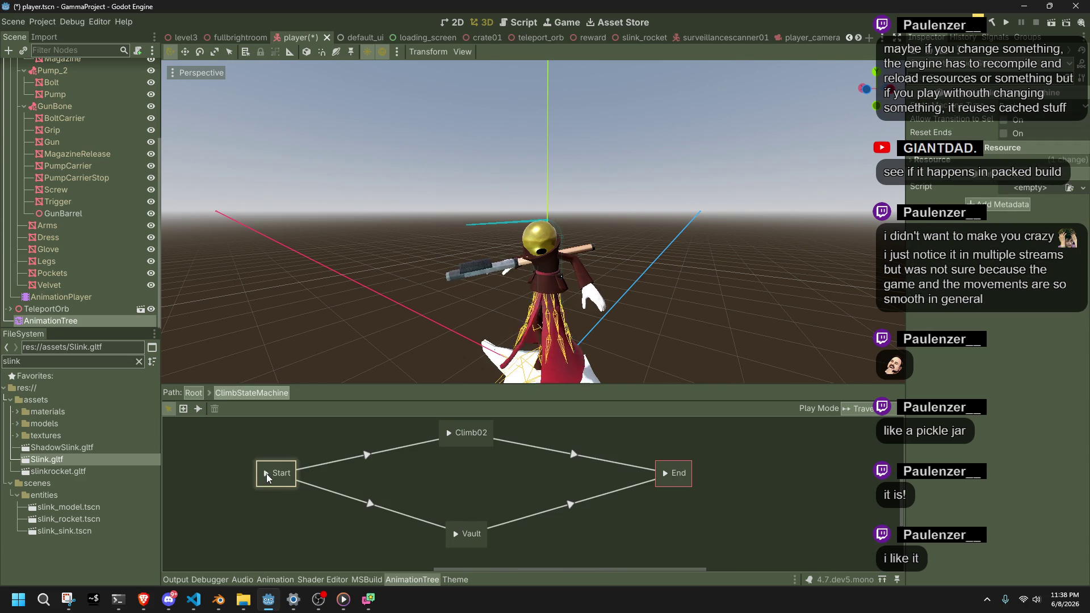
Inspect Climb02 and the Start→Climb02 and Start→Vault transitions, then go back to Root
click(451, 440)
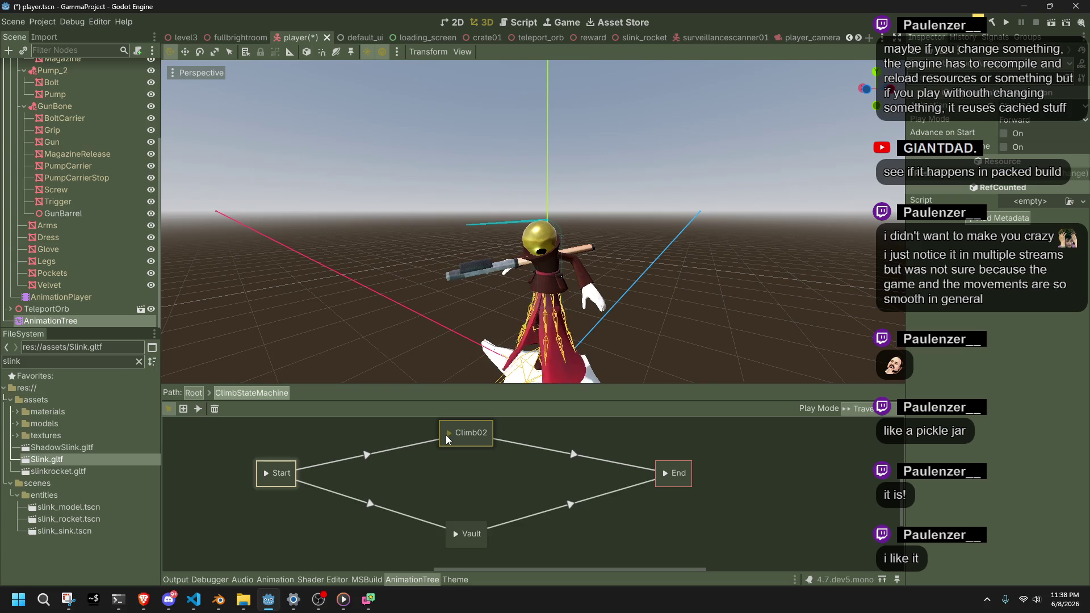
click(456, 533)
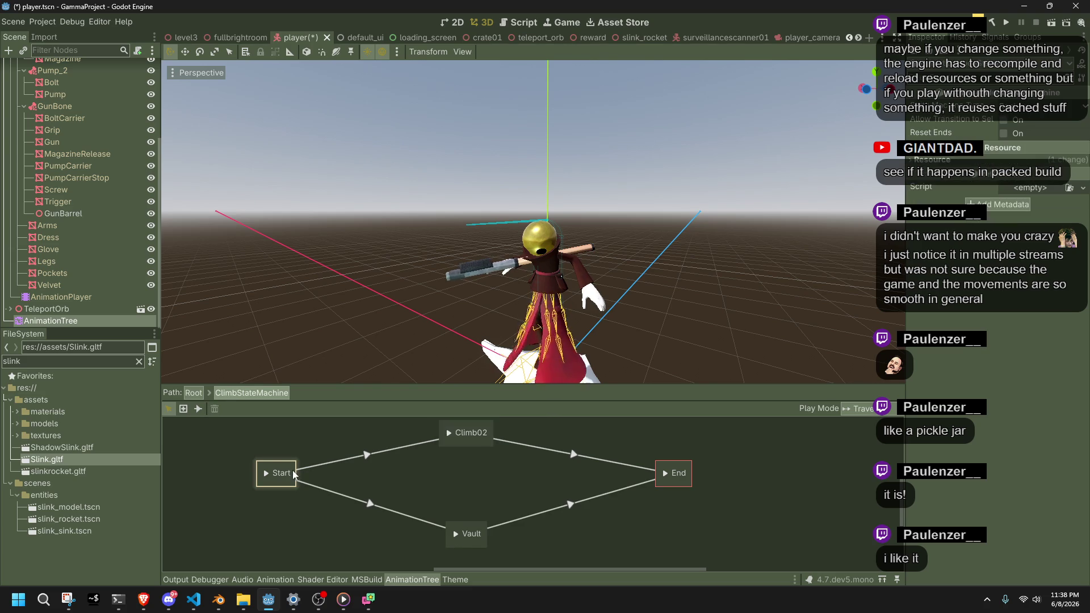
click(364, 456)
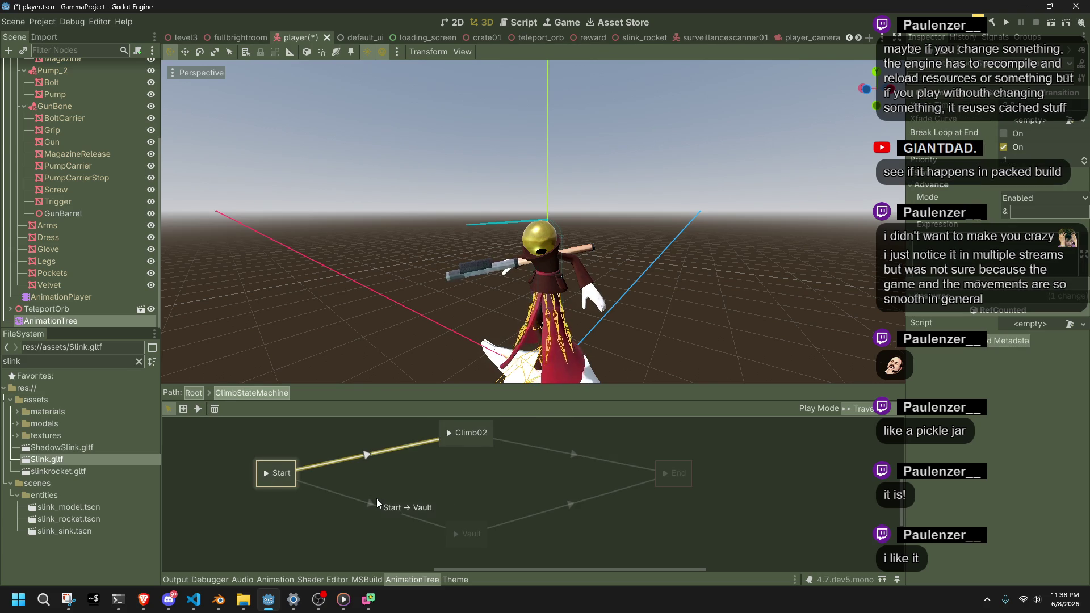
click(376, 499)
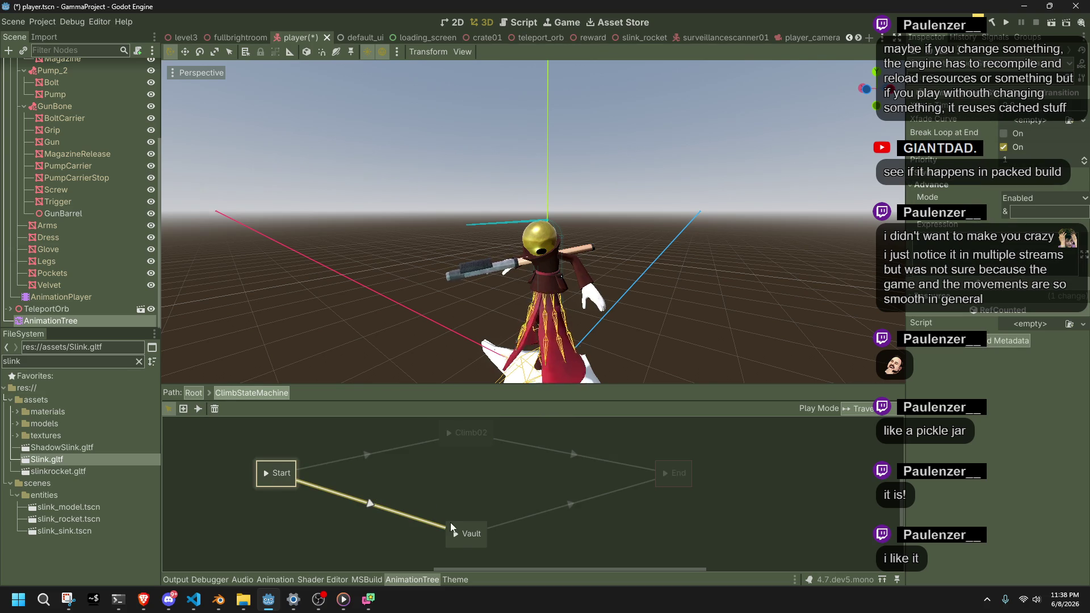
click(456, 535)
click(437, 492)
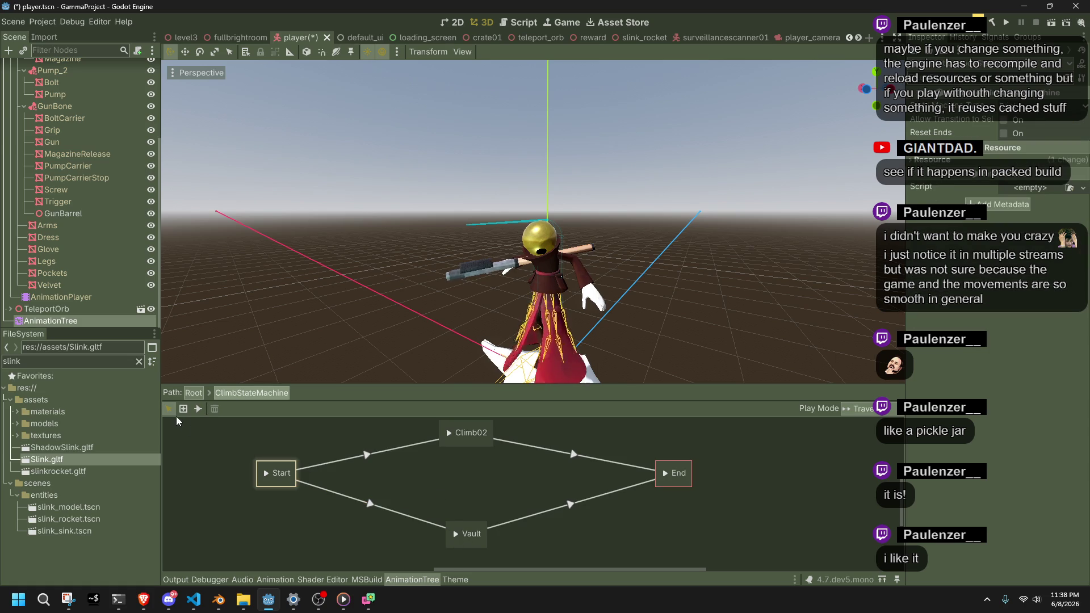
click(195, 409)
click(192, 393)
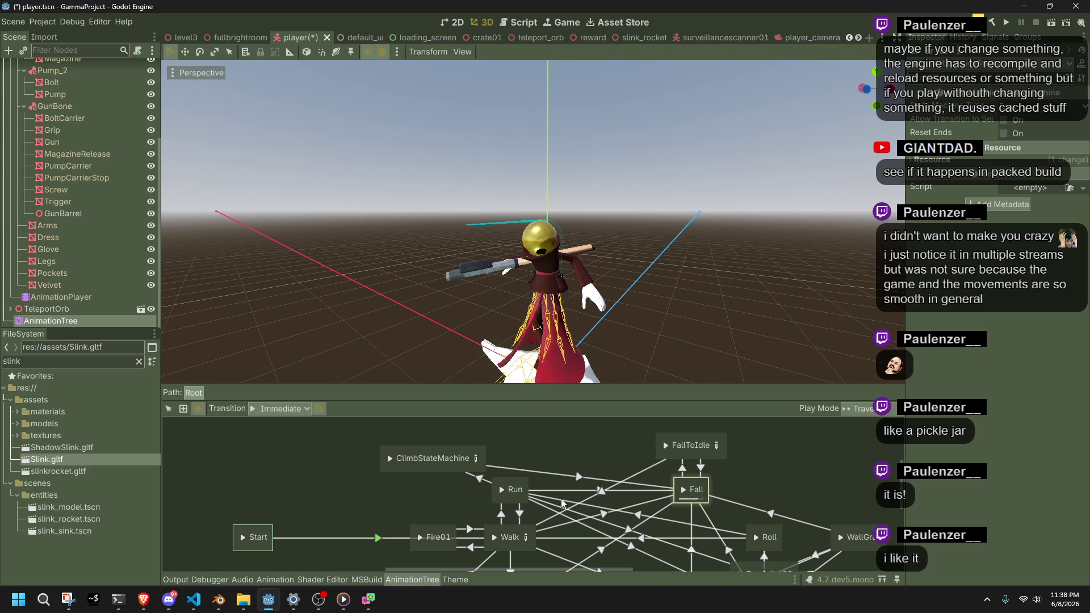
click(199, 601)
scroll(493, 449, up, 3)
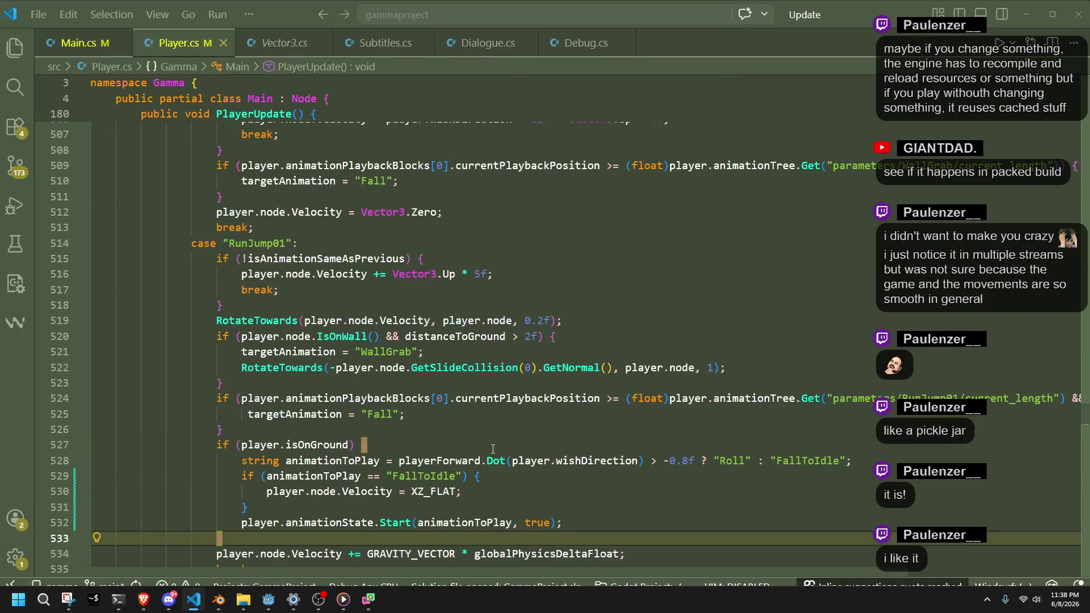
scroll(493, 449, up, 3)
key(ctrl+f)
text(ta)
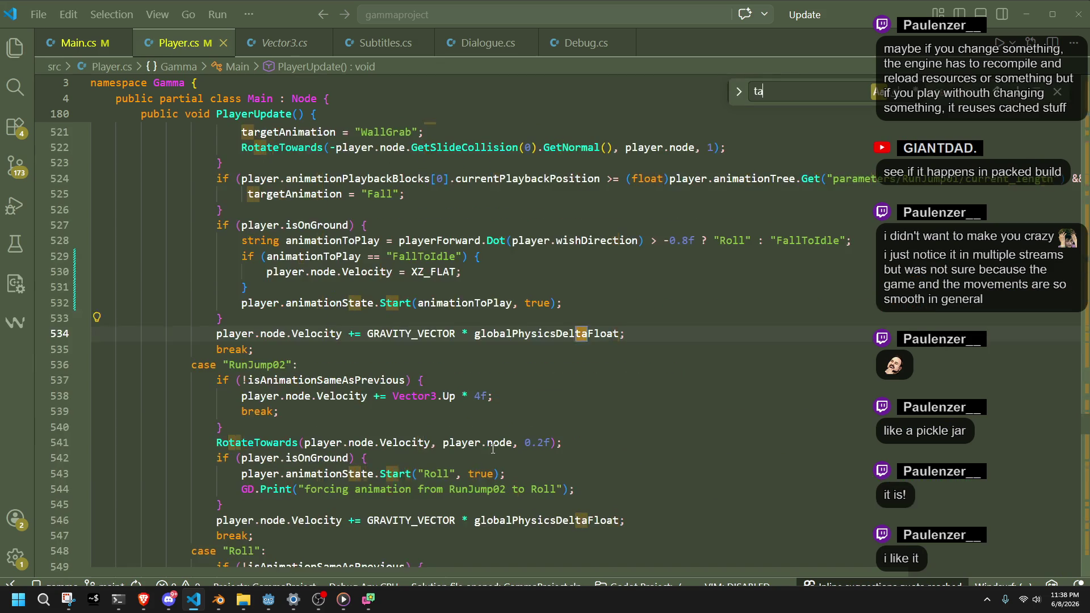
text(rgetAnimation = ")
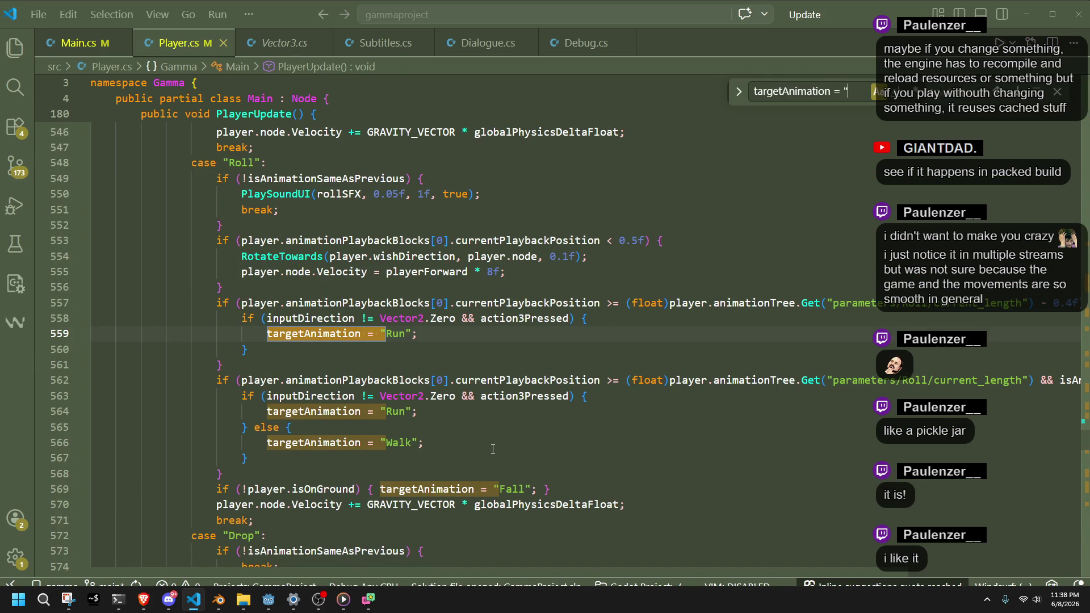
text(Walk)
key(BackSpace)
key(BackSpace)
key(BackSpace)
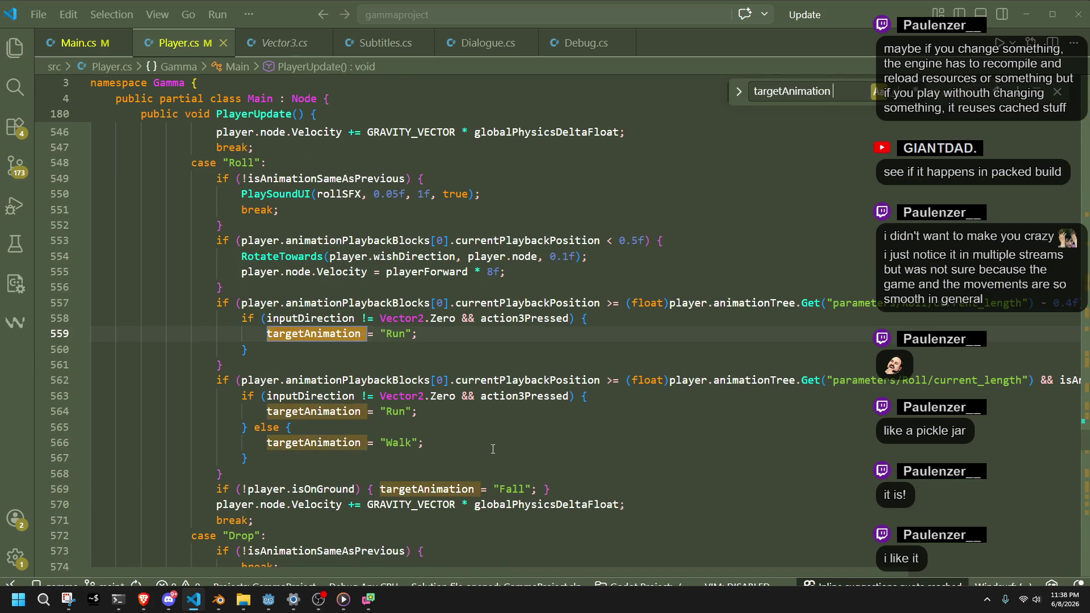
key(ctrl+a)
text(Vau)
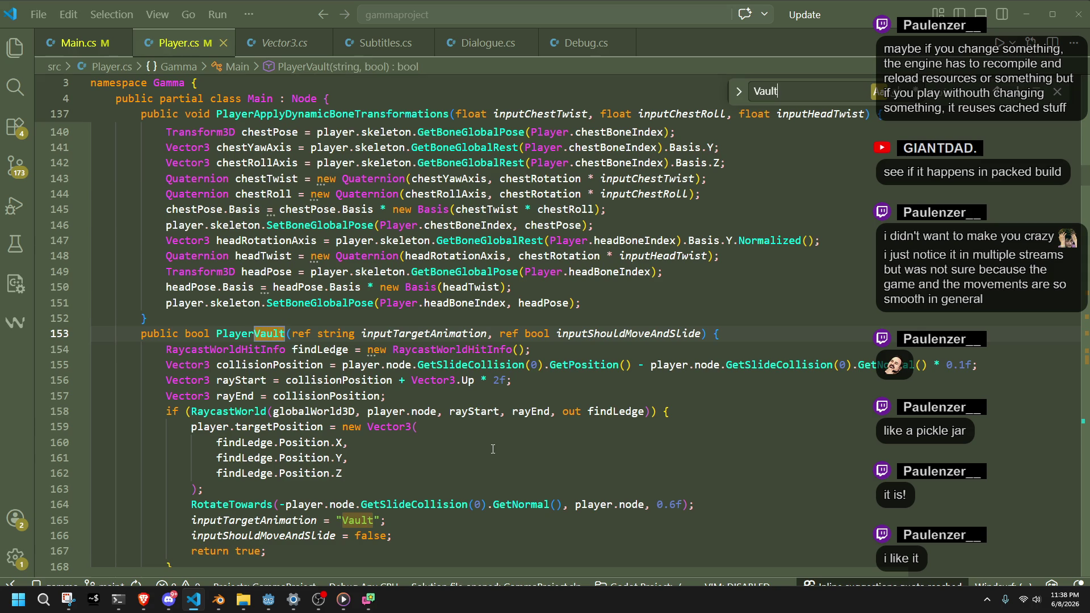
scroll(510, 443, down, 2)
double_click(360, 464)
key(alt+Tab)
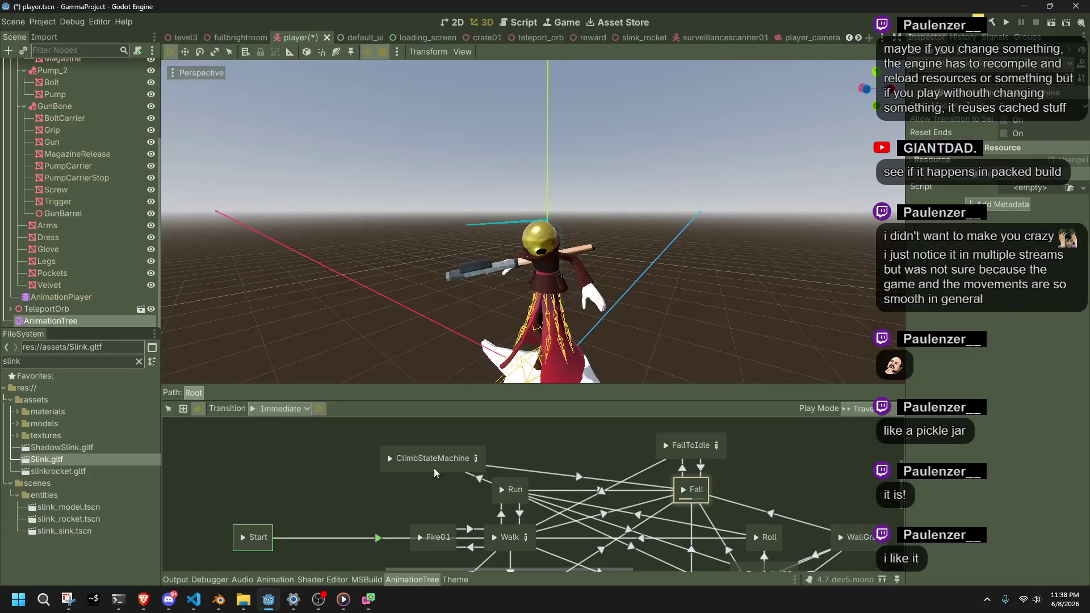
Save and run the project, try vaulting at a wall, then stop the game with F8
right_click(418, 458)
click(427, 438)
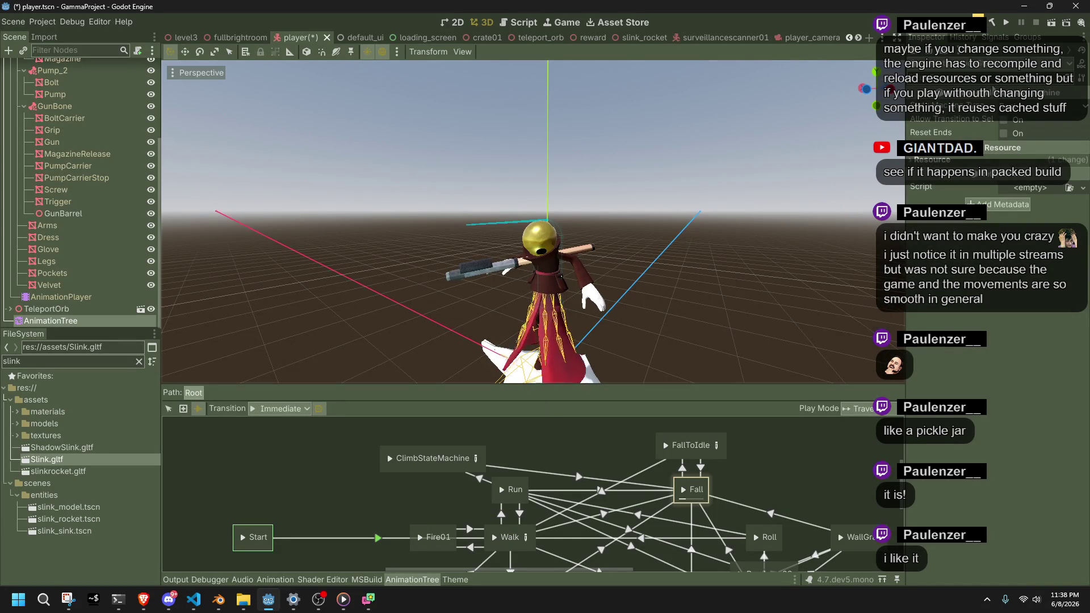
click(1004, 25)
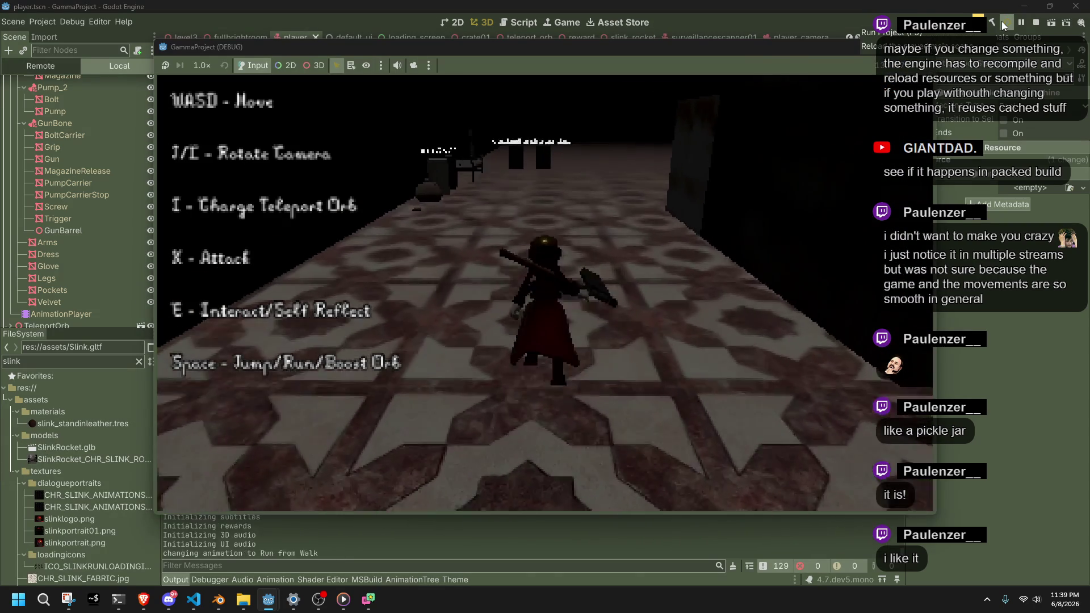
key(w)
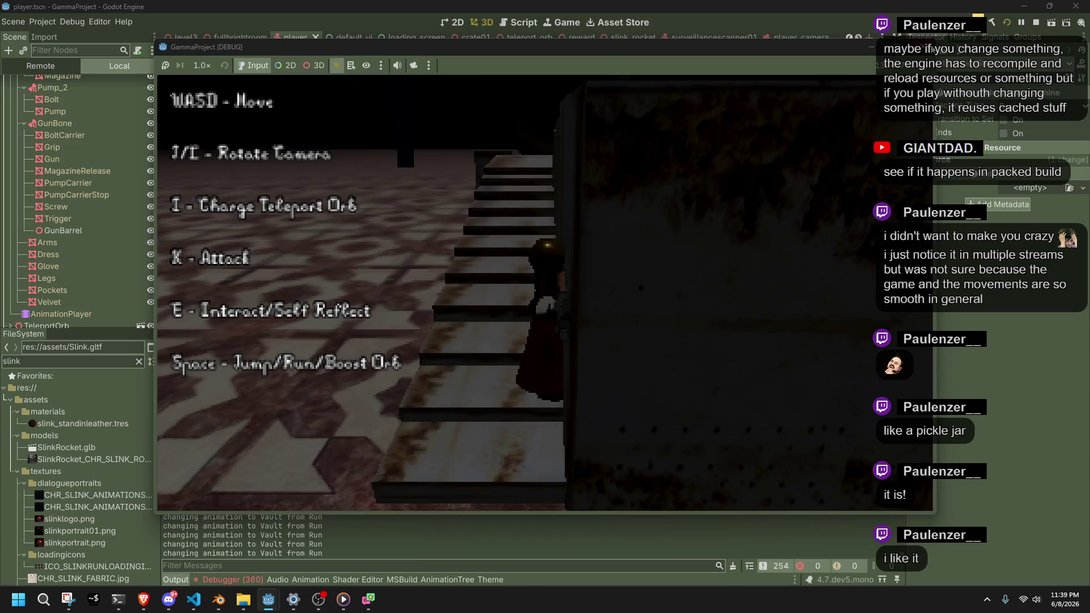
key(F8)
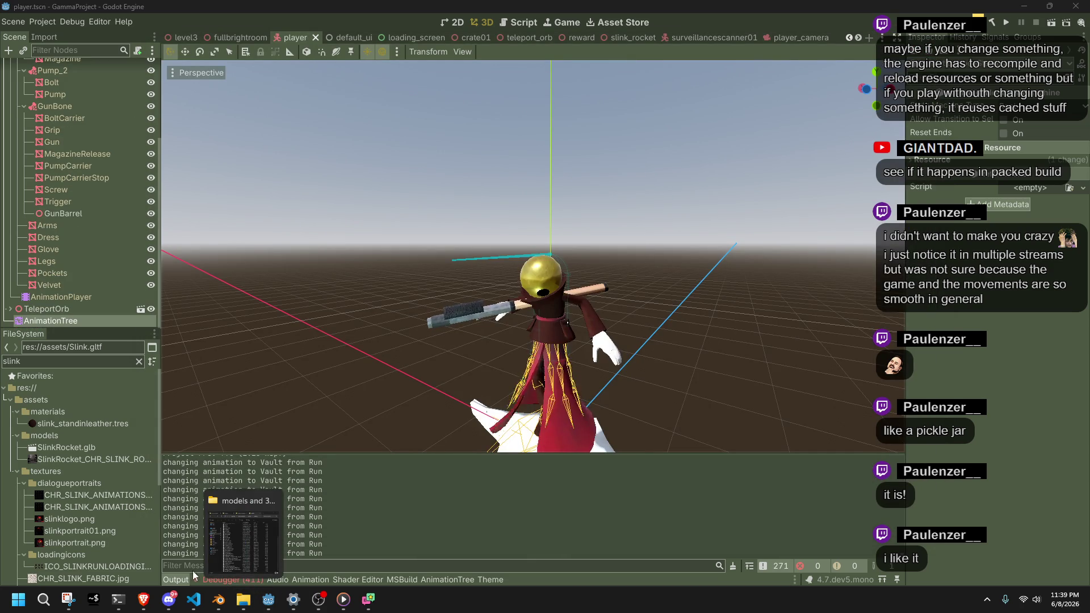
Show the Debugger's Errors list reporting the Vault state cannot be found
click(230, 580)
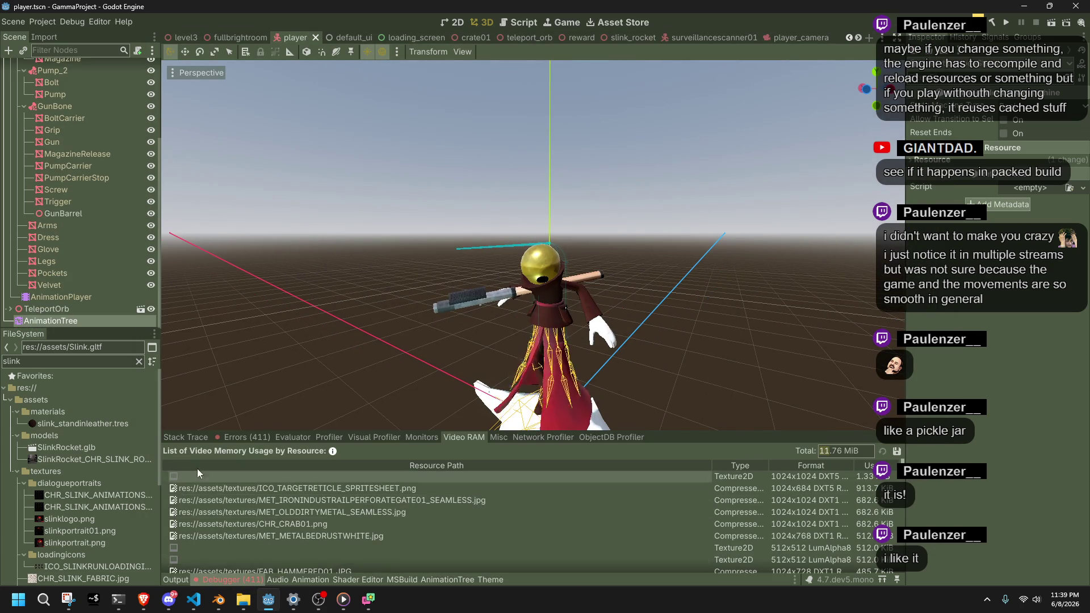
click(189, 436)
click(215, 434)
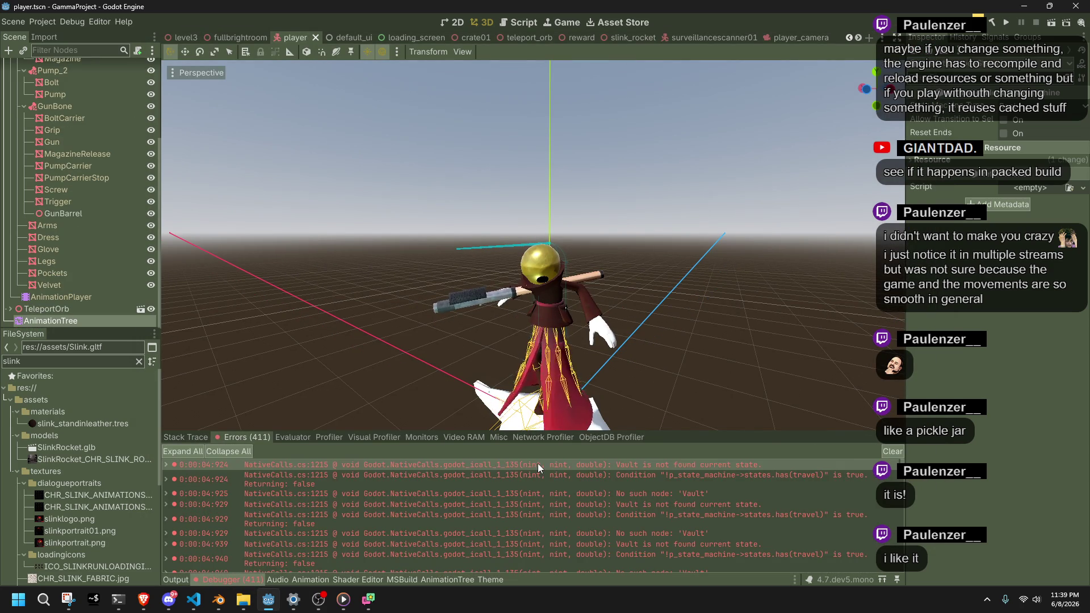